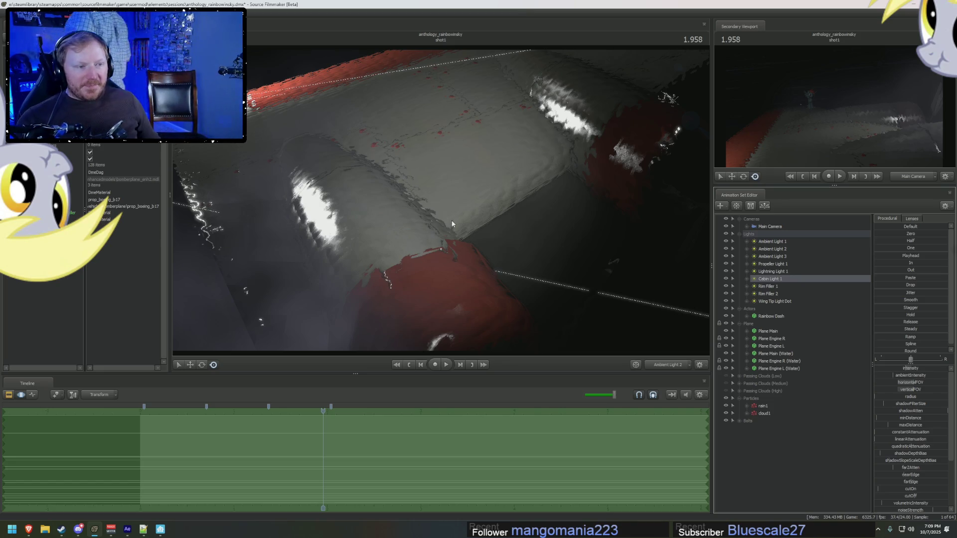
# Step: Switch the timeline from motion curves to the Clip Editor, showing the shot1 clip
pyautogui.press('F2')
pyautogui.press('F3')
pyautogui.press('F2')
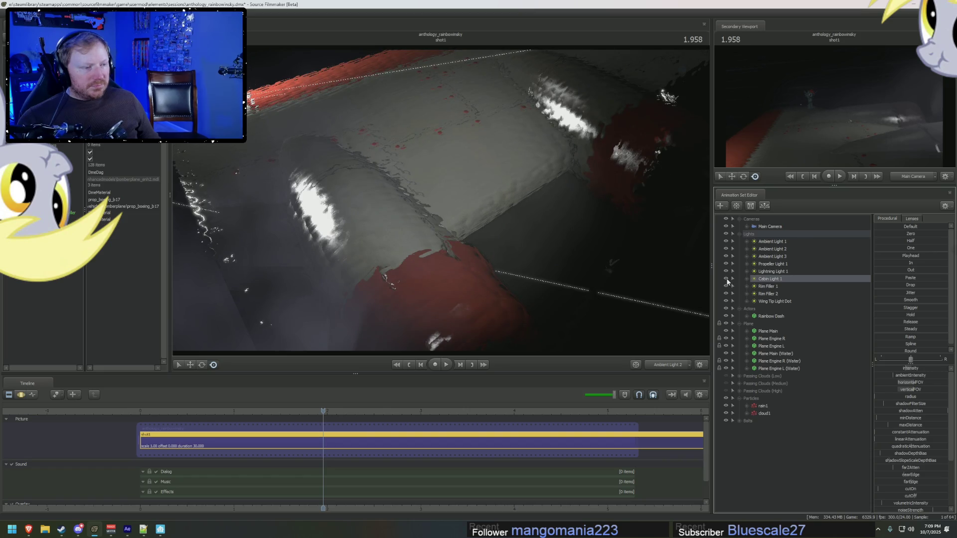
pyautogui.press('F3')
pyautogui.press('F2')
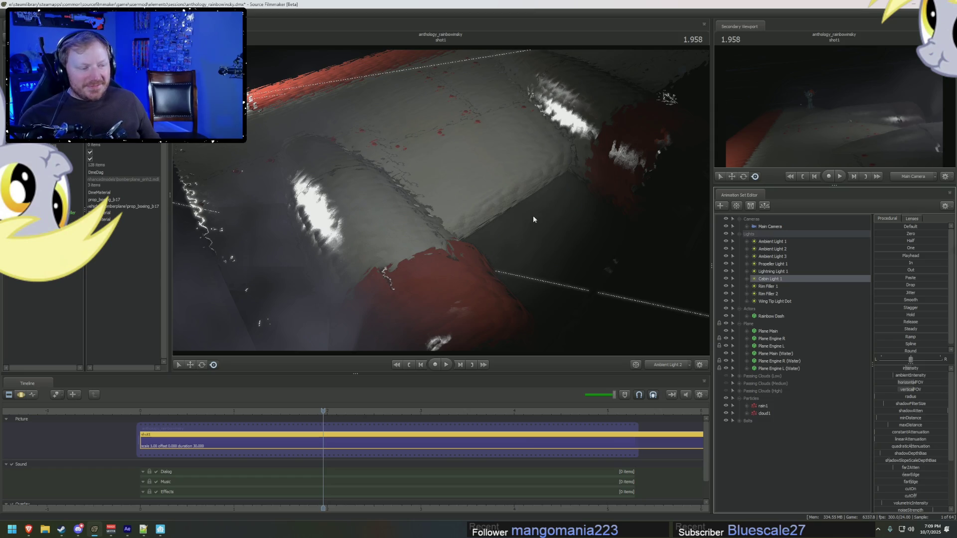
pyautogui.rightClick(779, 282)
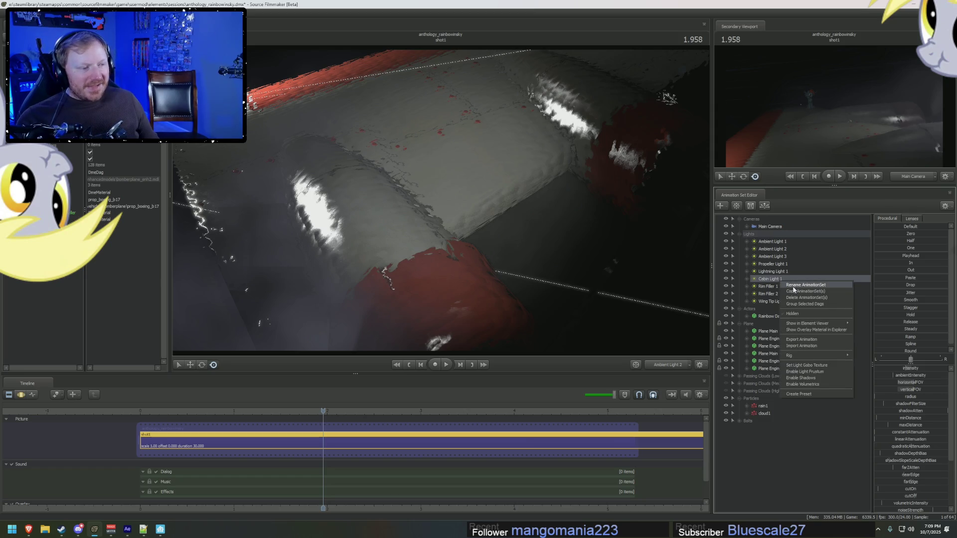
# Step: Collapse Particles, create a new light Cabin Light 2, and angle it onto the plane
pyautogui.click(798, 292)
pyautogui.click(737, 398)
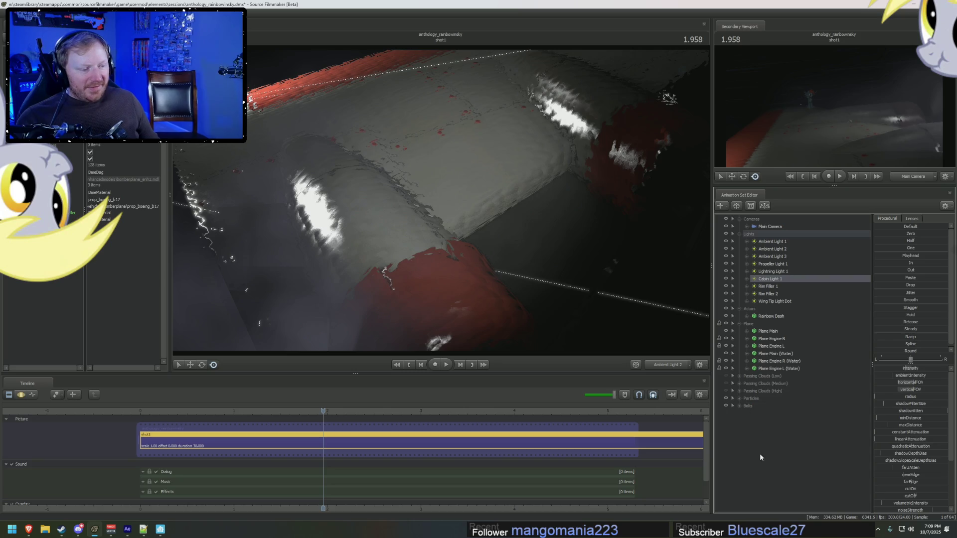
pyautogui.rightClick(759, 455)
pyautogui.click(795, 494)
pyautogui.click(757, 414)
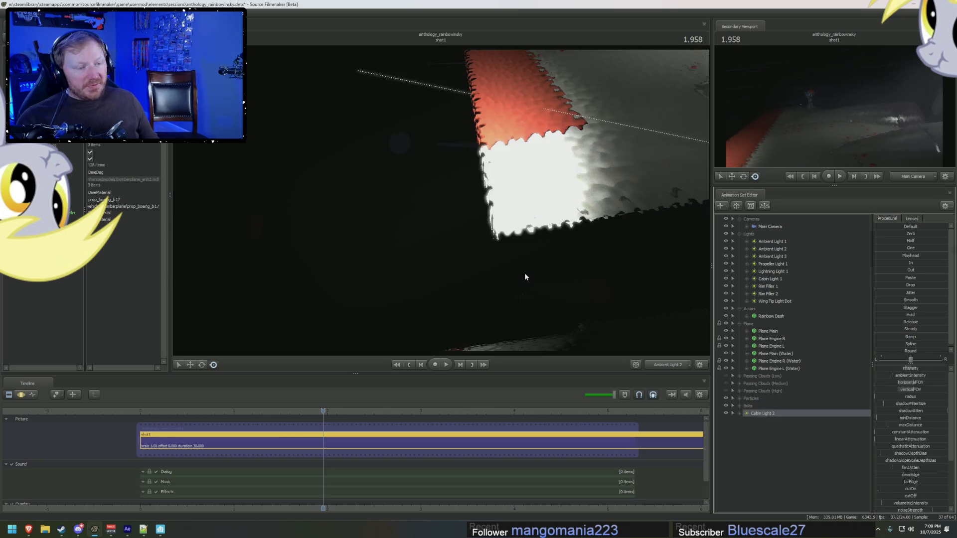
pyautogui.moveTo(524, 244); pyautogui.dragTo(568, 230)
# Step: Move Cabin Light 2 up the animation set list and delete it from the scene
pyautogui.hotkey('ctrl', '2')
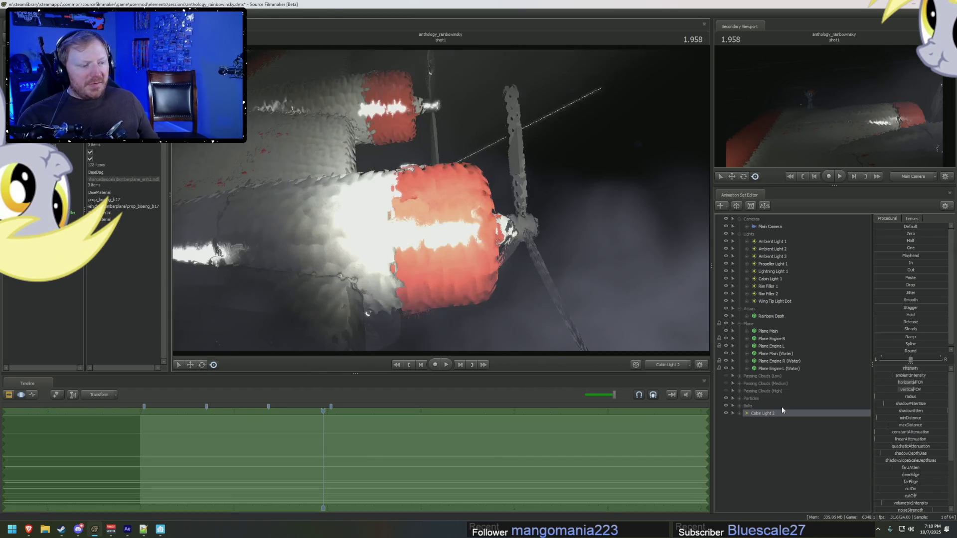
pyautogui.hotkey('ctrl', '1')
pyautogui.moveTo(763, 414); pyautogui.dragTo(770, 279)
pyautogui.rightClick(770, 279)
pyautogui.click(787, 324)
pyautogui.click(776, 408)
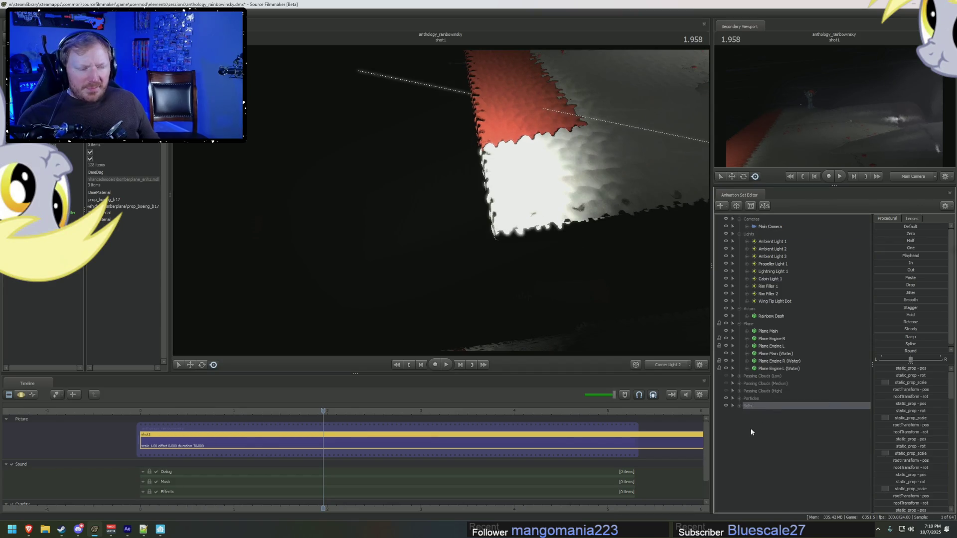
# Step: Create a fresh Cabin Light 2 with Create Animation Set for New Light
pyautogui.rightClick(752, 428)
pyautogui.click(805, 446)
pyautogui.press('Escape')
pyautogui.rightClick(772, 433)
pyautogui.click(800, 468)
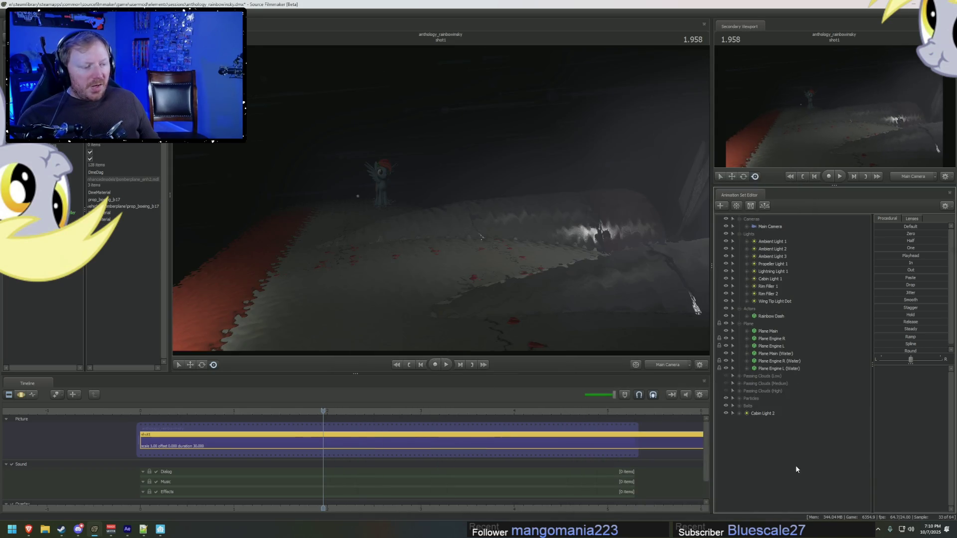
pyautogui.click(761, 413)
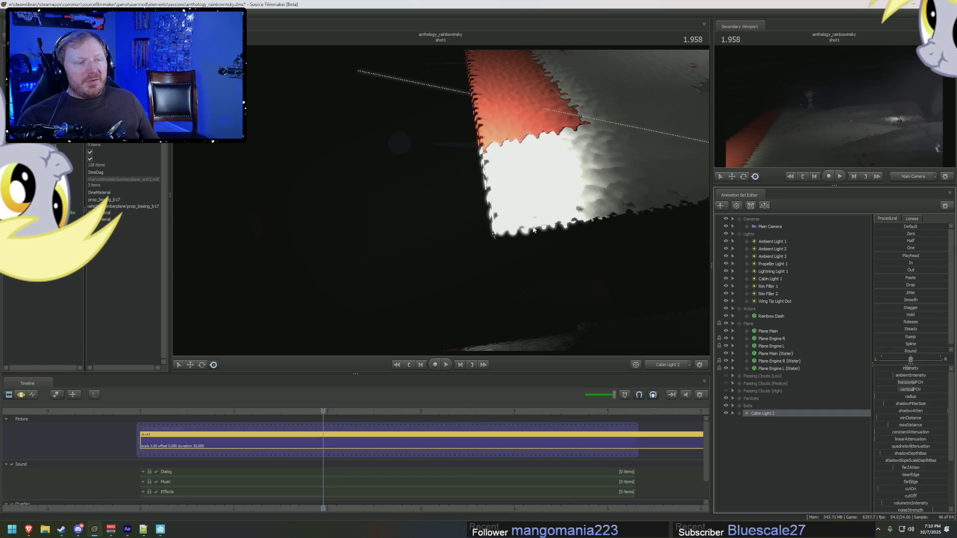
# Step: Delete Cabin Light 2 and move Lightning Light 1 below Wing Tip Light Dot
pyautogui.press('Delete')
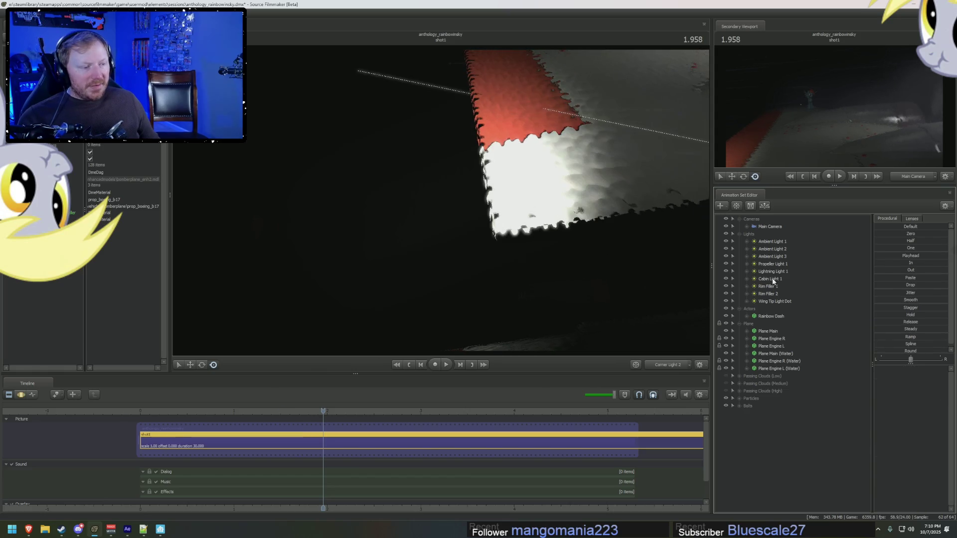
pyautogui.click(775, 301)
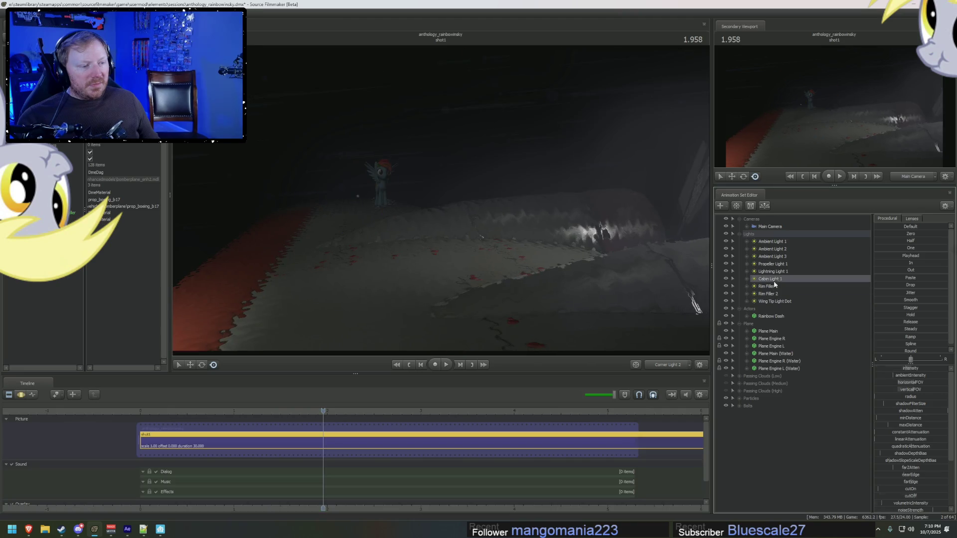
pyautogui.click(775, 272)
pyautogui.moveTo(775, 273); pyautogui.dragTo(773, 303)
pyautogui.click(785, 313)
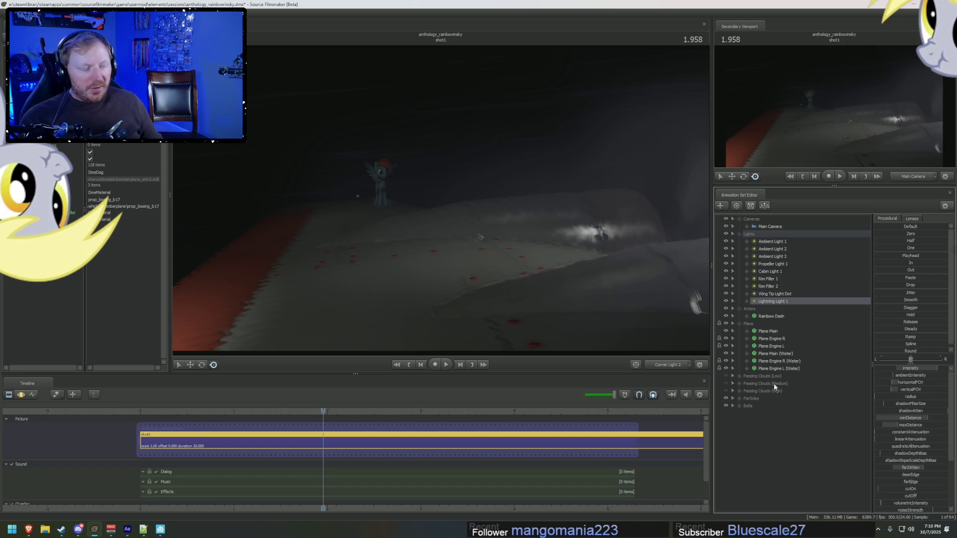
# Step: Create Lightning Light 2 and aim the viewport through it at the plane wing
pyautogui.rightClick(777, 302)
pyautogui.click(795, 316)
pyautogui.rightClick(761, 428)
pyautogui.click(787, 468)
pyautogui.click(768, 414)
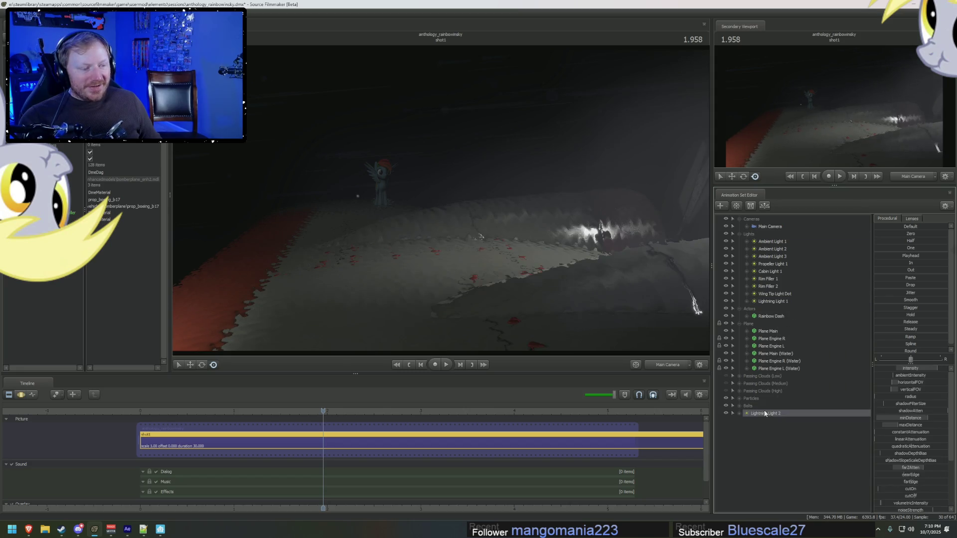
pyautogui.moveTo(662, 348)
pyautogui.mouseDown()
pyautogui.moveTo(440, 199)
pyautogui.moveTo(654, 312)
pyautogui.mouseUp()
pyautogui.press('F3')
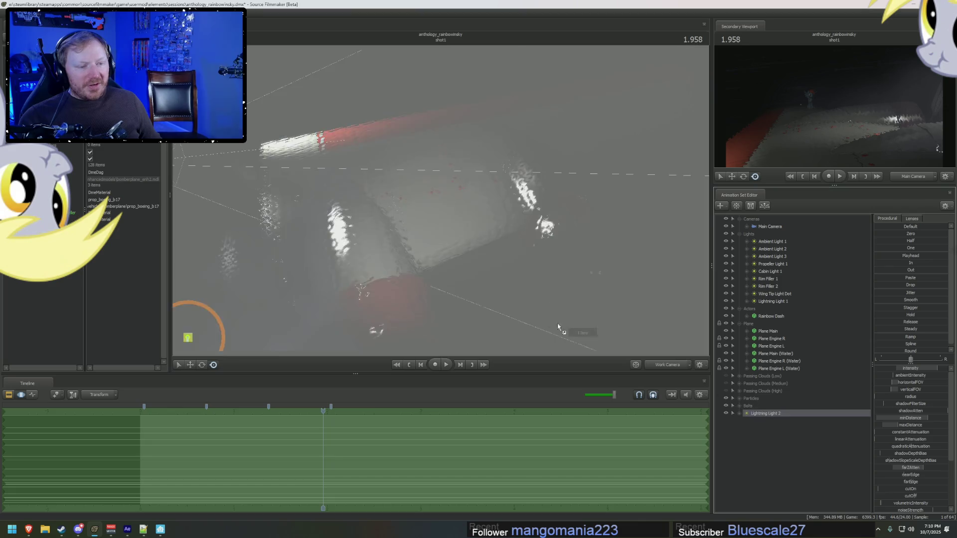
pyautogui.moveTo(562, 331)
pyautogui.mouseDown()
pyautogui.moveTo(539, 256)
pyautogui.moveTo(499, 214)
pyautogui.moveTo(364, 281)
pyautogui.moveTo(441, 199)
pyautogui.mouseUp()
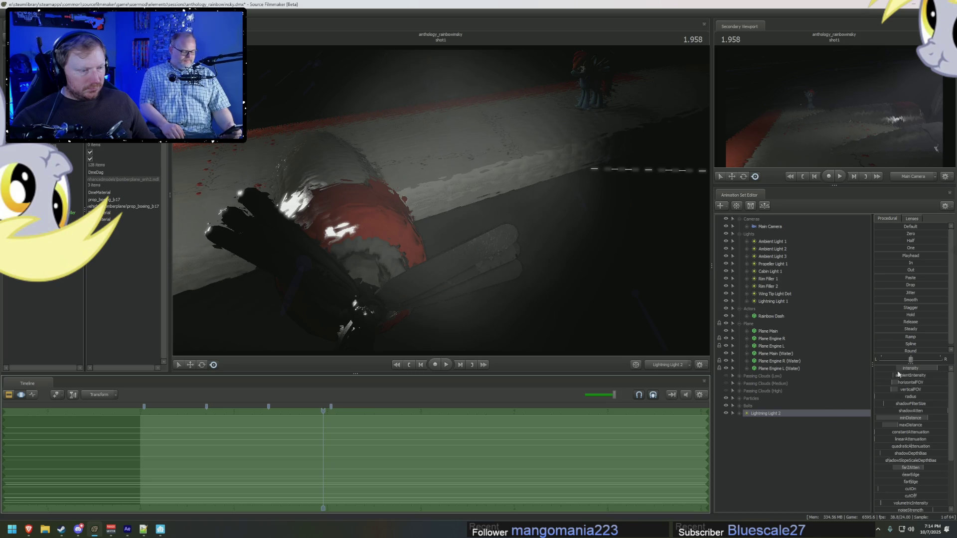
# Step: Drop Lightning Light 2 into the Lights group below Lightning Light 1, then select Rainbow Dash
pyautogui.moveTo(776, 416); pyautogui.dragTo(785, 305)
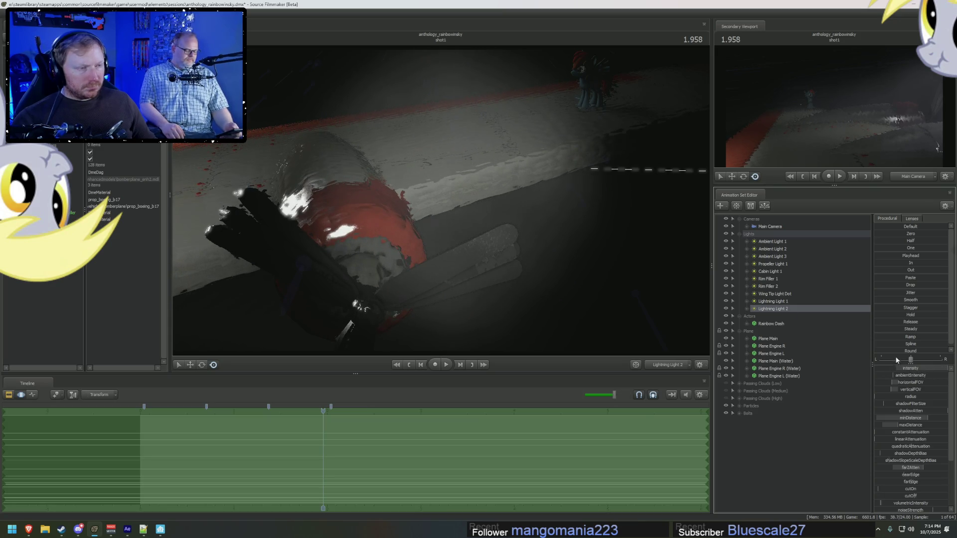
pyautogui.click(775, 305)
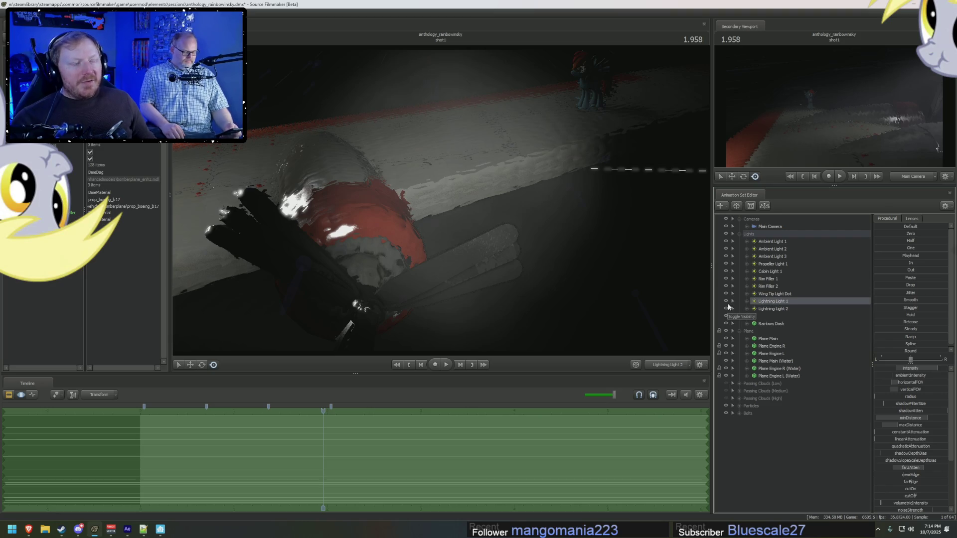
pyautogui.click(766, 324)
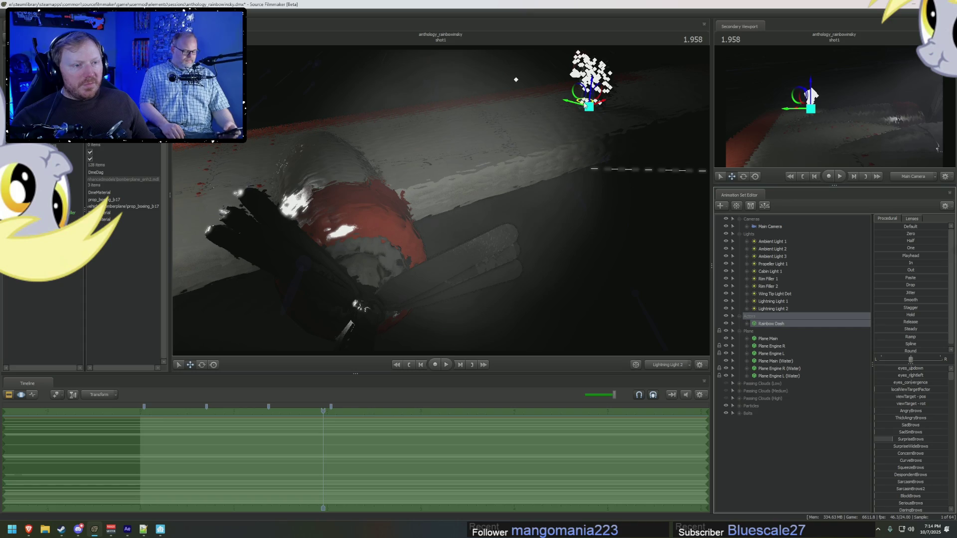
# Step: Drag Rainbow Dash toward the upper left into the light
pyautogui.moveTo(573, 109)
pyautogui.mouseDown()
pyautogui.moveTo(466, 103)
pyautogui.moveTo(429, 115)
pyautogui.mouseUp()
pyautogui.hotkey('ctrl', '1')
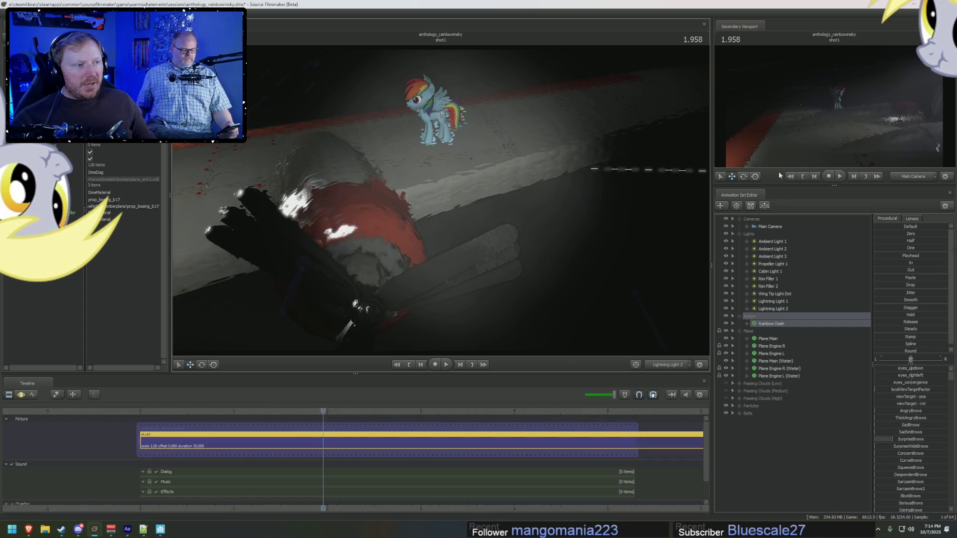
pyautogui.hotkey('ctrl', '2')
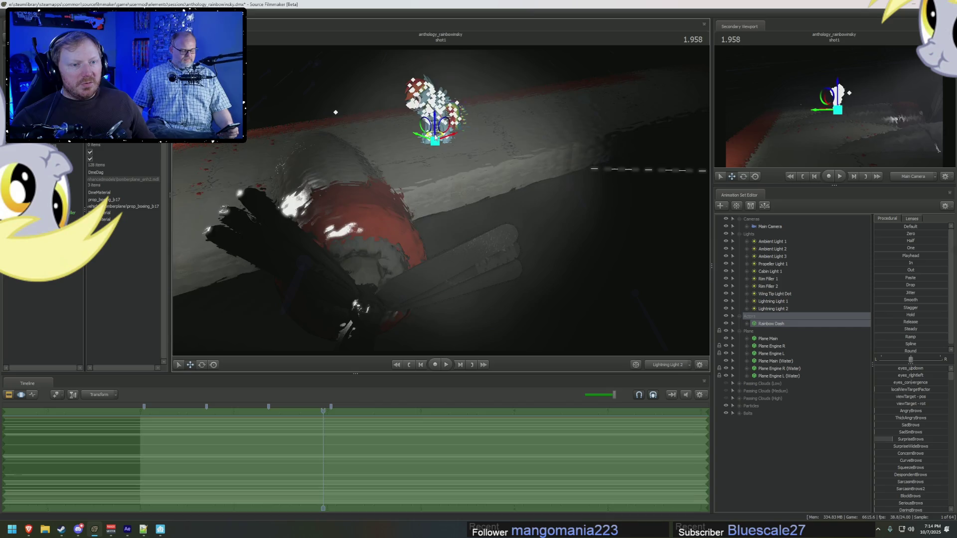
pyautogui.moveTo(427, 134); pyautogui.dragTo(201, 185)
pyautogui.hotkey('ctrl', '1')
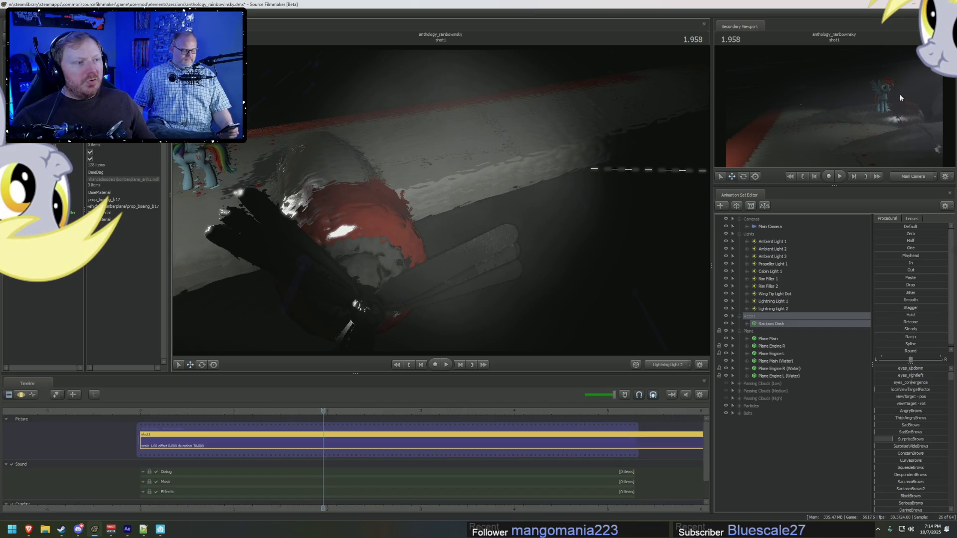
pyautogui.hotkey('ctrl', '2')
pyautogui.hotkey('ctrl', '1')
pyautogui.hotkey('ctrl', '2')
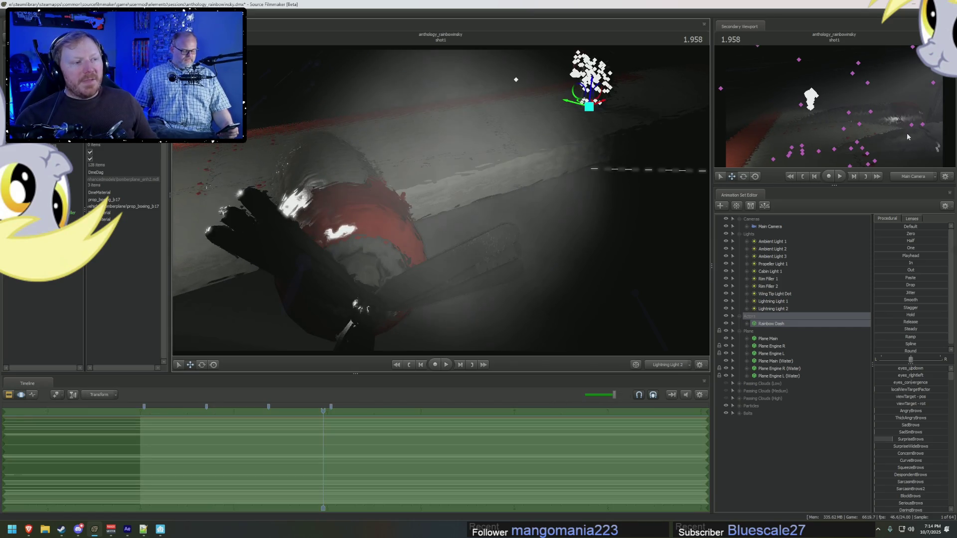
pyautogui.hotkey('ctrl', '1')
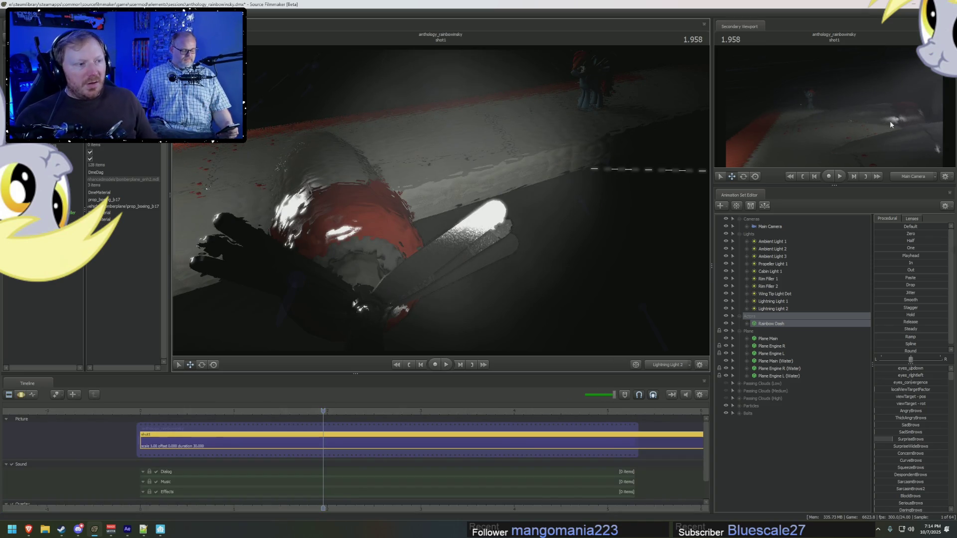
# Step: Play the shot to preview the lighting, then switch to After Effects
pyautogui.hotkey('ctrl', '2')
pyautogui.hotkey('ctrl', '1')
pyautogui.press('space')
pyautogui.press('space')
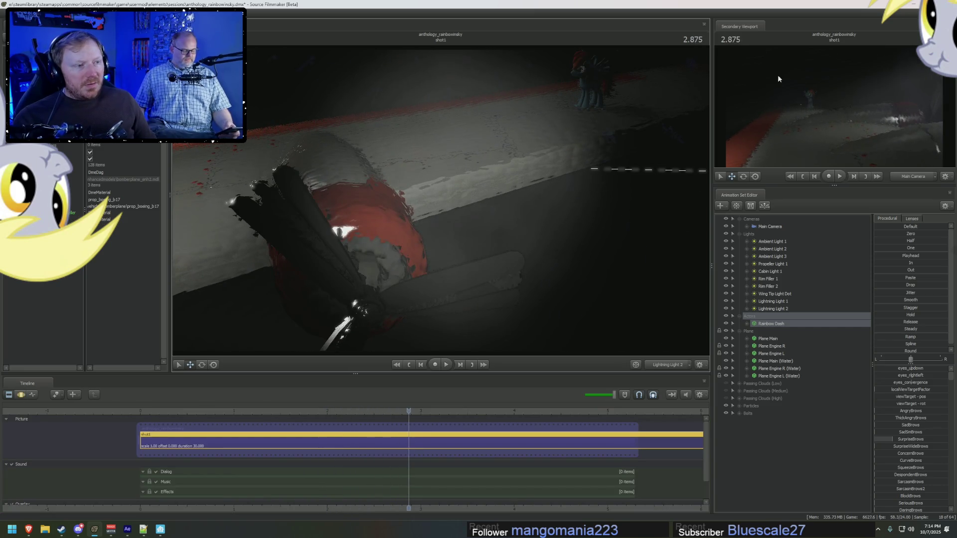
pyautogui.hotkey('alt', 'Tab')
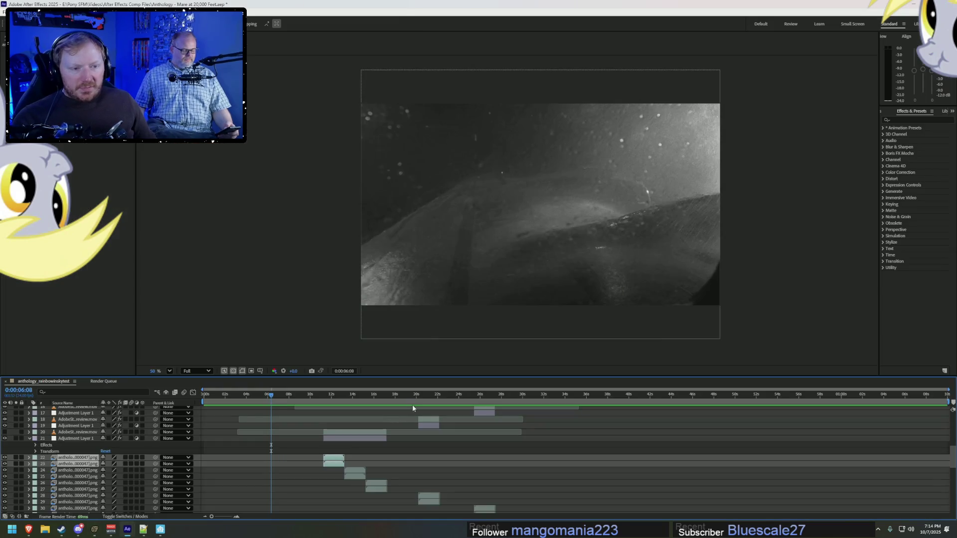
# Step: Scrub the After Effects wing footage around 0:00:06:00 and return to Source Filmmaker
pyautogui.moveTo(268, 395)
pyautogui.mouseDown()
pyautogui.moveTo(286, 396)
pyautogui.moveTo(268, 397)
pyautogui.mouseUp()
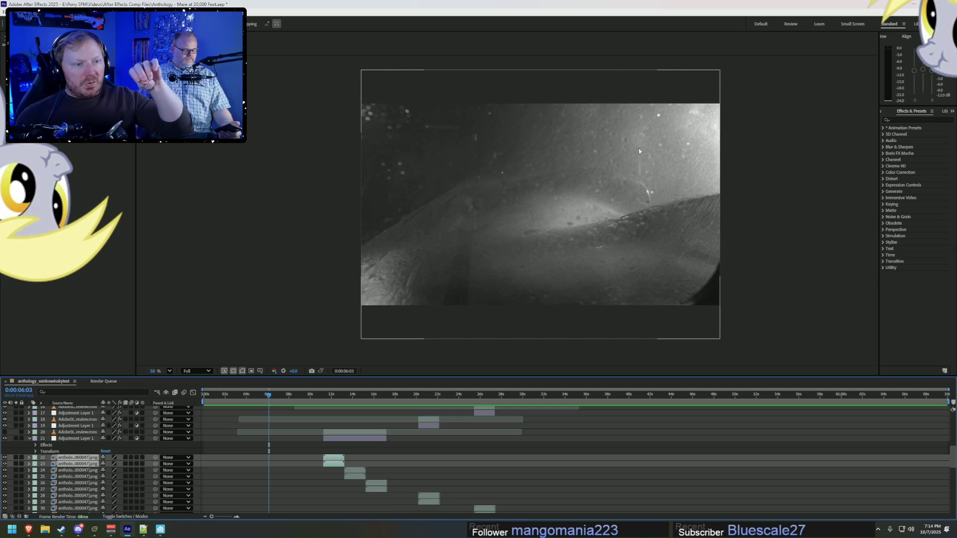
pyautogui.hotkey('alt', 'Tab')
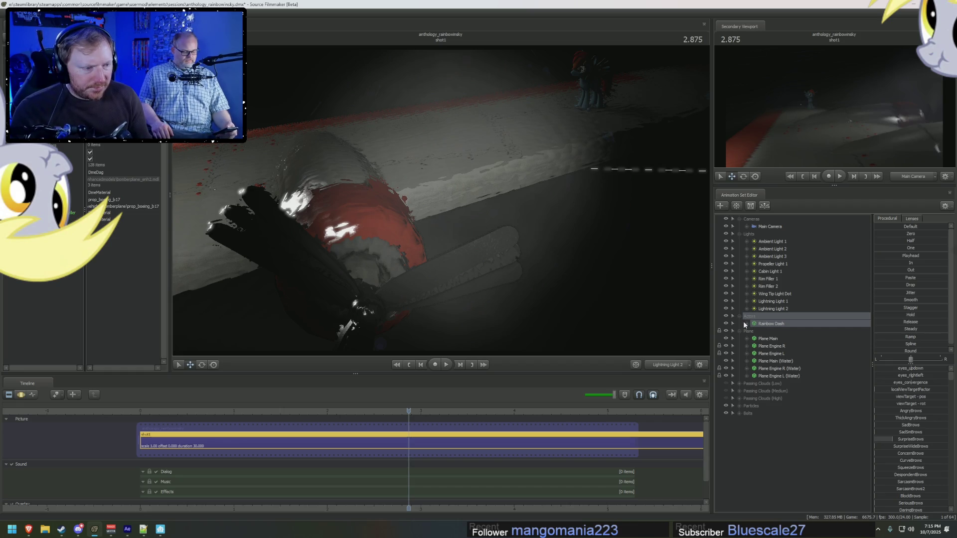
# Step: Expand Lightning Light 1's controls and inspect its ambientIntensity channel
pyautogui.click(747, 302)
pyautogui.click(754, 309)
pyautogui.click(780, 323)
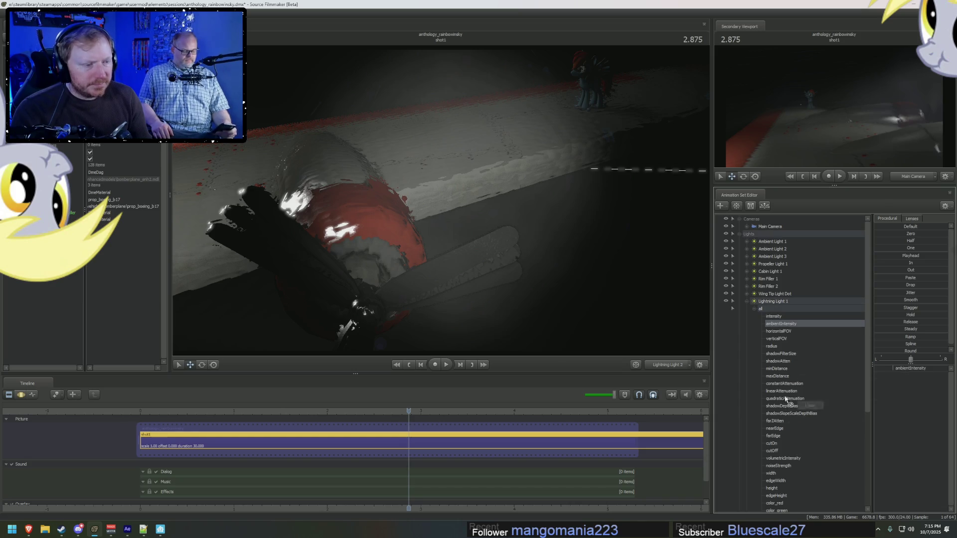
pyautogui.click(754, 309)
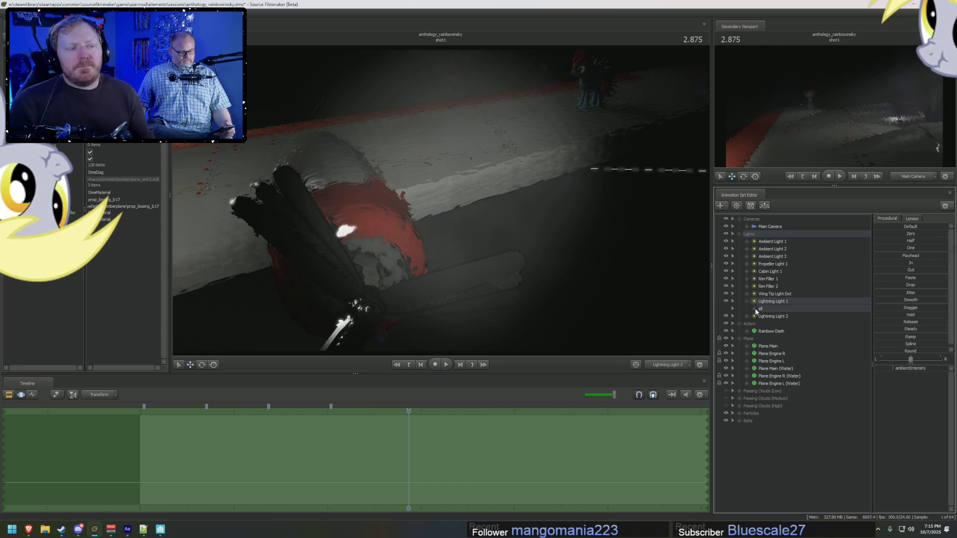
# Step: Rewind the shot to about 1.3 and play back Lightning Light 1's flashes
pyautogui.rightClick(781, 305)
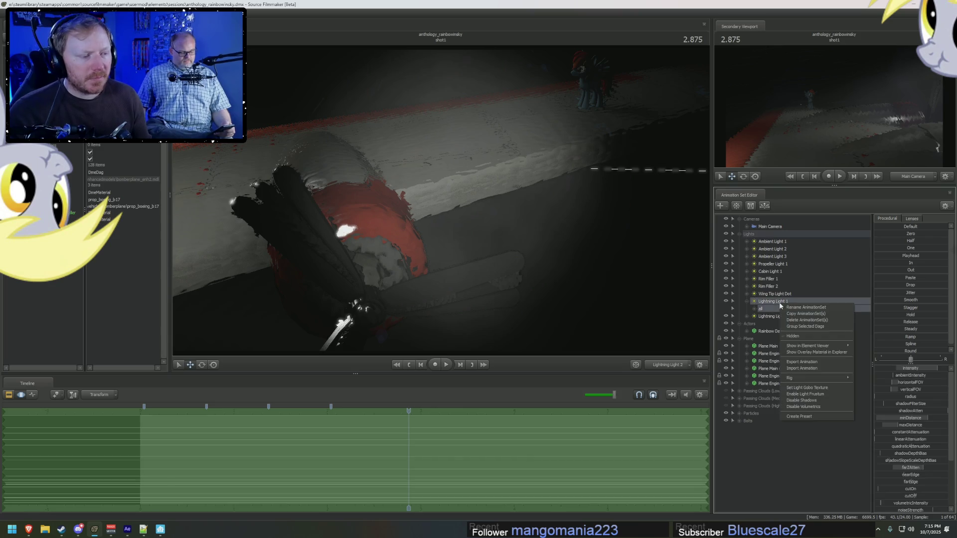
pyautogui.click(772, 310)
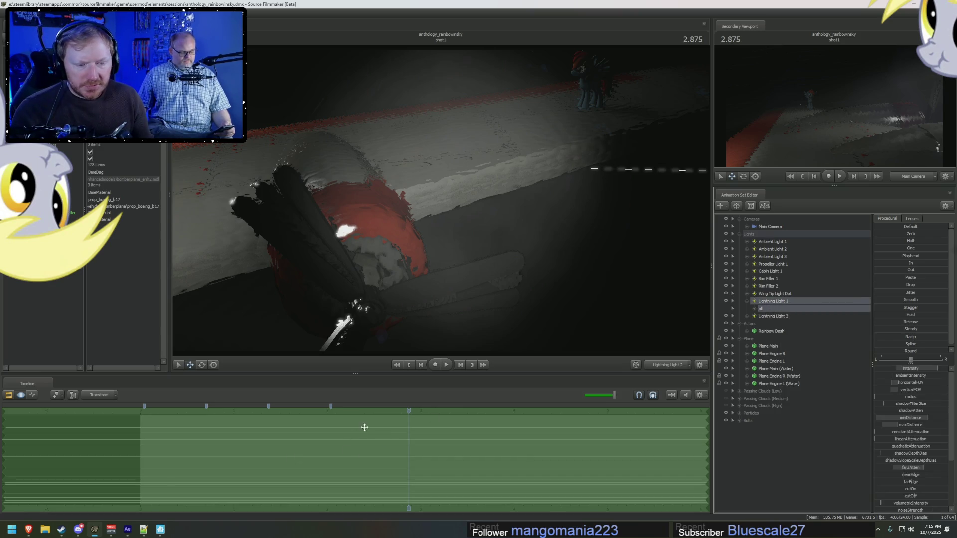
pyautogui.moveTo(407, 412); pyautogui.dragTo(252, 412)
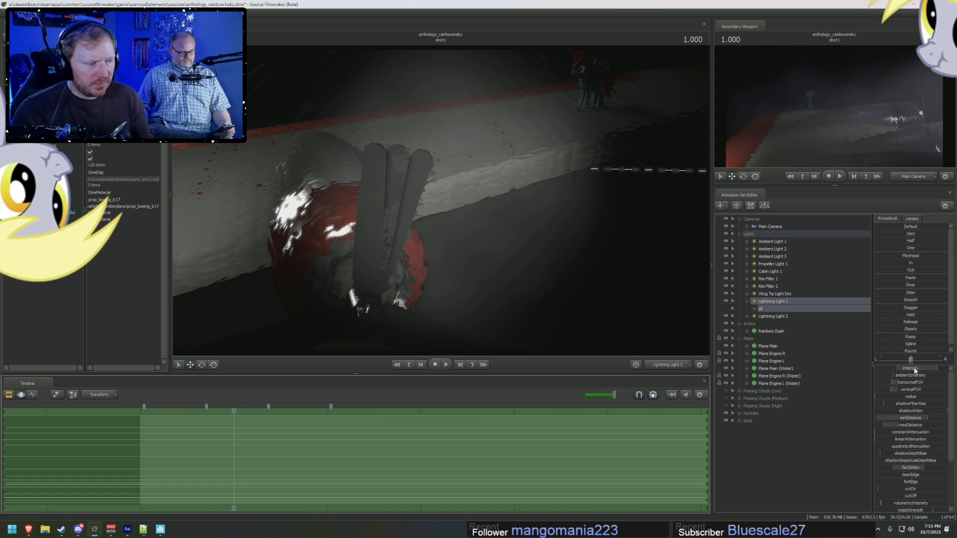
pyautogui.press('space')
pyautogui.press('space')
pyautogui.rightClick(773, 304)
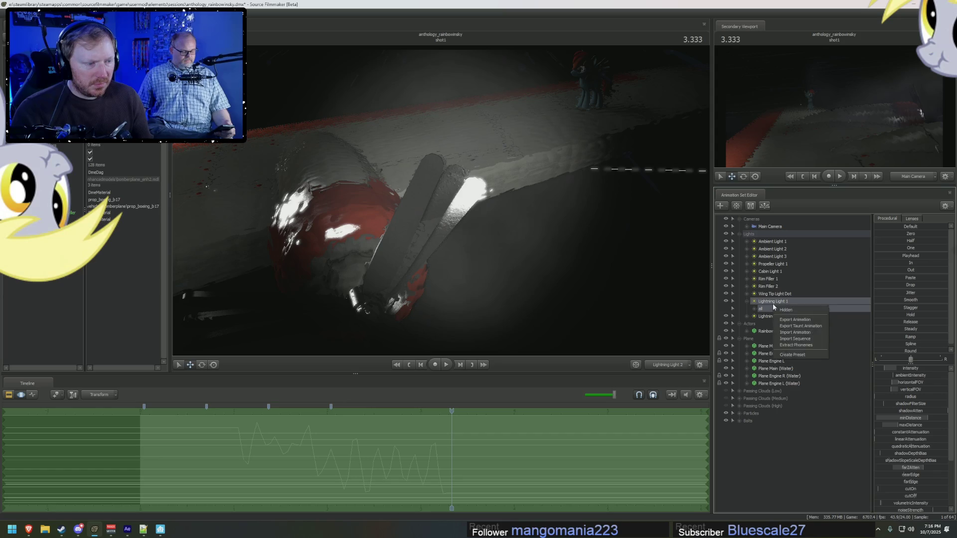
# Step: Export Lightning Light 1's animation as TESTTEST in the usermod\dmx folder
pyautogui.click(795, 362)
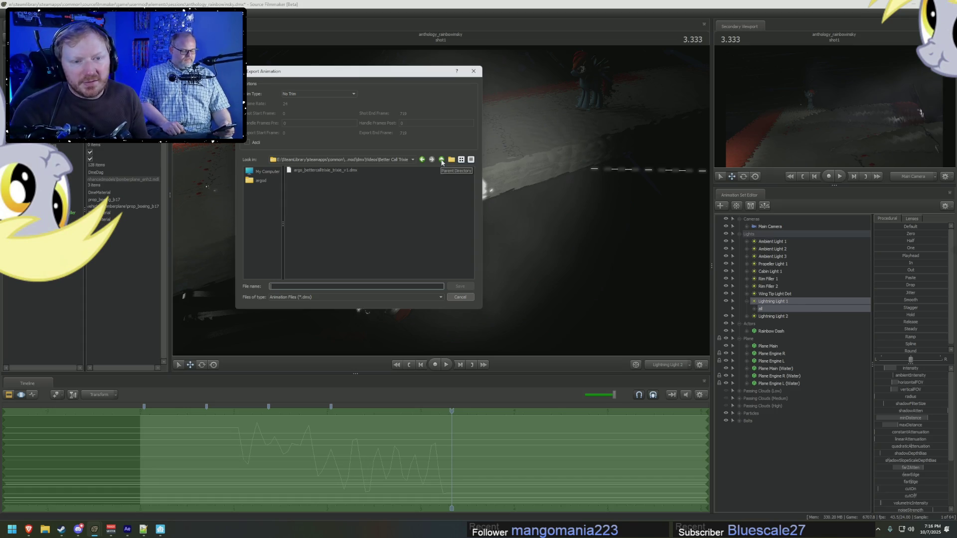
pyautogui.click(441, 160)
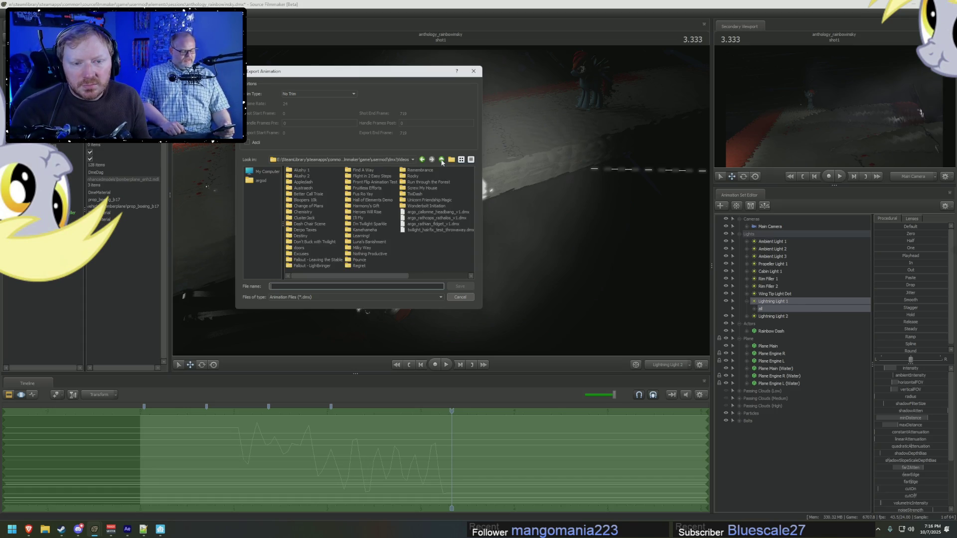
pyautogui.click(442, 160)
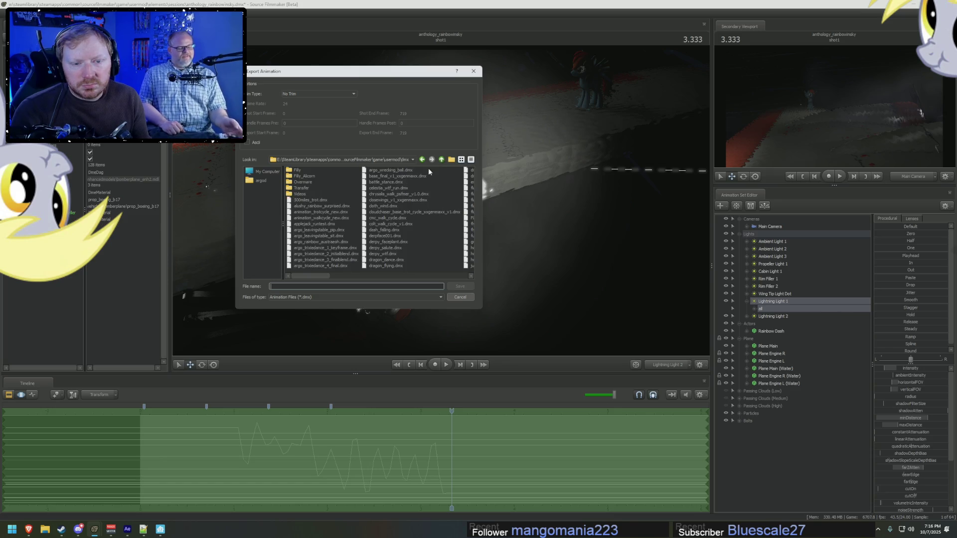
pyautogui.click(327, 286)
pyautogui.write('TES')
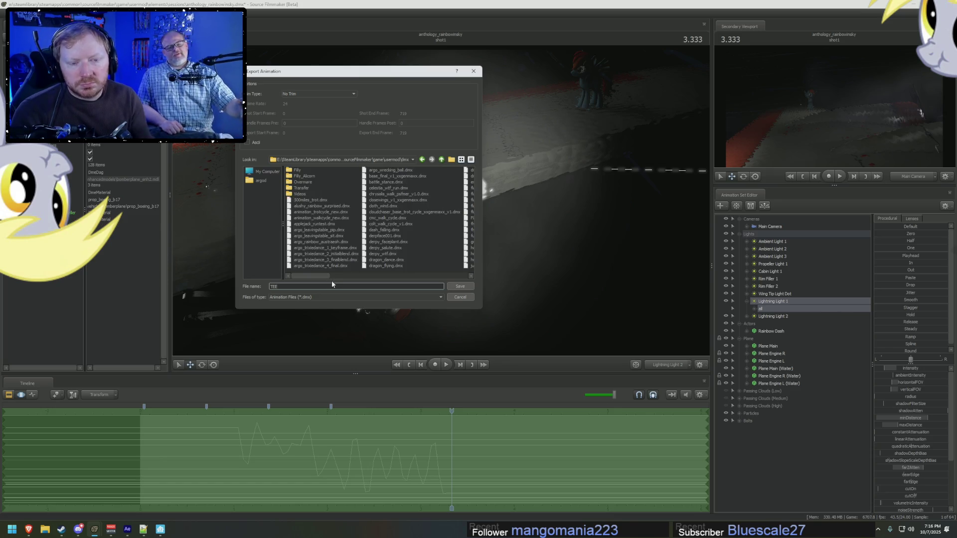
pyautogui.write('TTEST')
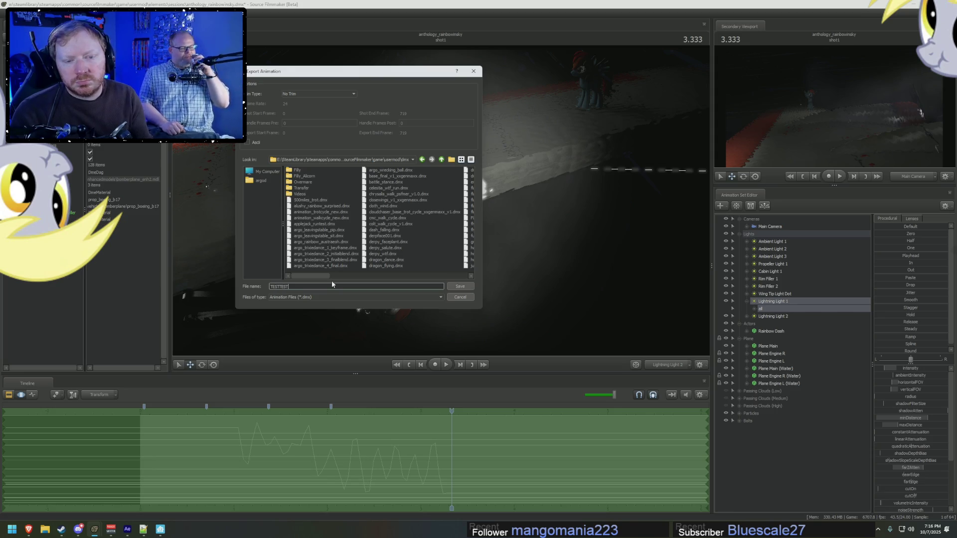
pyautogui.click(468, 286)
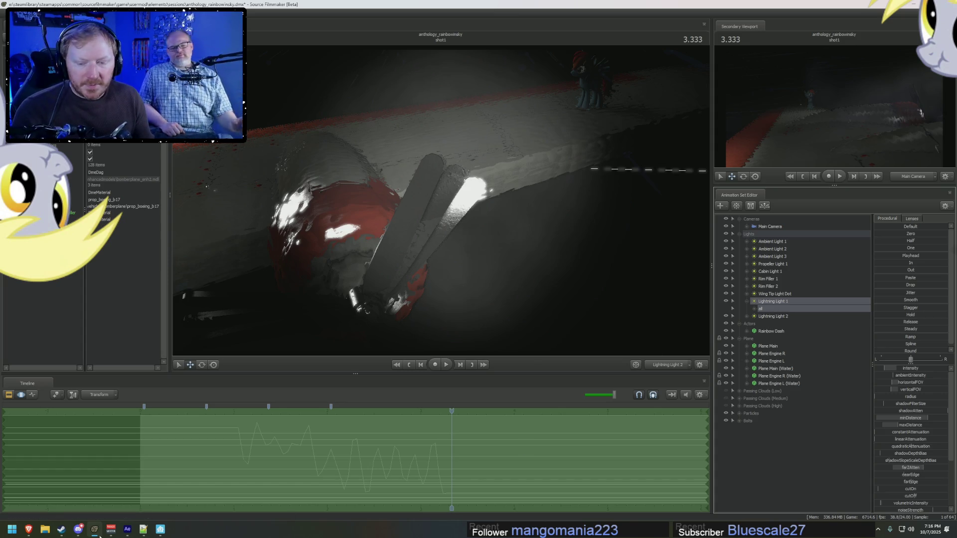
# Step: Open File Explorer and navigate to the SourceFilmmaker\game\usermod\dmx folder
pyautogui.click(45, 530)
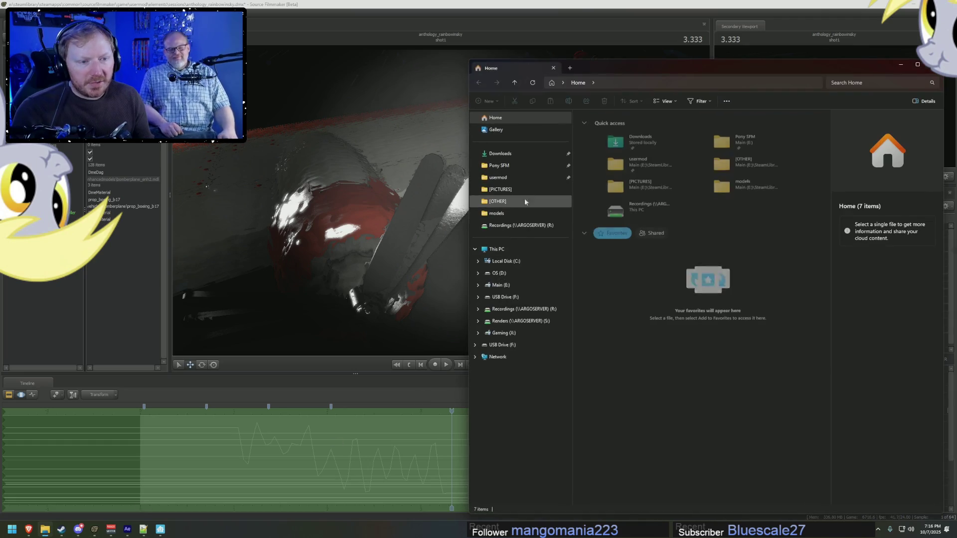
pyautogui.click(539, 166)
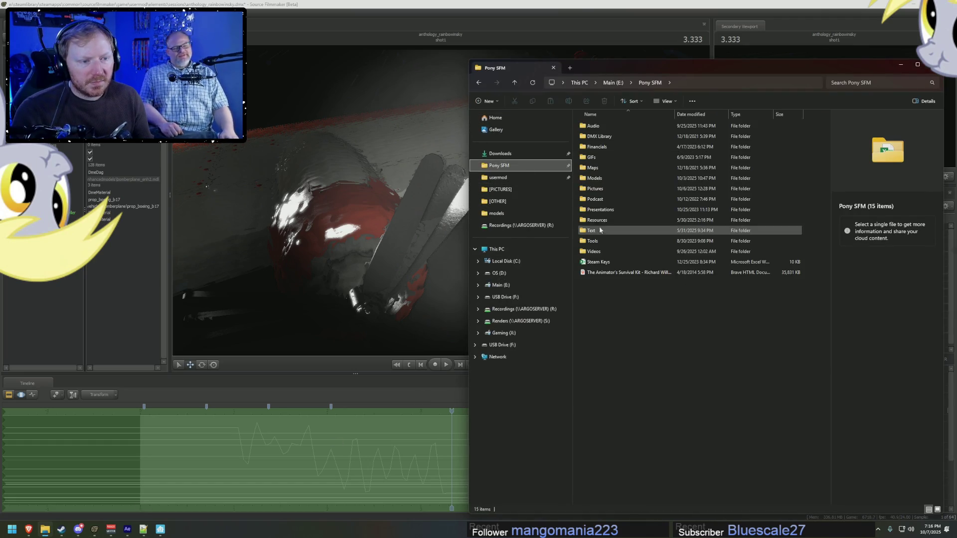
pyautogui.click(594, 242)
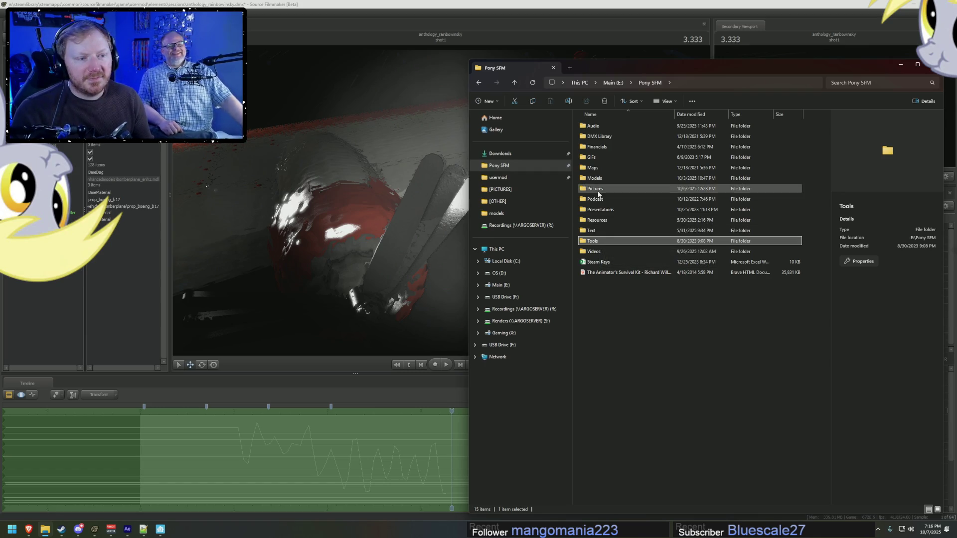
pyautogui.click(512, 178)
pyautogui.doubleClick(594, 168)
pyautogui.doubleClick(596, 137)
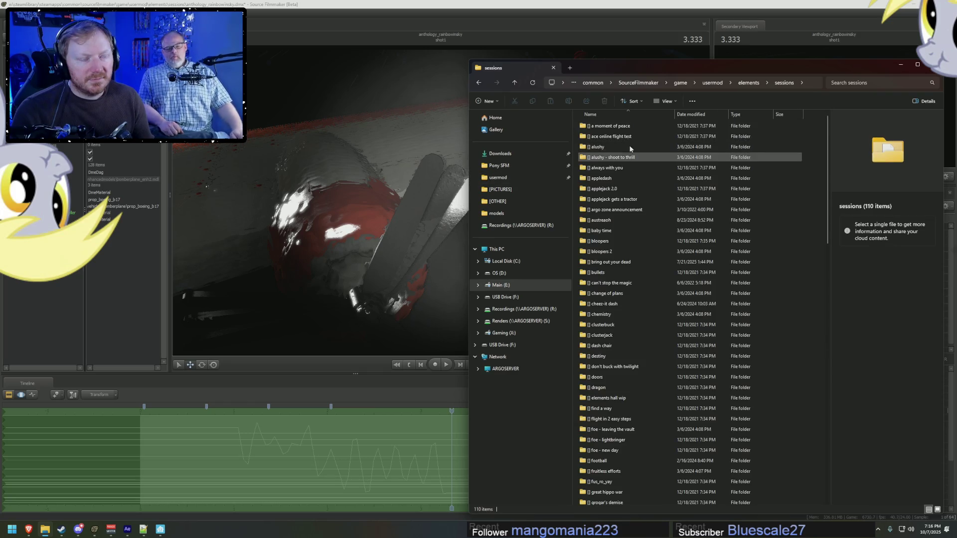
pyautogui.click(712, 82)
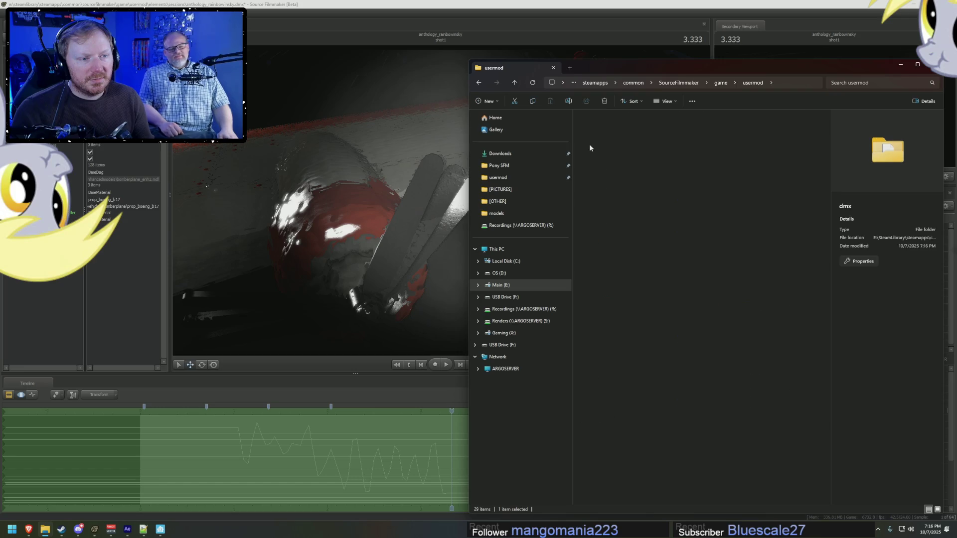
pyautogui.doubleClick(598, 136)
# Step: Find testtest.dmx in the dmx folder and open it in Notepad++
pyautogui.scroll(-5, 632, 212)
pyautogui.scroll(-20, 643, 270)
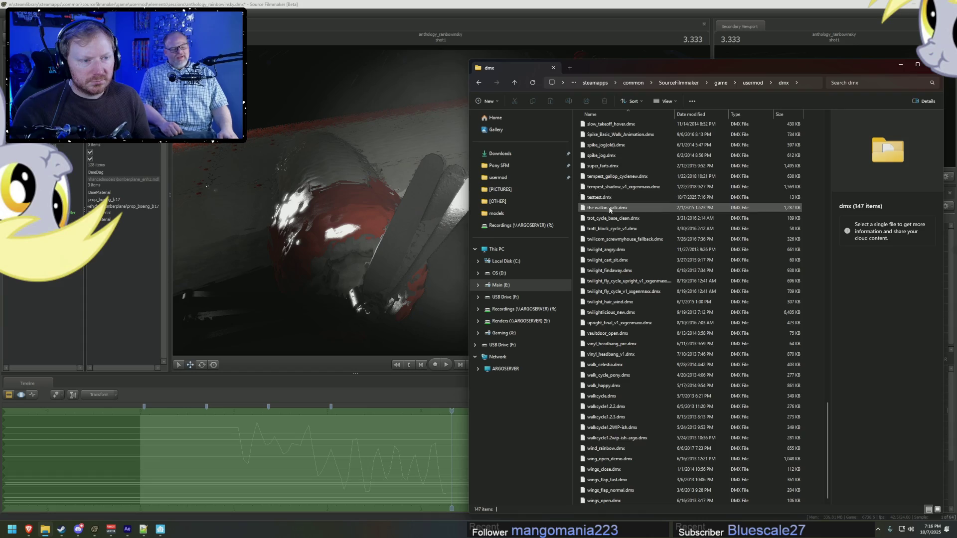
pyautogui.click(611, 196)
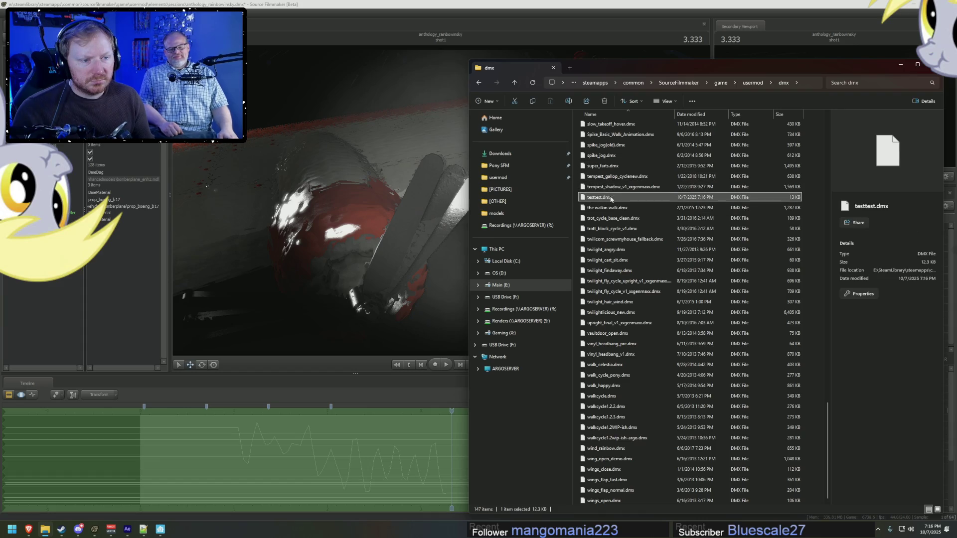
pyautogui.rightClick(612, 197)
pyautogui.click(647, 327)
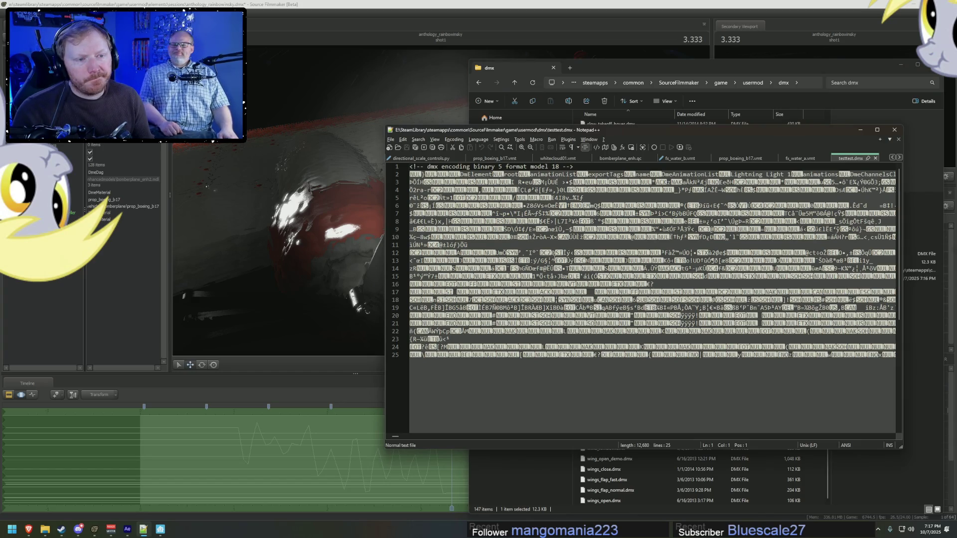
pyautogui.click(503, 260)
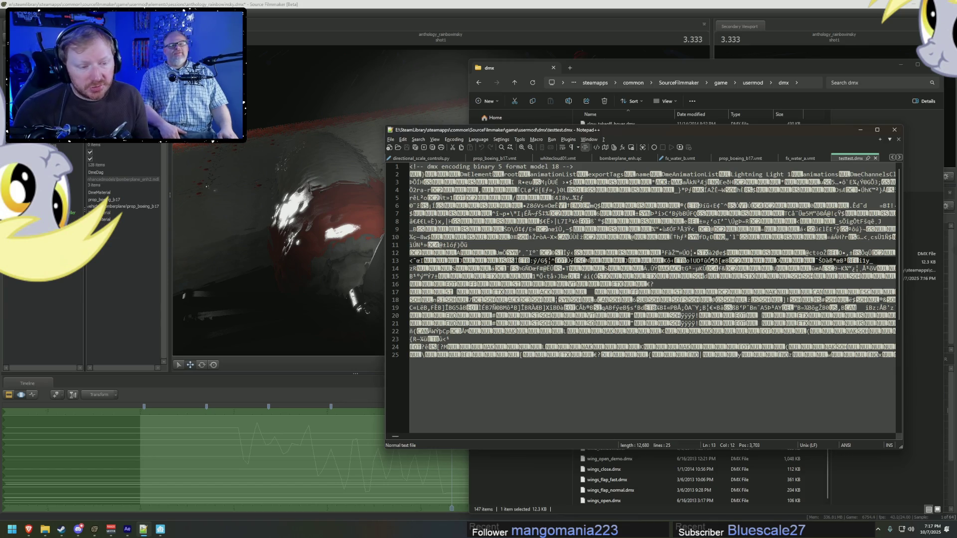
pyautogui.moveTo(693, 253); pyautogui.dragTo(897, 252)
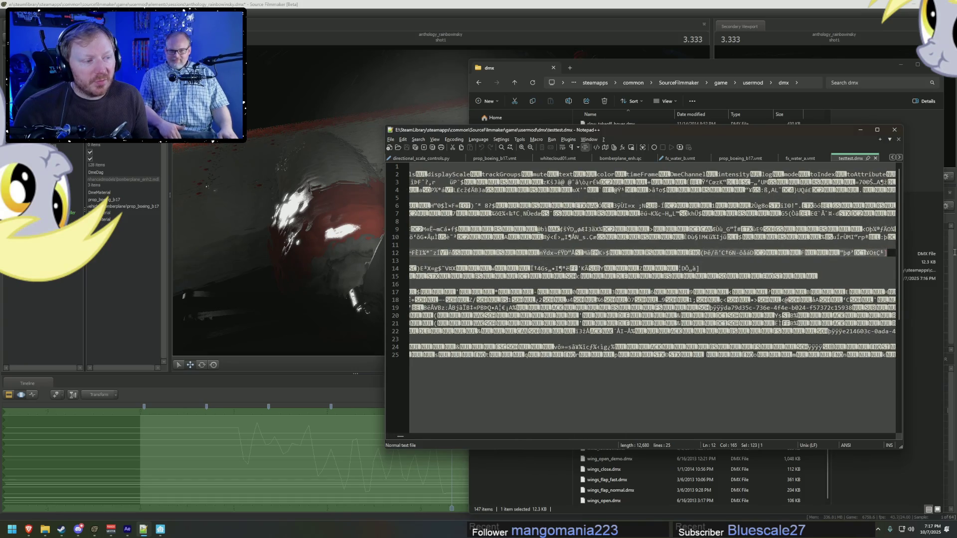
pyautogui.click(875, 158)
pyautogui.click(861, 130)
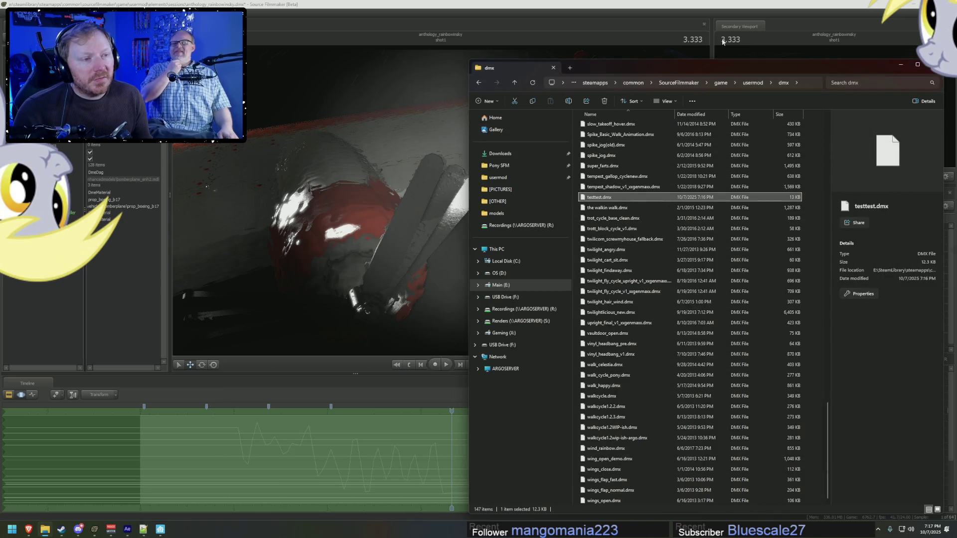
# Step: Import testtest.dmx onto Lightning Light 1 and enlarge the channel-matching list
pyautogui.click(686, 4)
pyautogui.rightClick(787, 299)
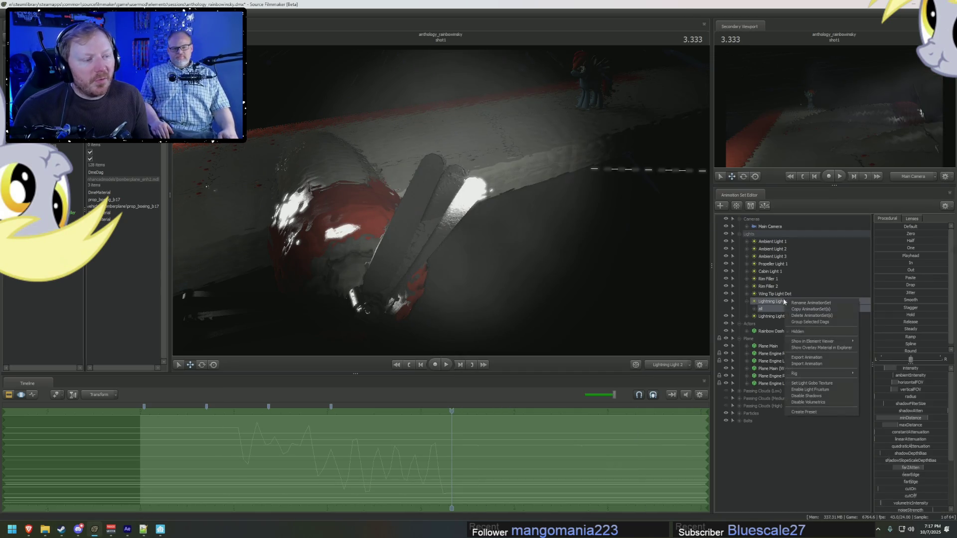
pyautogui.click(821, 364)
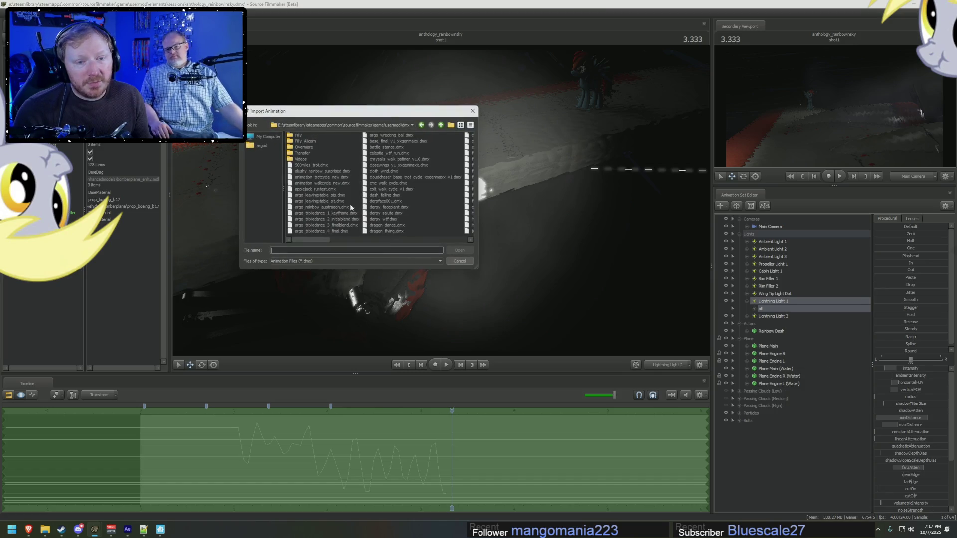
pyautogui.moveTo(319, 243)
pyautogui.mouseDown()
pyautogui.moveTo(491, 251)
pyautogui.moveTo(428, 248)
pyautogui.mouseUp()
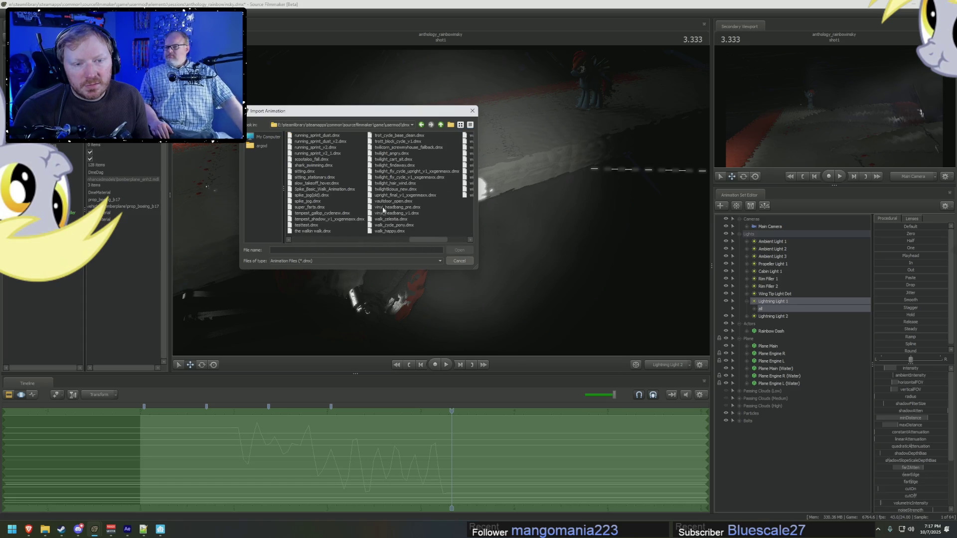
pyautogui.doubleClick(307, 225)
pyautogui.moveTo(530, 307)
pyautogui.mouseDown()
pyautogui.moveTo(672, 378)
pyautogui.moveTo(723, 431)
pyautogui.moveTo(699, 427)
pyautogui.mouseUp()
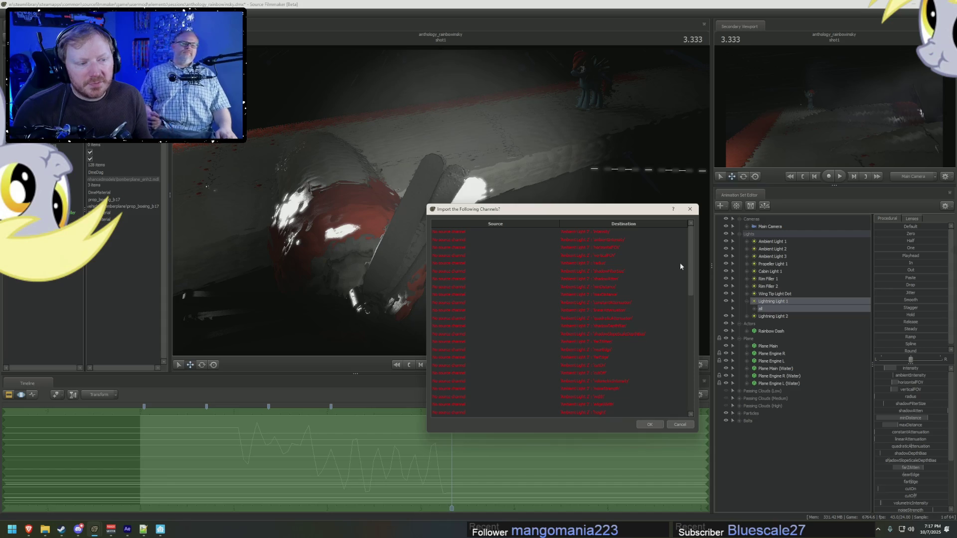
# Step: Review testtest.dmx's mismatched red and invalid channel rows, then dismiss the import list
pyautogui.moveTo(691, 261)
pyautogui.mouseDown()
pyautogui.moveTo(686, 389)
pyautogui.moveTo(683, 317)
pyautogui.mouseUp()
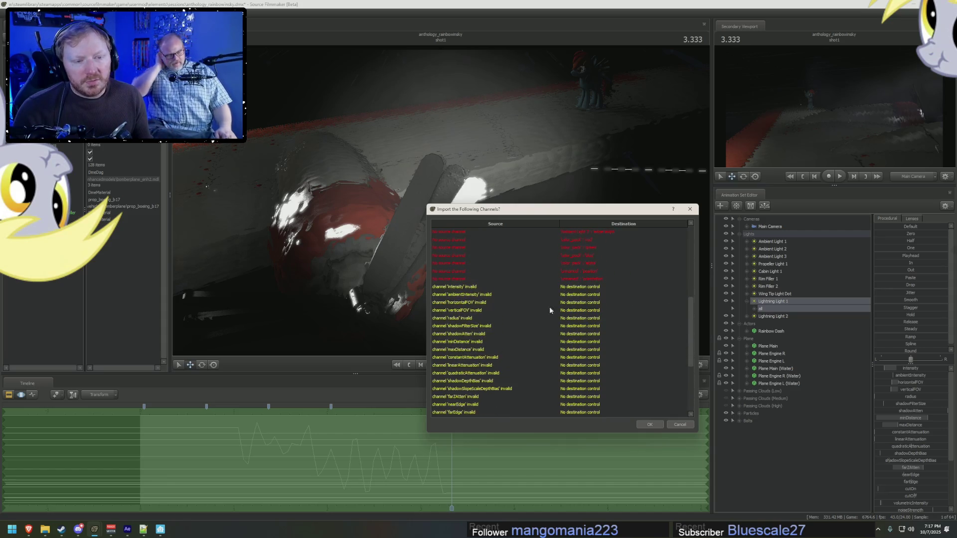
pyautogui.scroll(7, 586, 292)
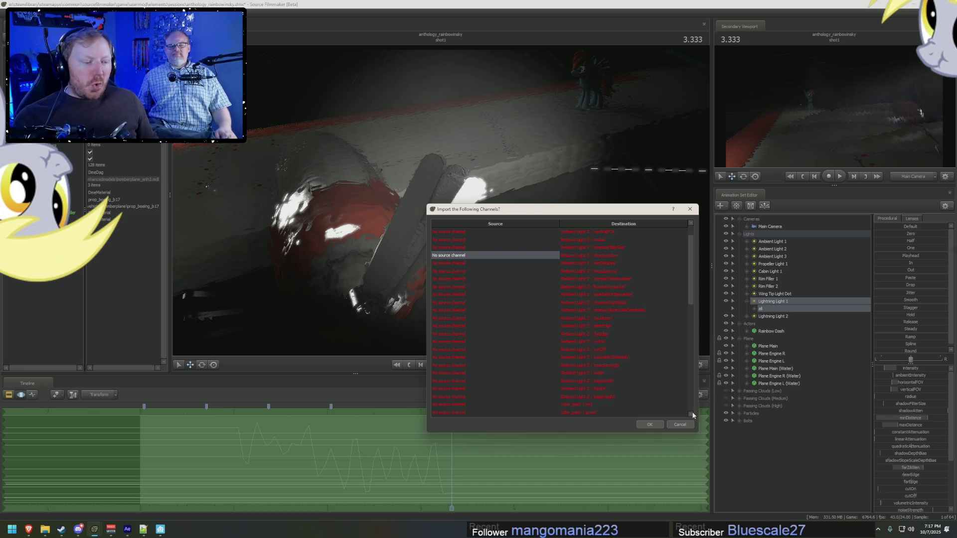
pyautogui.click(680, 425)
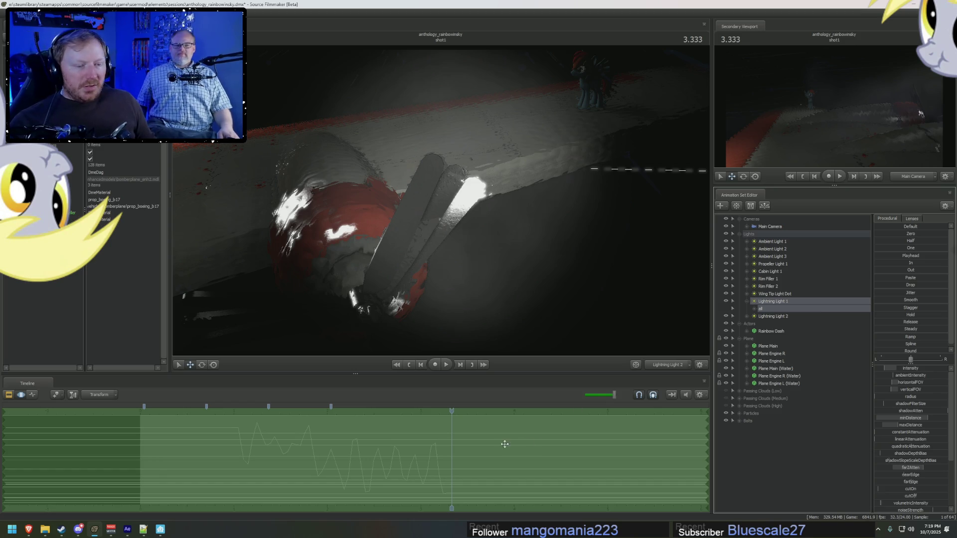
# Step: Toggle the Passing Clouds (High) group and disable shadows on Lightning Lights 1 and 2
pyautogui.click(726, 406)
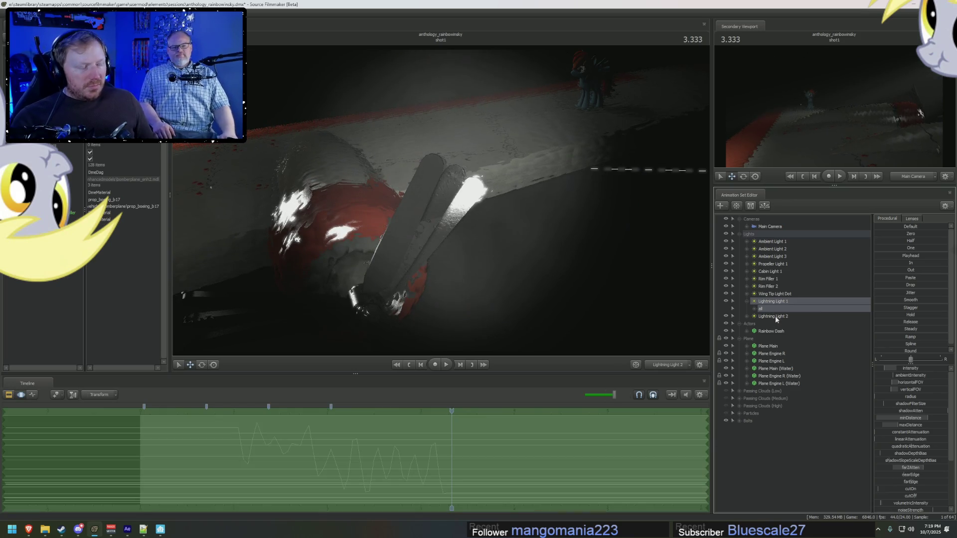
pyautogui.rightClick(783, 301)
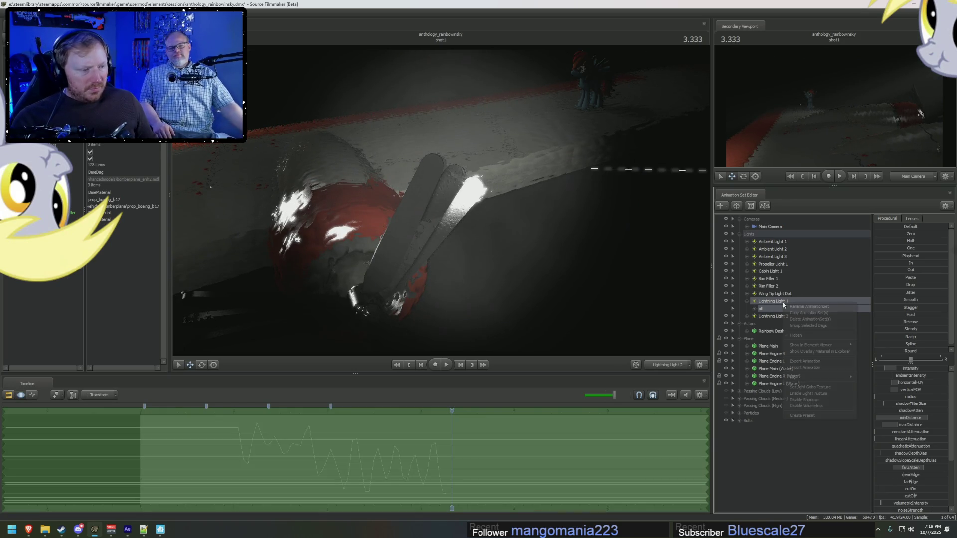
pyautogui.click(805, 412)
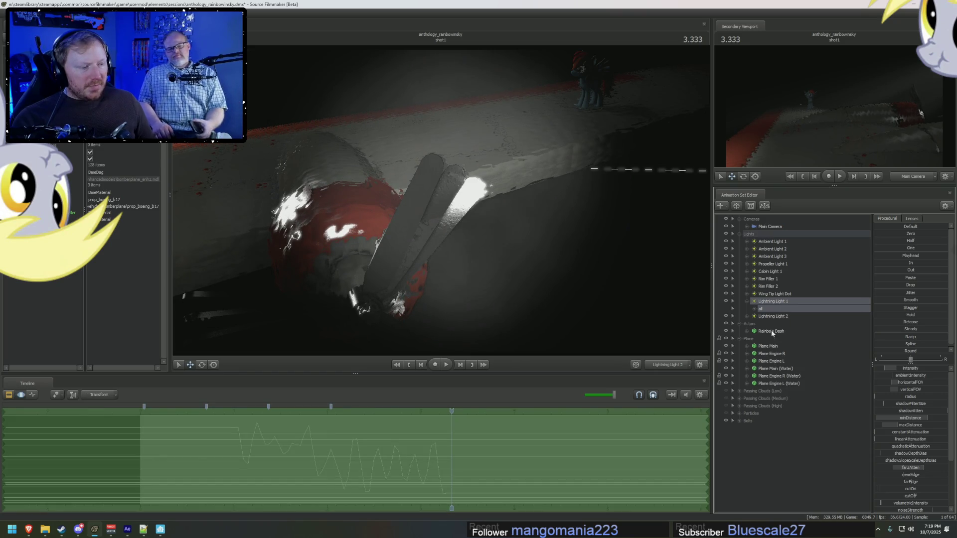
pyautogui.rightClick(773, 316)
pyautogui.click(794, 423)
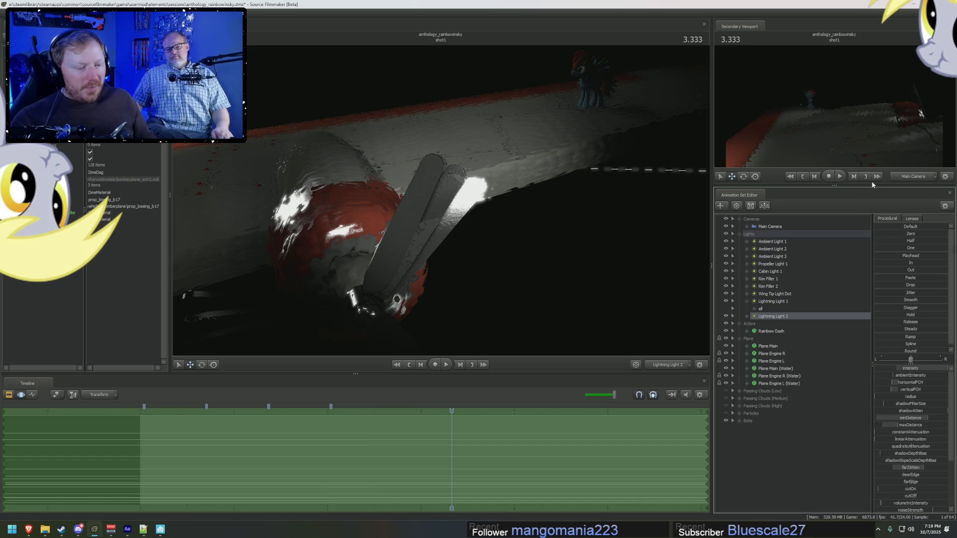
# Step: Play back shot1 to preview the lightning flicker over the wing and propeller
pyautogui.press('space')
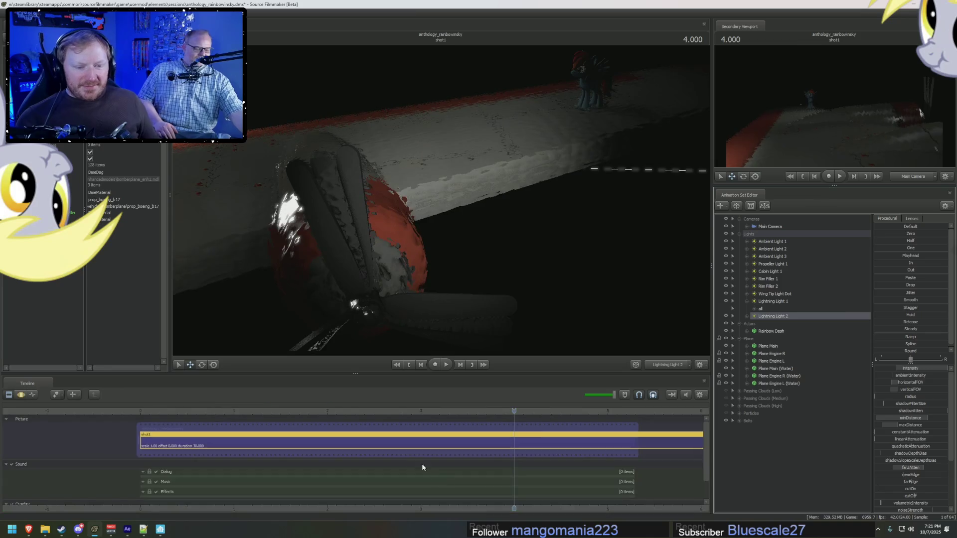
pyautogui.press('F2')
# Step: Scrub back to 1.291, select Lightning Light 1 and collapse its group
pyautogui.moveTo(163, 411); pyautogui.dragTo(214, 412)
pyautogui.press('F3')
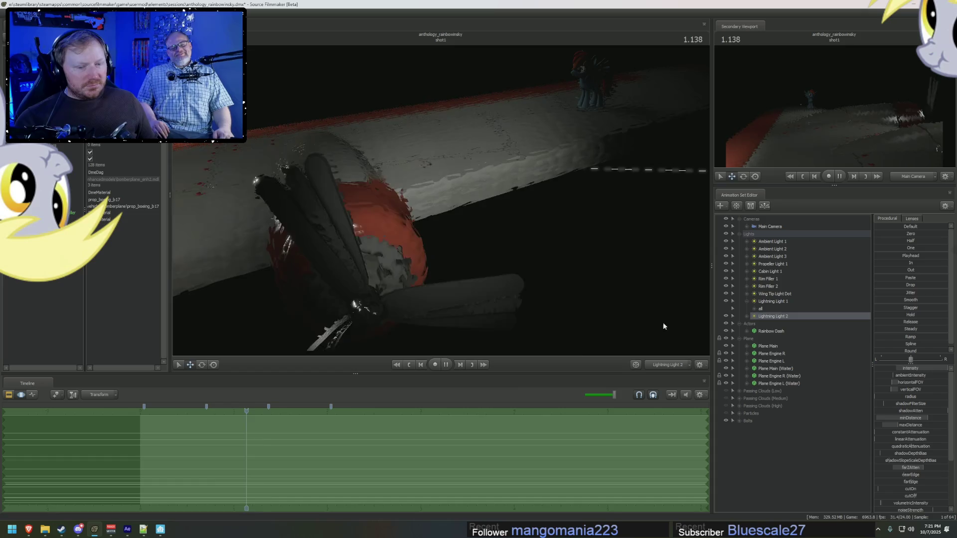
pyautogui.click(772, 308)
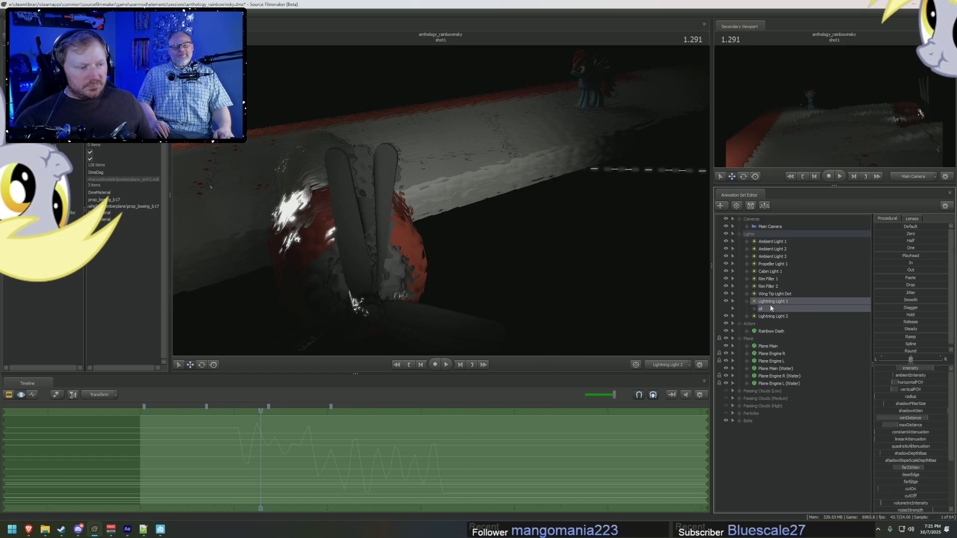
pyautogui.click(745, 301)
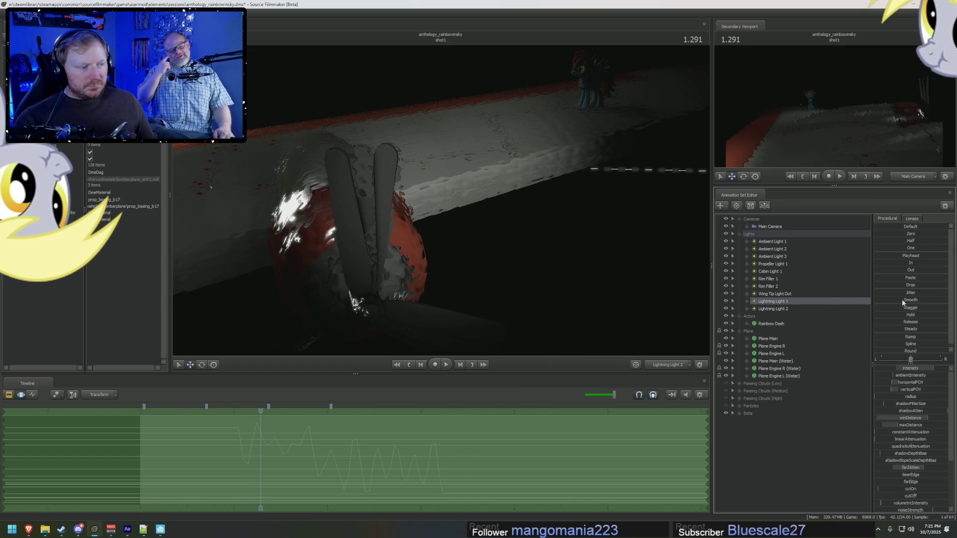
pyautogui.press('F2')
pyautogui.press('F3')
pyautogui.press('F2')
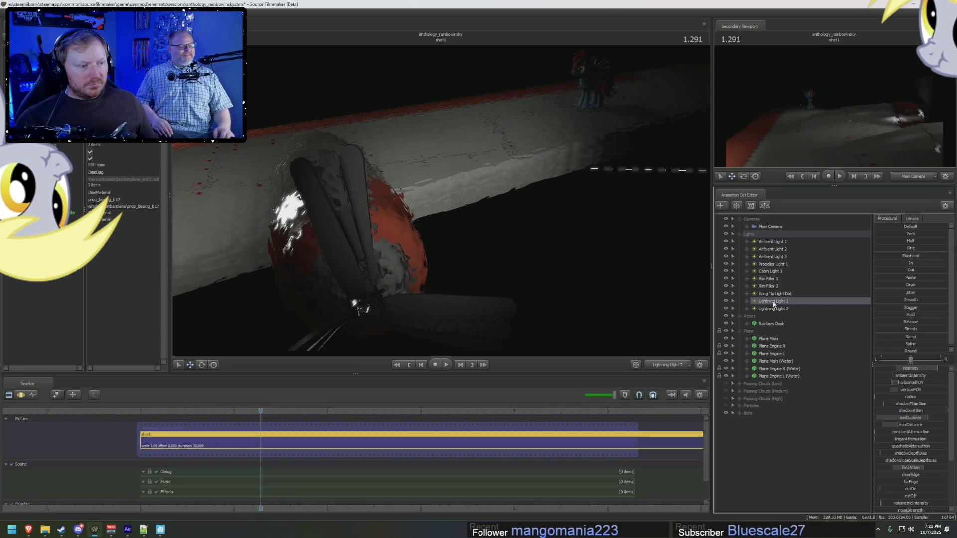
pyautogui.click(776, 309)
pyautogui.rightClick(774, 309)
pyautogui.click(795, 352)
pyautogui.rightClick(771, 414)
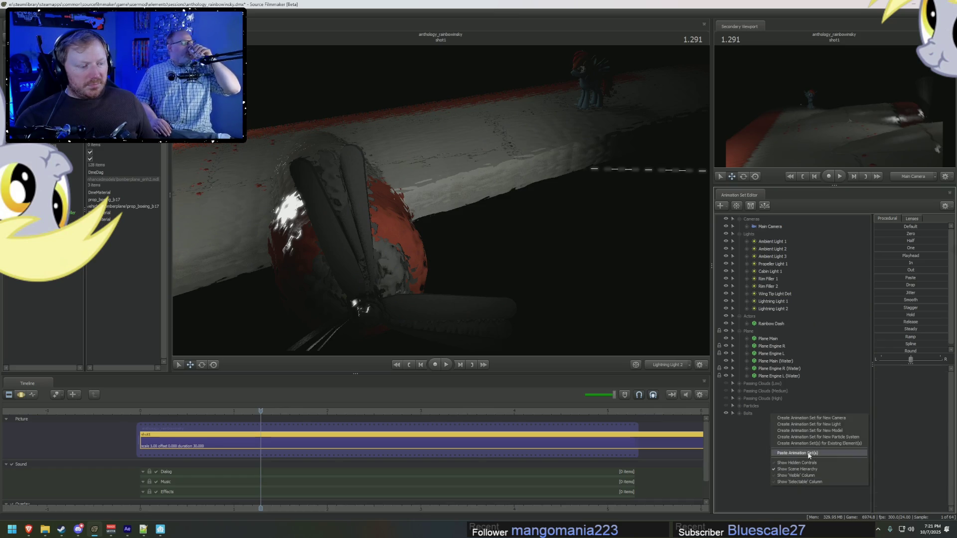
pyautogui.click(793, 453)
pyautogui.click(771, 422)
pyautogui.rightClick(771, 421)
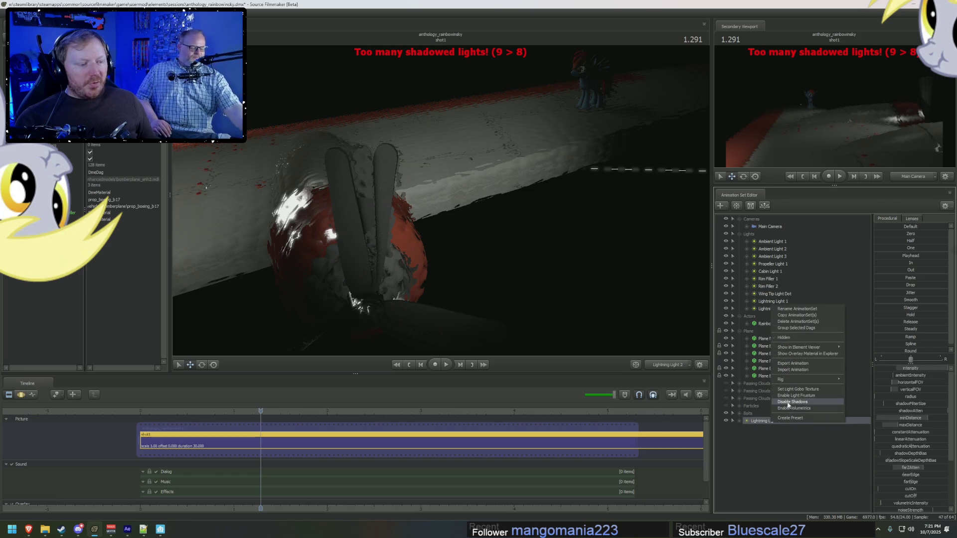
pyautogui.rightClick(758, 422)
pyautogui.click(776, 436)
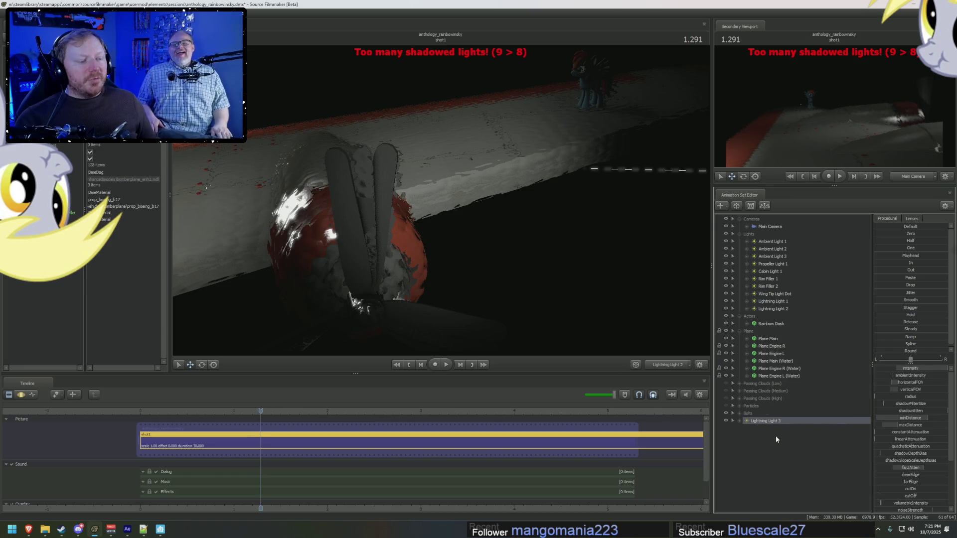
pyautogui.click(761, 309)
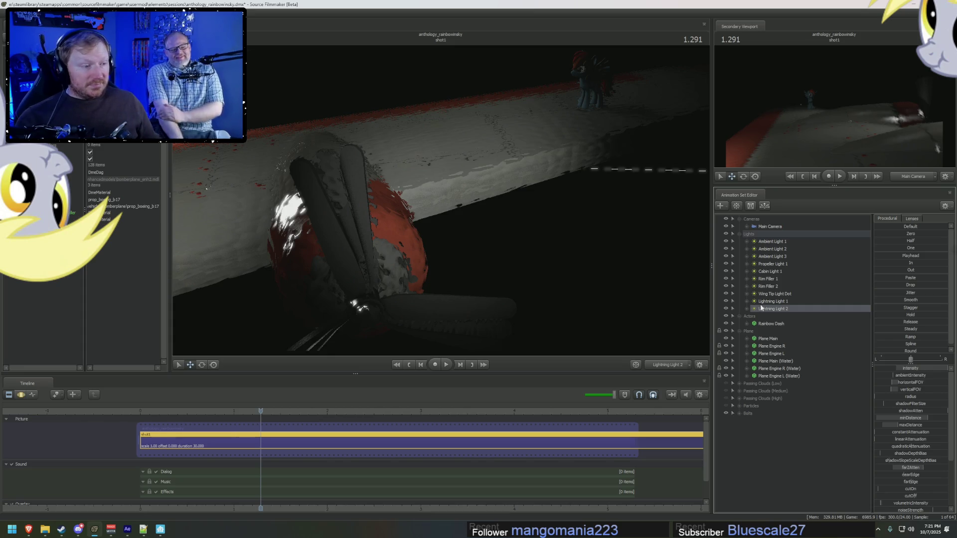
pyautogui.rightClick(774, 272)
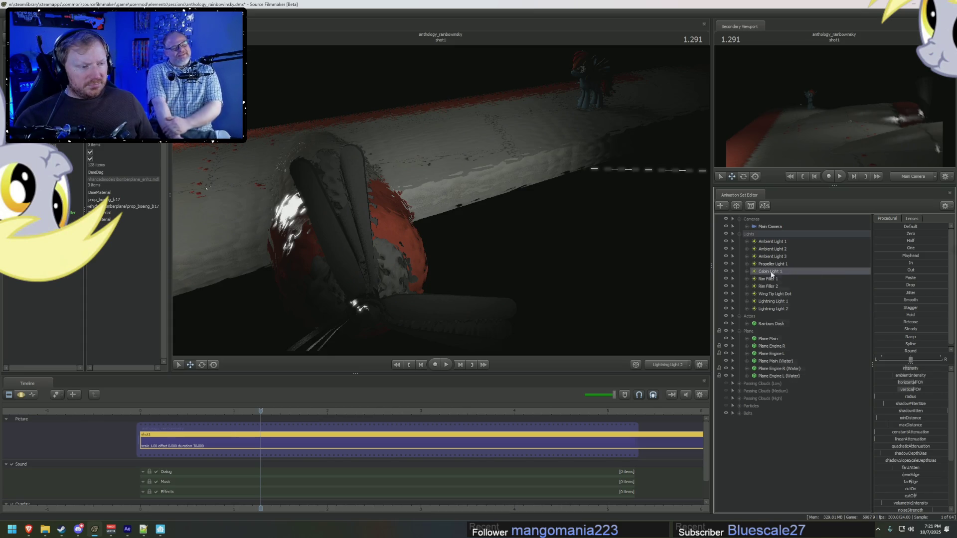
# Step: Disable Ambient Light 1's shadows and scrub back to an earlier frame
pyautogui.rightClick(771, 242)
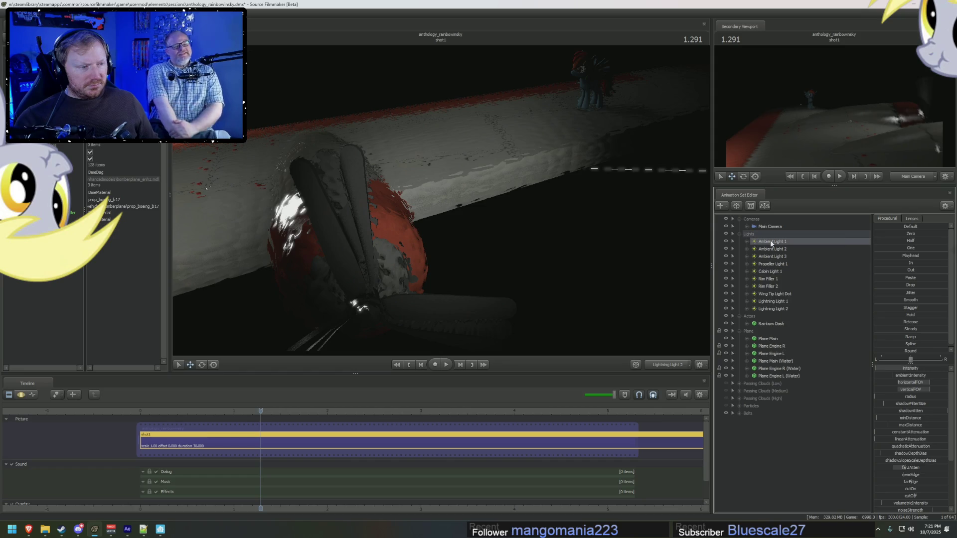
pyautogui.click(746, 243)
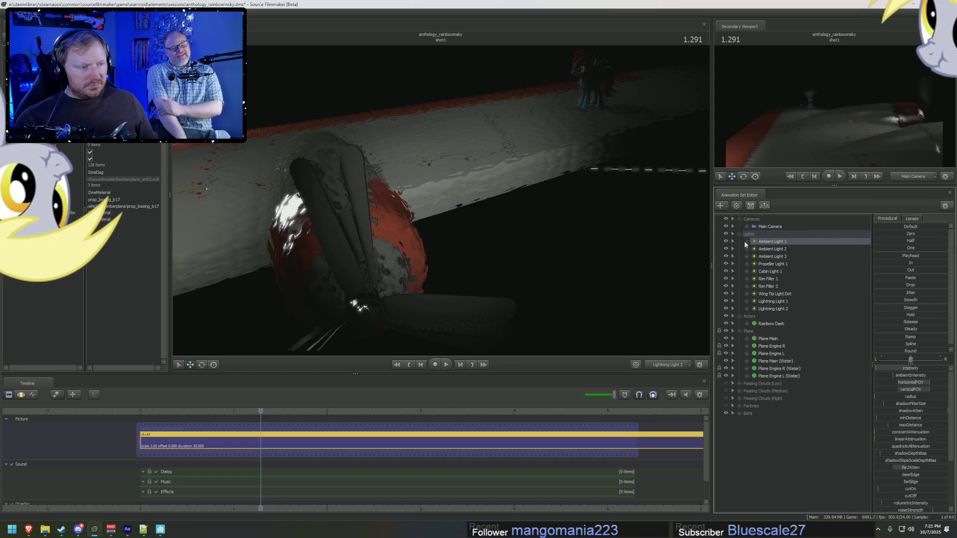
pyautogui.rightClick(761, 242)
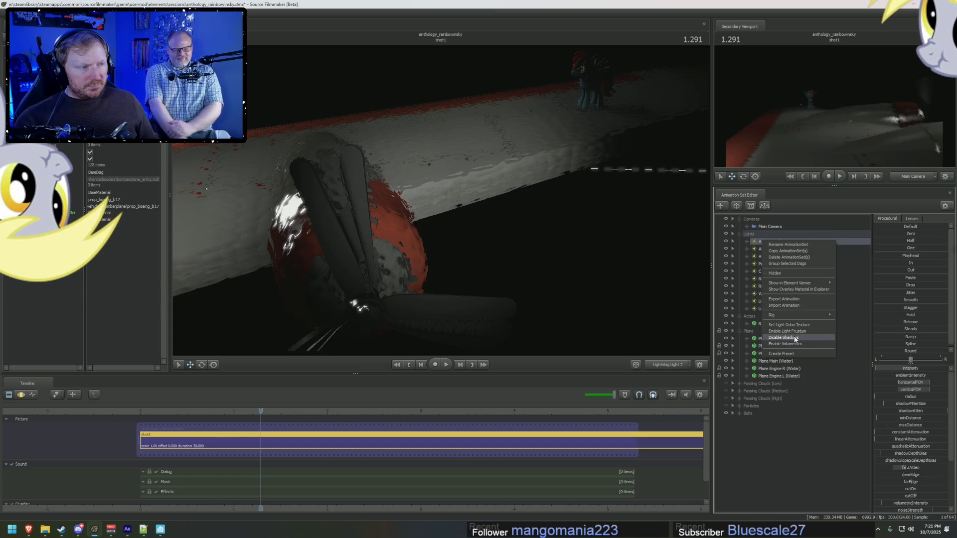
pyautogui.click(794, 336)
pyautogui.hotkey('ctrl', '1')
pyautogui.moveTo(261, 410)
pyautogui.mouseDown()
pyautogui.moveTo(182, 410)
pyautogui.moveTo(256, 410)
pyautogui.moveTo(214, 410)
pyautogui.mouseUp()
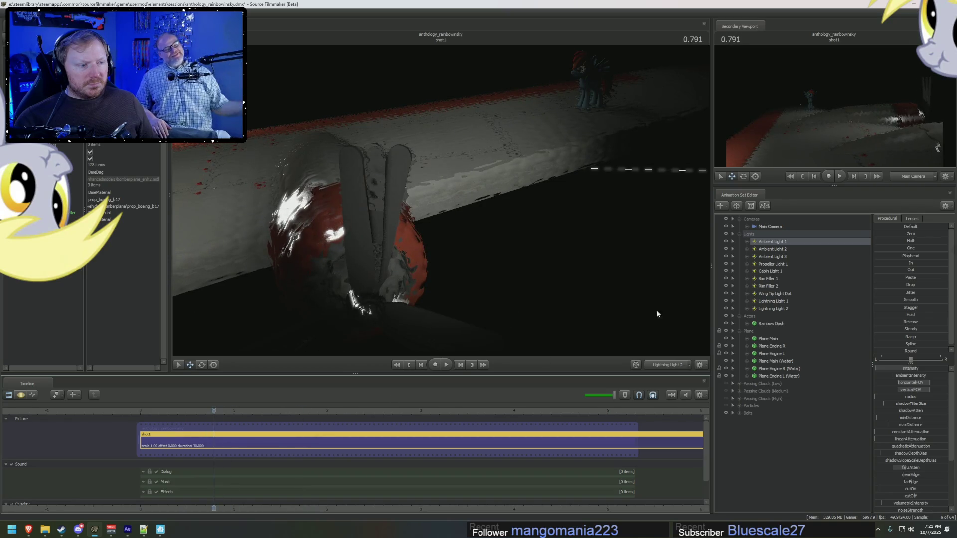
# Step: Compare Ambient Light 1 on and off, re-enable its shadows, and disable Ambient Light 3's shadows
pyautogui.click(726, 242)
pyautogui.click(726, 241)
pyautogui.click(726, 242)
pyautogui.click(726, 241)
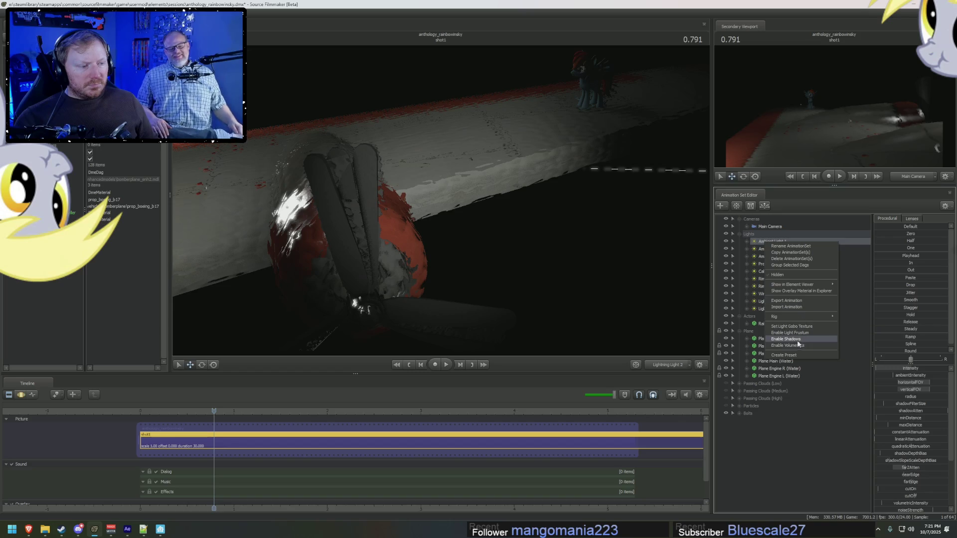
pyautogui.click(797, 340)
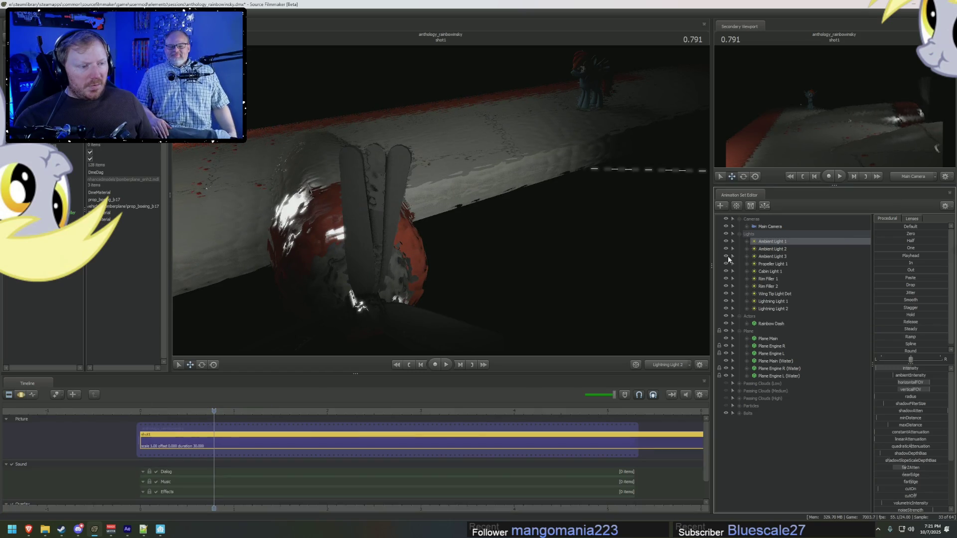
pyautogui.rightClick(764, 257)
pyautogui.click(796, 354)
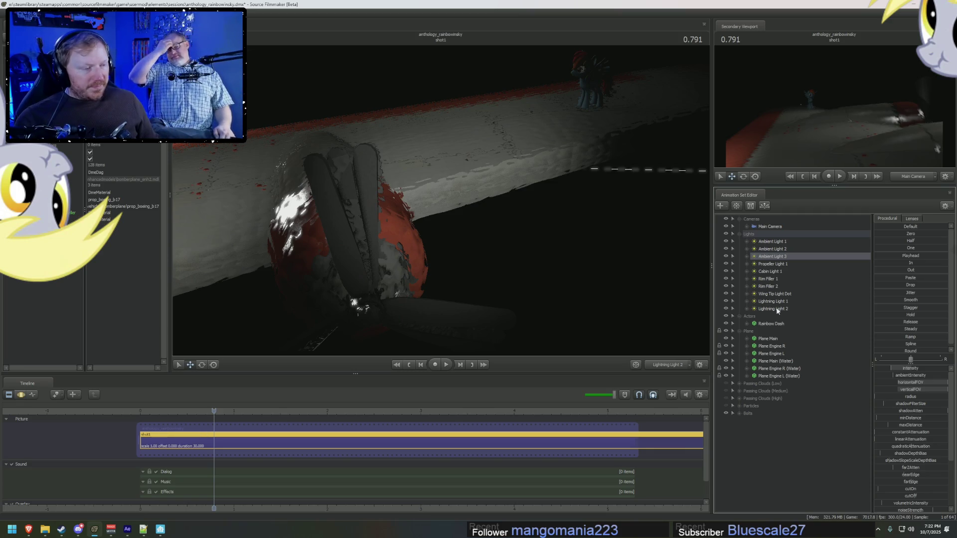
# Step: Copy Lightning Light 2 and paste it as a new Lightning Light 3
pyautogui.click(777, 309)
pyautogui.rightClick(777, 308)
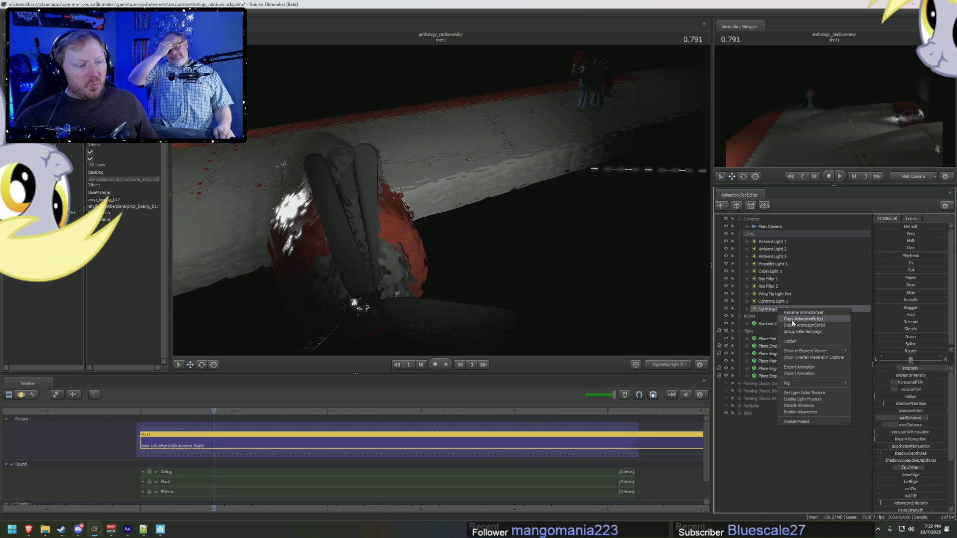
pyautogui.click(793, 319)
pyautogui.rightClick(765, 465)
pyautogui.click(793, 501)
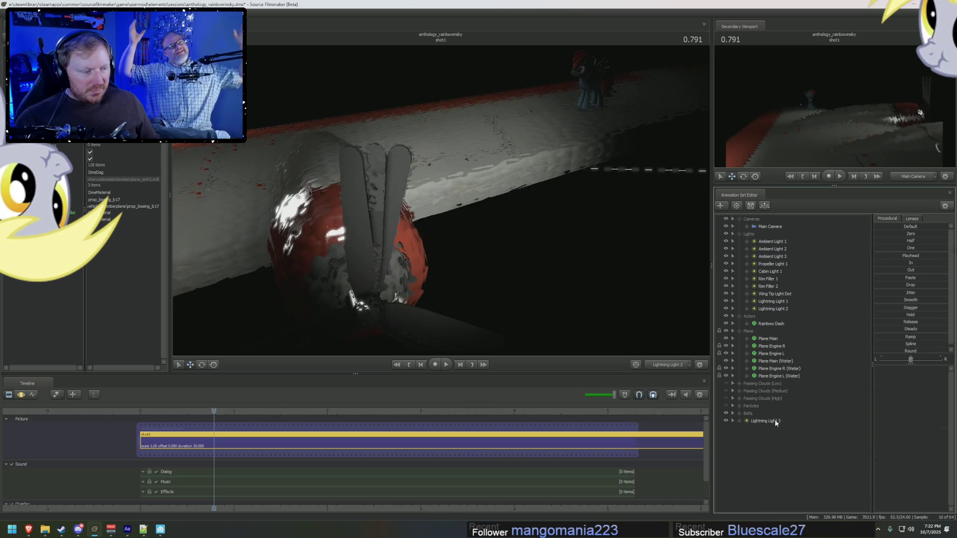
# Step: Rotate Lightning Light 3 in the viewport to aim across the wing
pyautogui.click(774, 421)
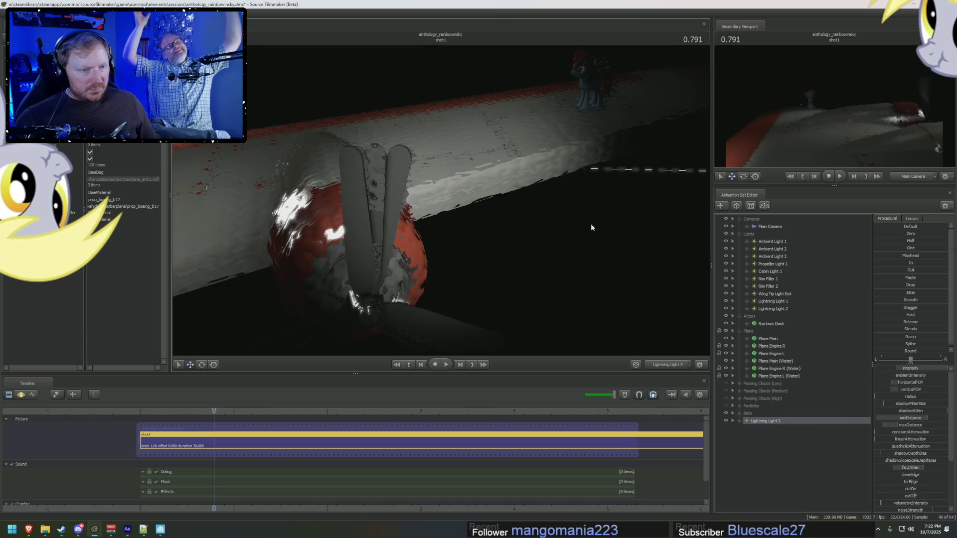
pyautogui.press('F3')
pyautogui.moveTo(591, 227); pyautogui.dragTo(467, 169)
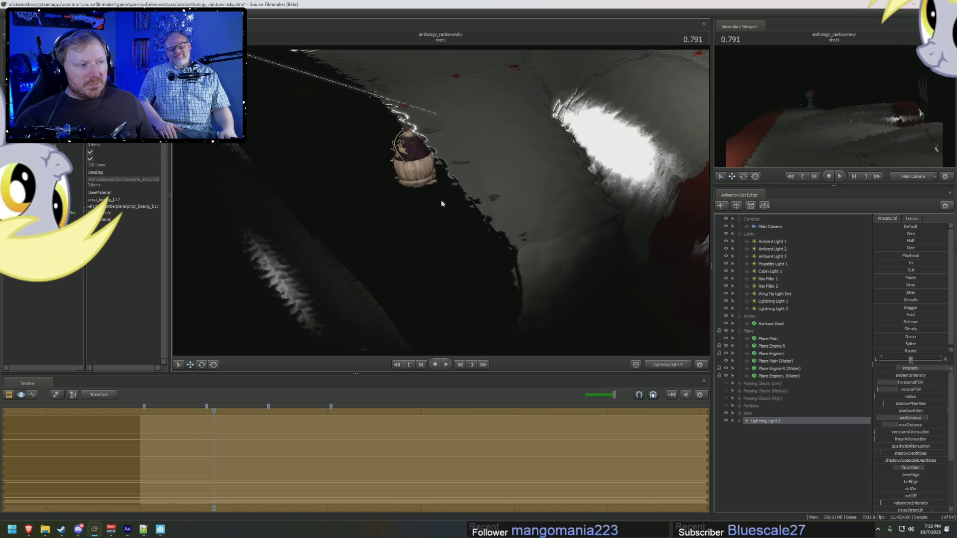
# Step: Switch the timeline from motion curves to the Clip Editor's shot and sound tracks
pyautogui.press('F2')
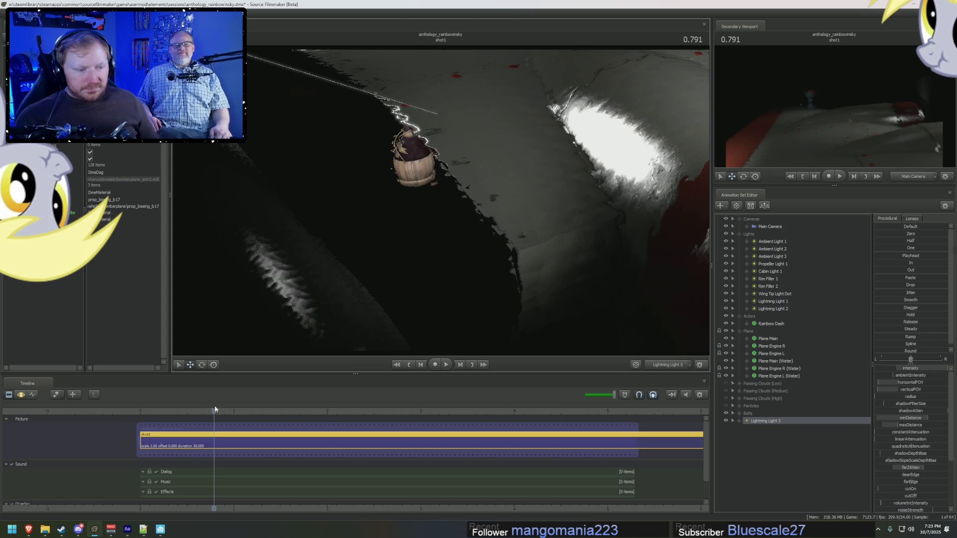
pyautogui.click(211, 413)
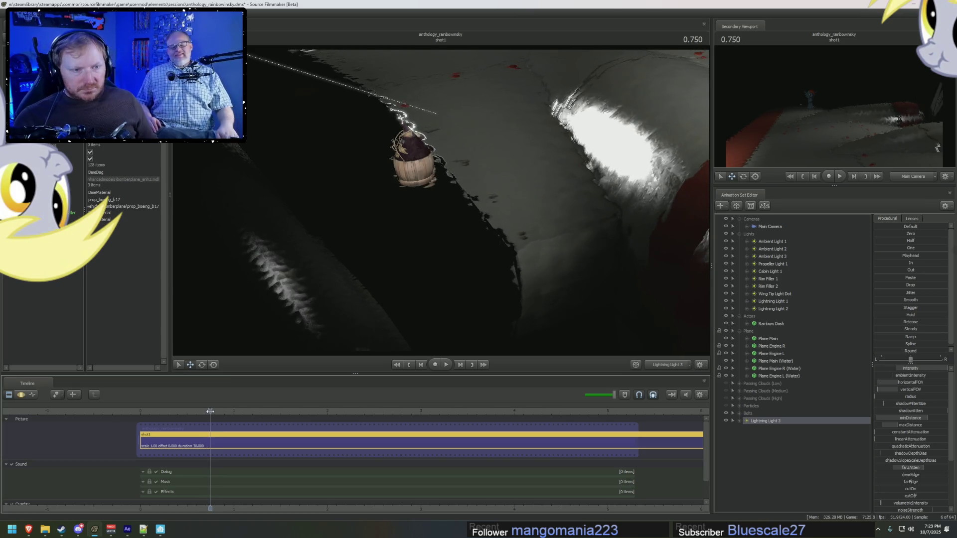
pyautogui.press('F2')
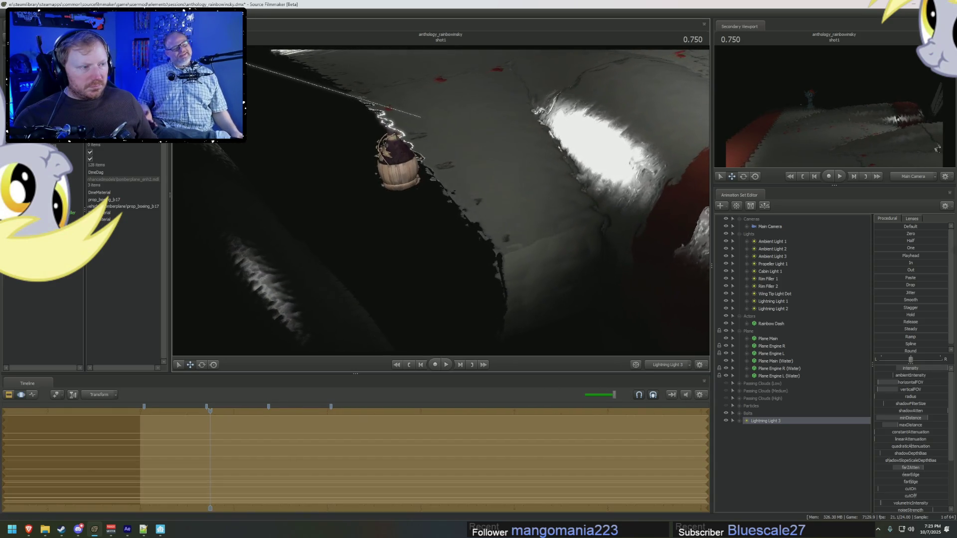
pyautogui.rightClick(928, 372)
pyautogui.click(767, 420)
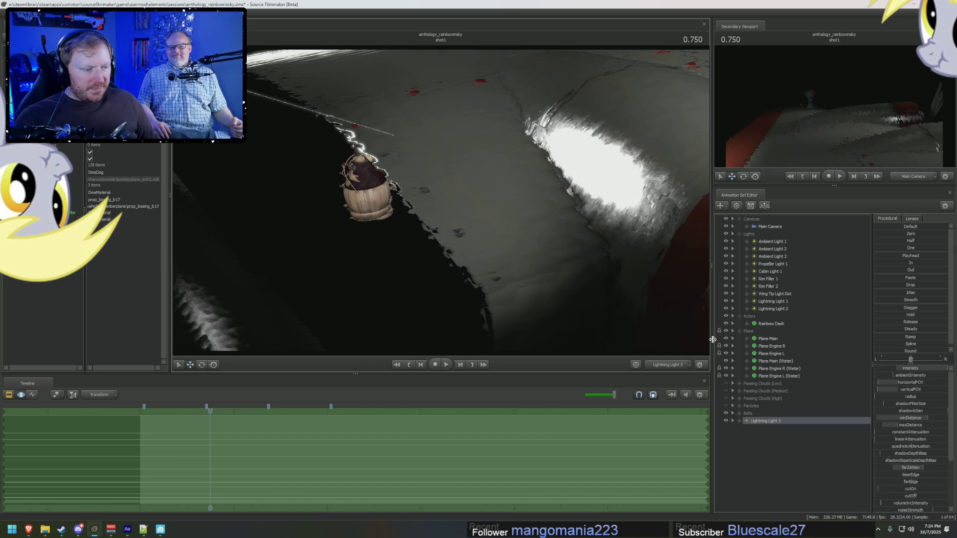
pyautogui.moveTo(767, 422); pyautogui.dragTo(778, 313)
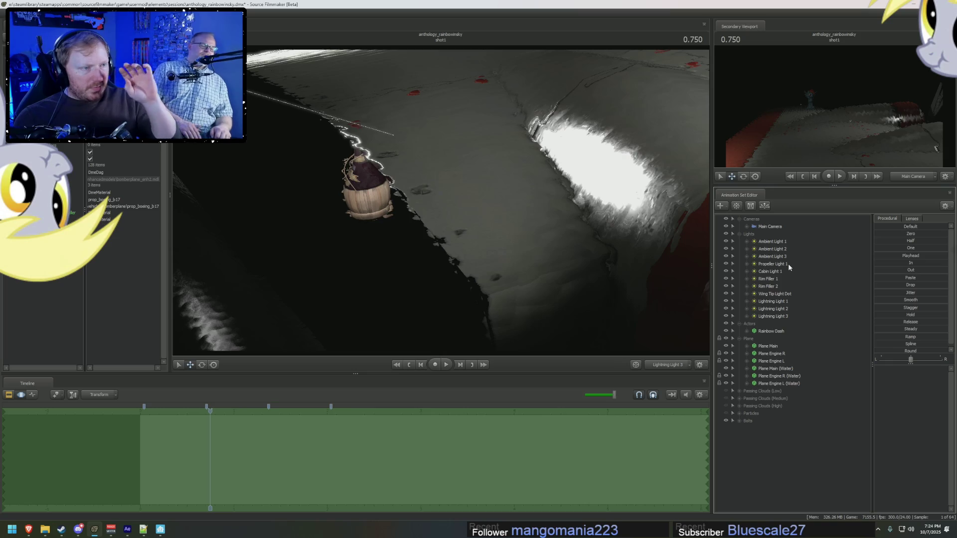
pyautogui.hotkey('alt', 'Tab')
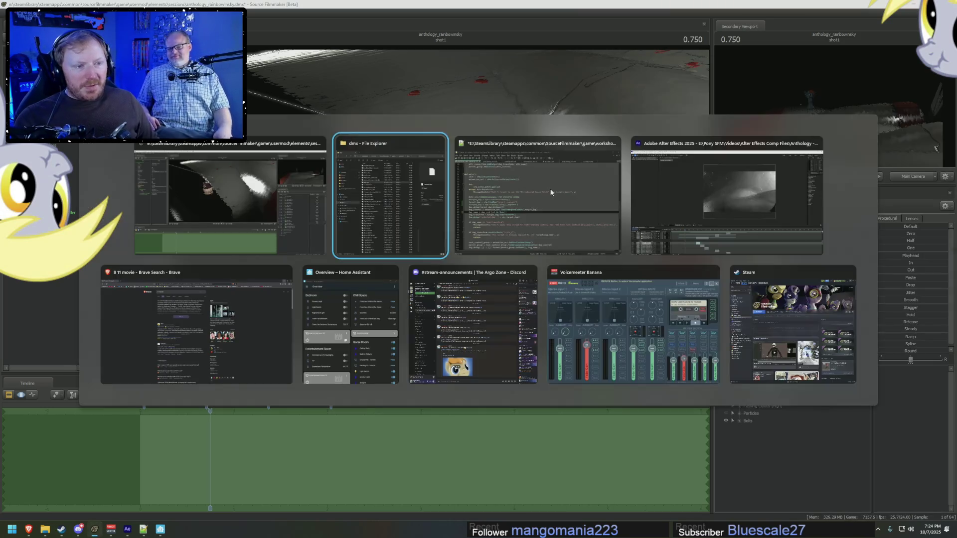
pyautogui.click(657, 193)
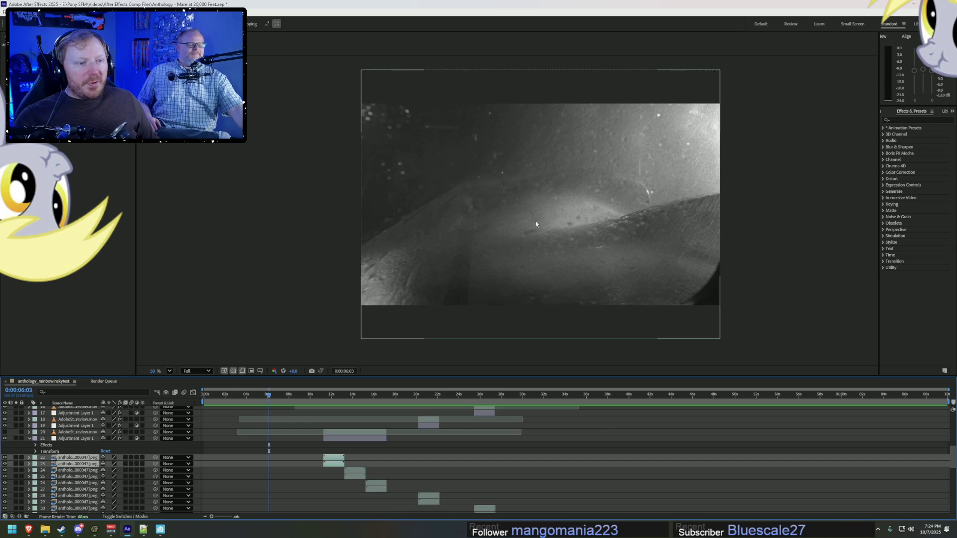
pyautogui.hotkey('alt', 'Tab')
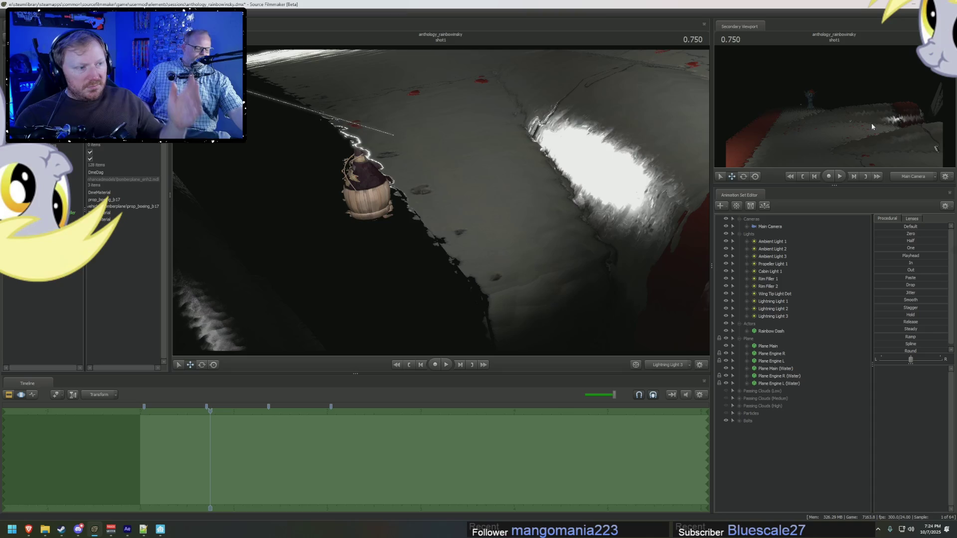
# Step: Remap Lightning Light 2's intensity slider to a new maximum
pyautogui.click(774, 309)
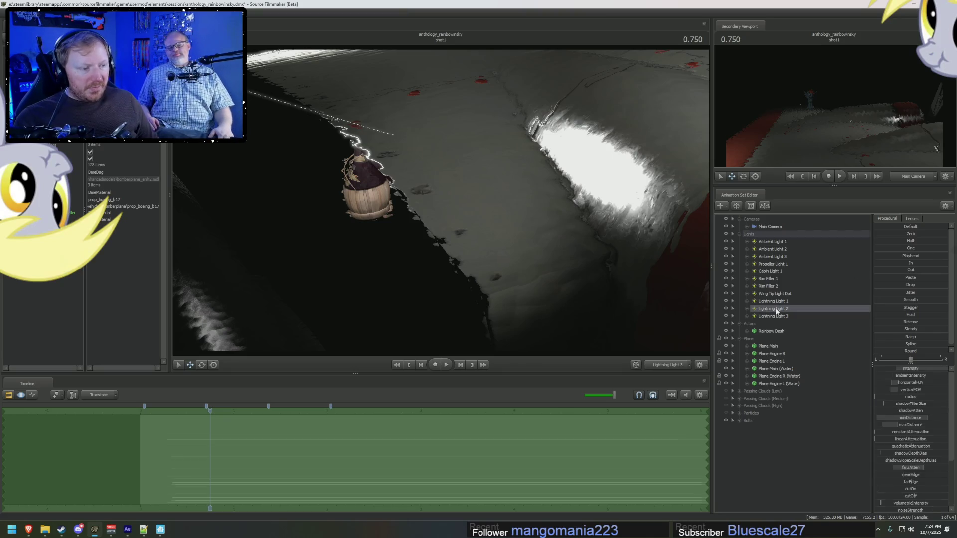
pyautogui.rightClick(911, 369)
pyautogui.click(925, 379)
pyautogui.moveTo(471, 260); pyautogui.dragTo(446, 258)
pyautogui.press('Return')
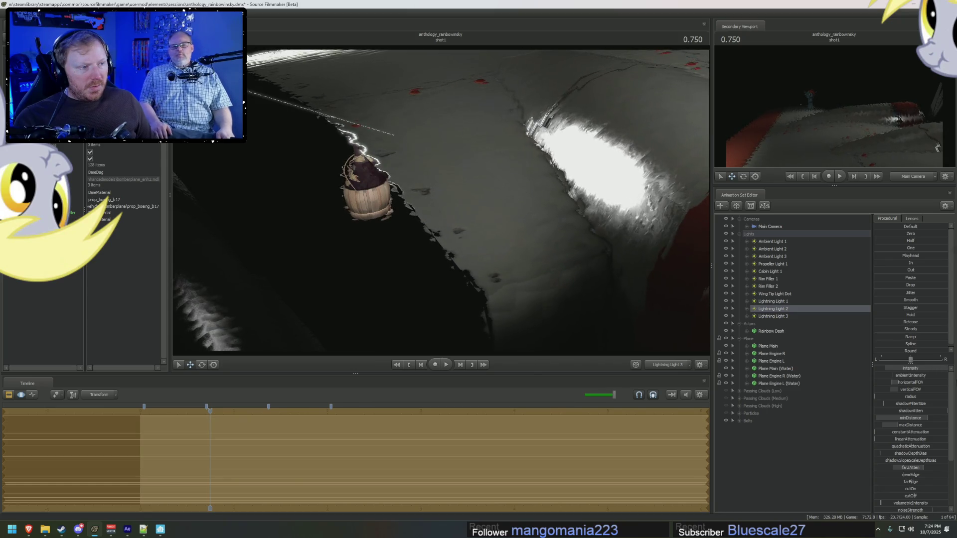
# Step: Set Lightning Light 3's intensity slider maximum from 150 to 500
pyautogui.click(791, 315)
pyautogui.rightClick(904, 369)
pyautogui.click(929, 382)
pyautogui.doubleClick(468, 259)
pyautogui.write('500')
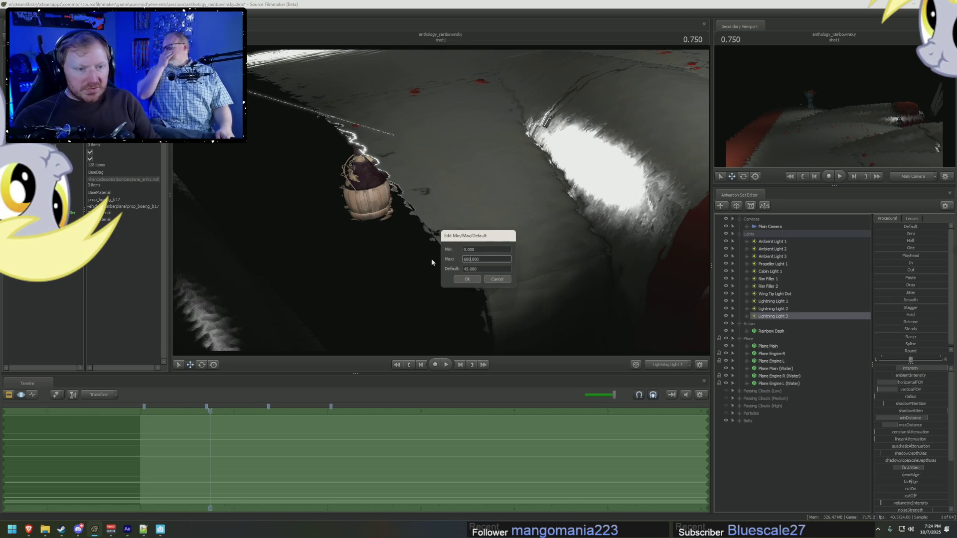
pyautogui.press('Return')
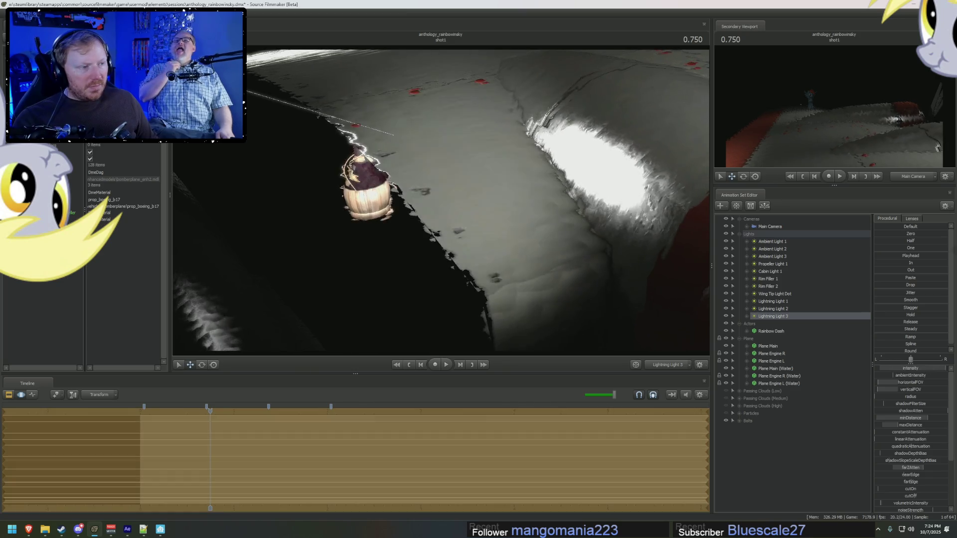
# Step: Confirm Lightning Light 2's 300 maximum and remap Lightning Light 1's intensity range
pyautogui.rightClick(785, 310)
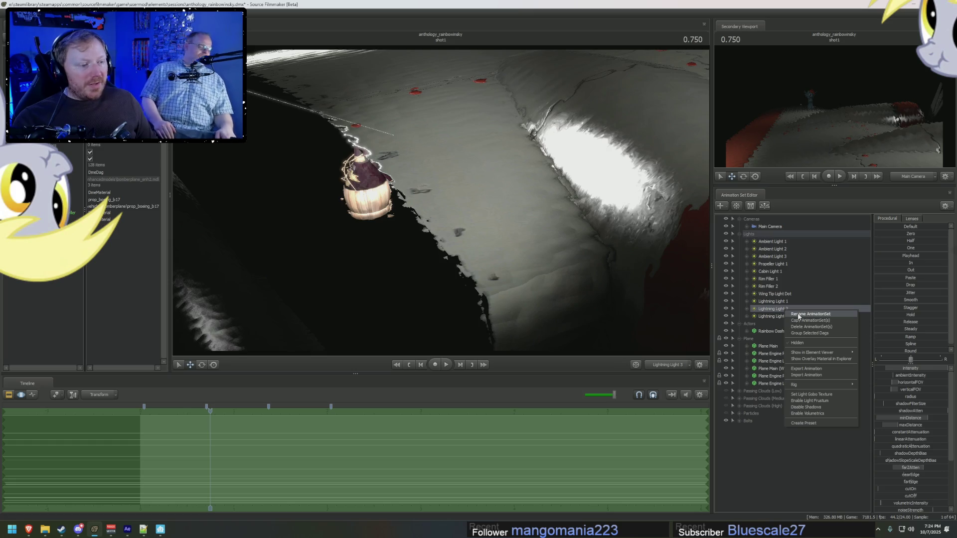
pyautogui.click(910, 364)
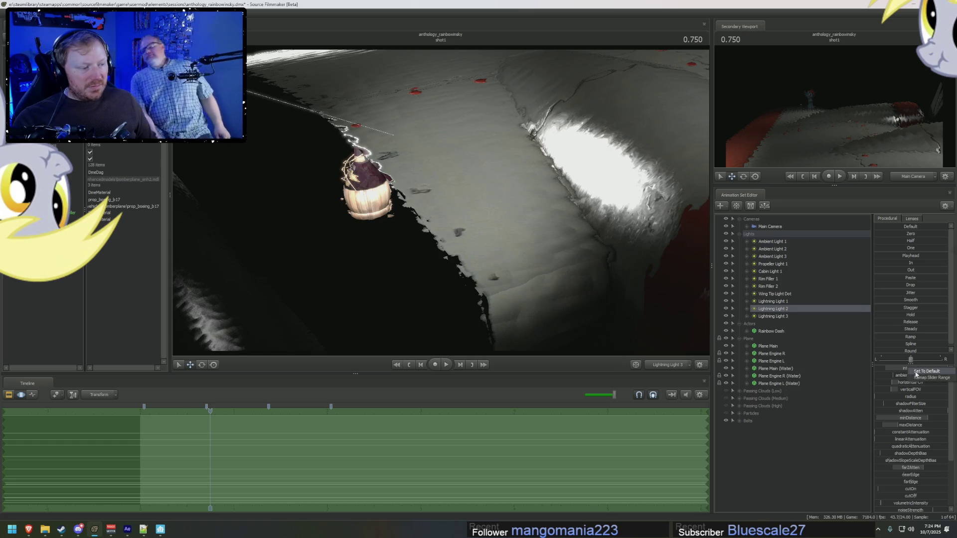
pyautogui.click(915, 377)
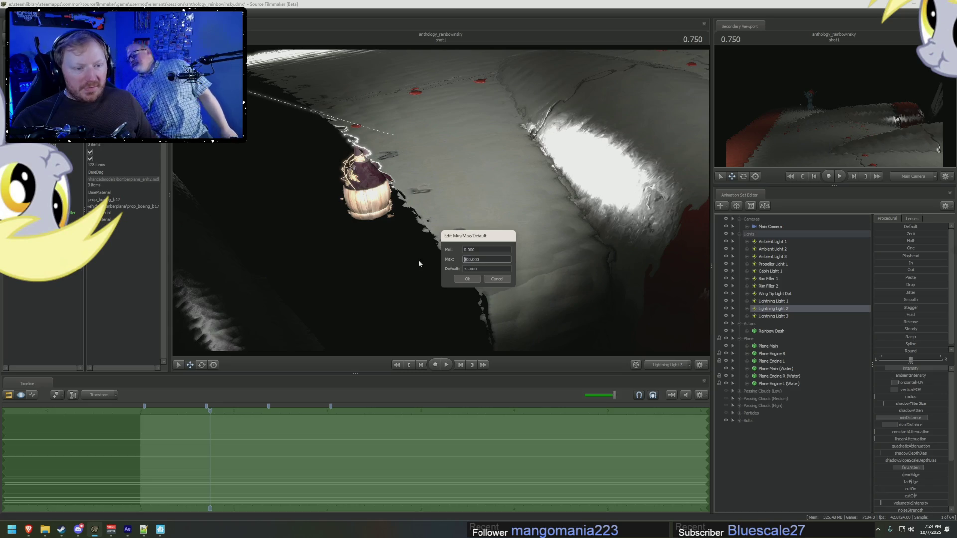
pyautogui.press('Return')
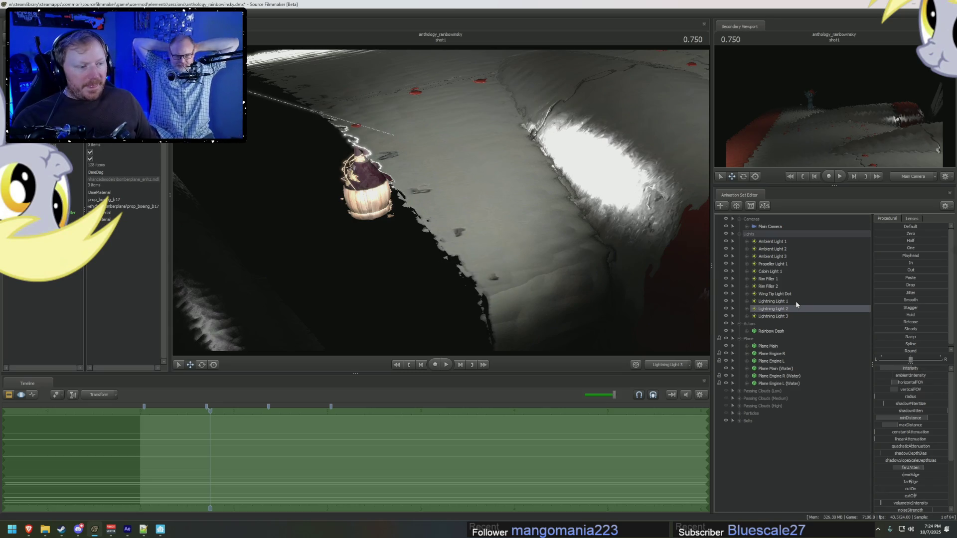
pyautogui.rightClick(796, 301)
pyautogui.click(916, 369)
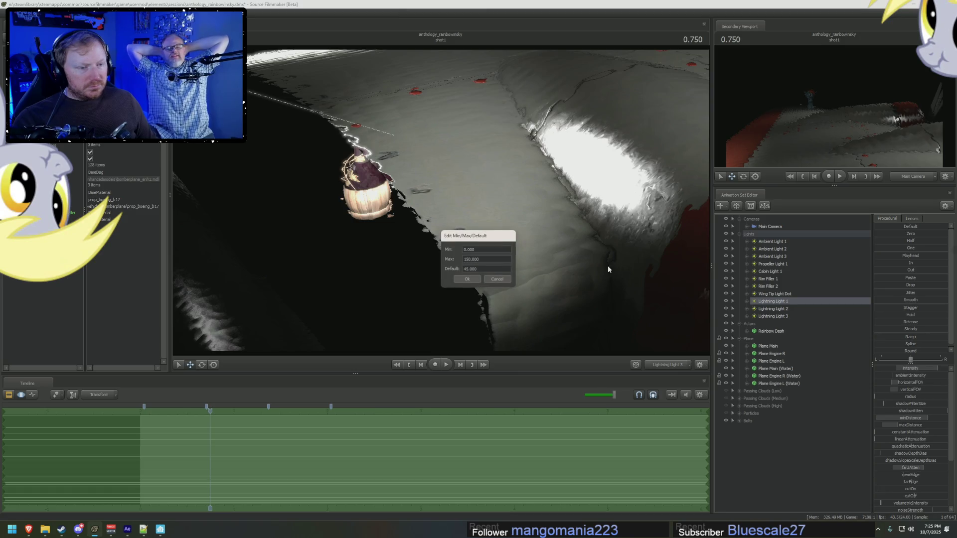
pyautogui.press('Return')
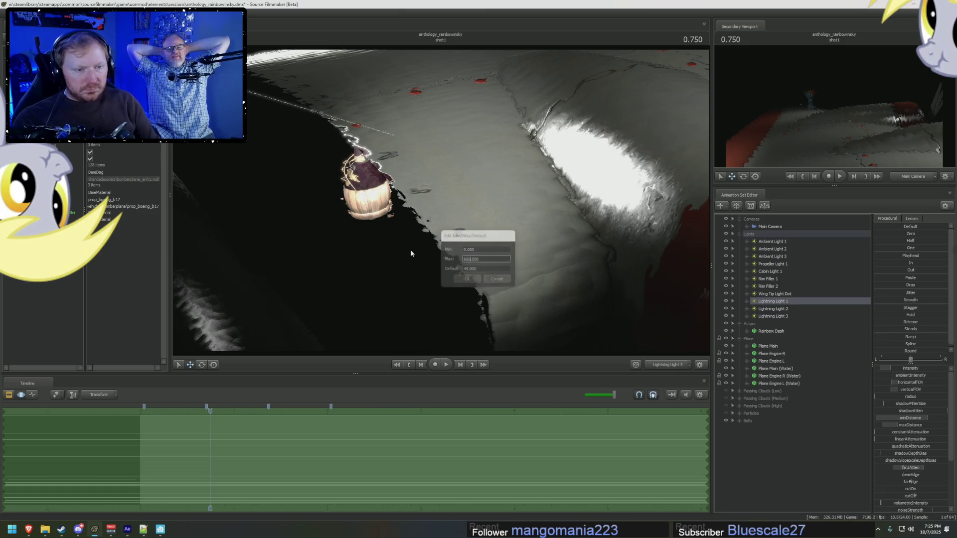
# Step: Orbit the view onto the plane wing, then switch to the After Effects reference
pyautogui.press('F4')
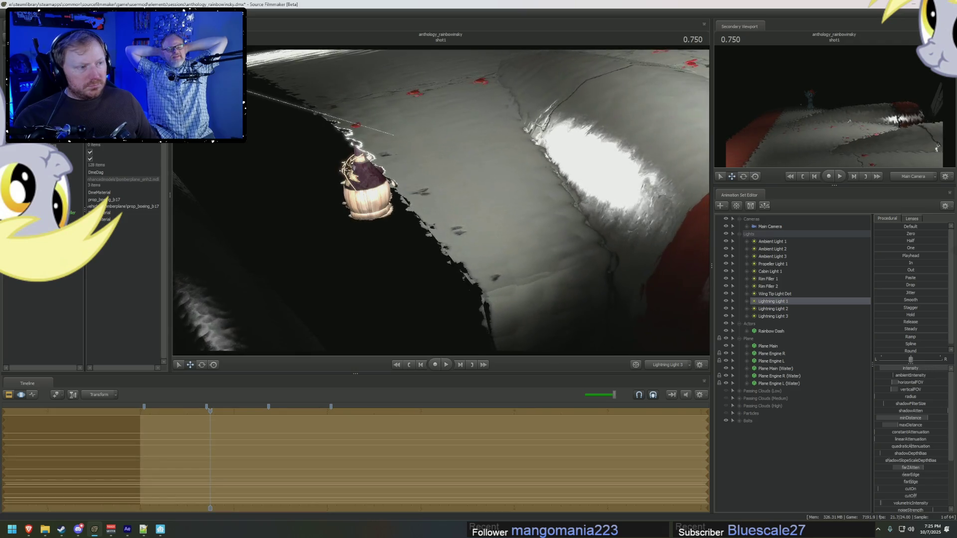
pyautogui.press('F2')
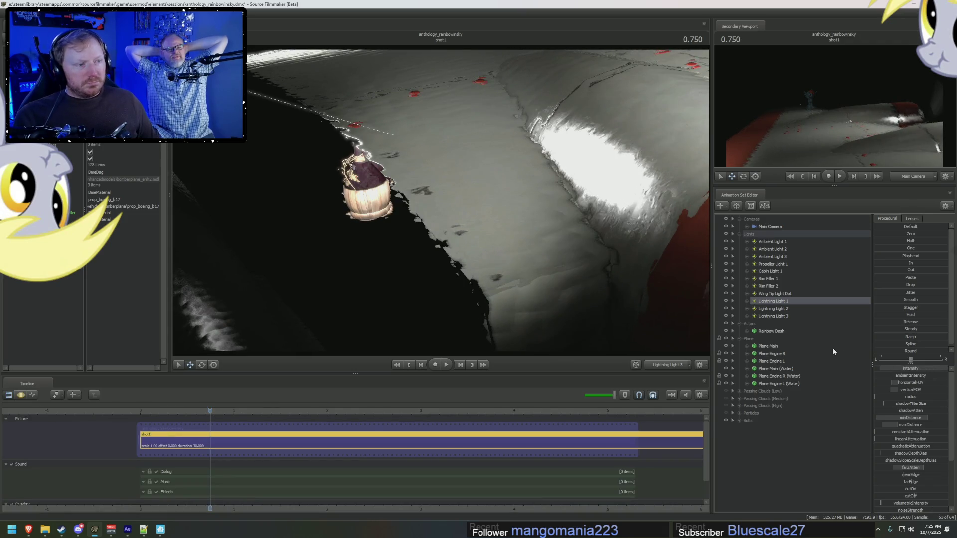
pyautogui.moveTo(591, 205)
pyautogui.mouseDown()
pyautogui.moveTo(599, 202)
pyautogui.moveTo(445, 202)
pyautogui.mouseUp()
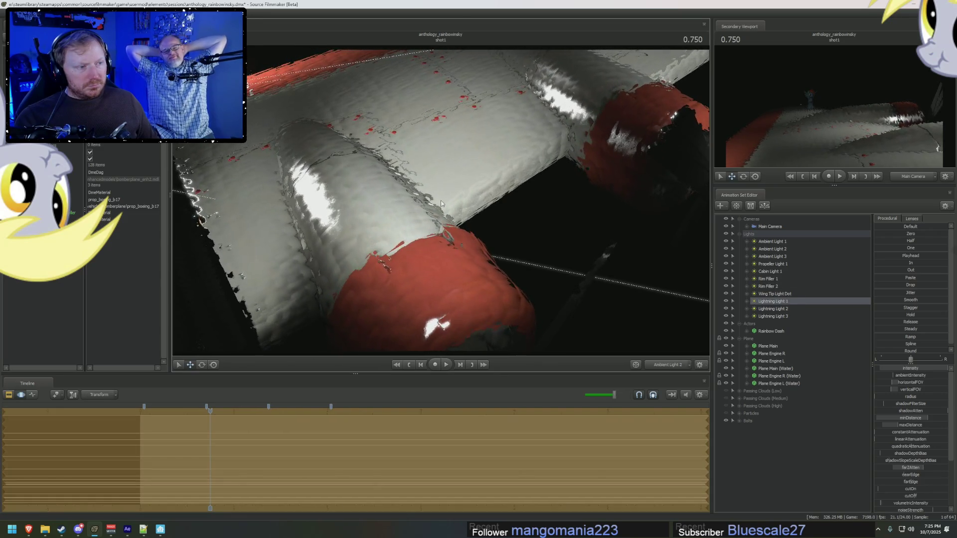
pyautogui.press('F2')
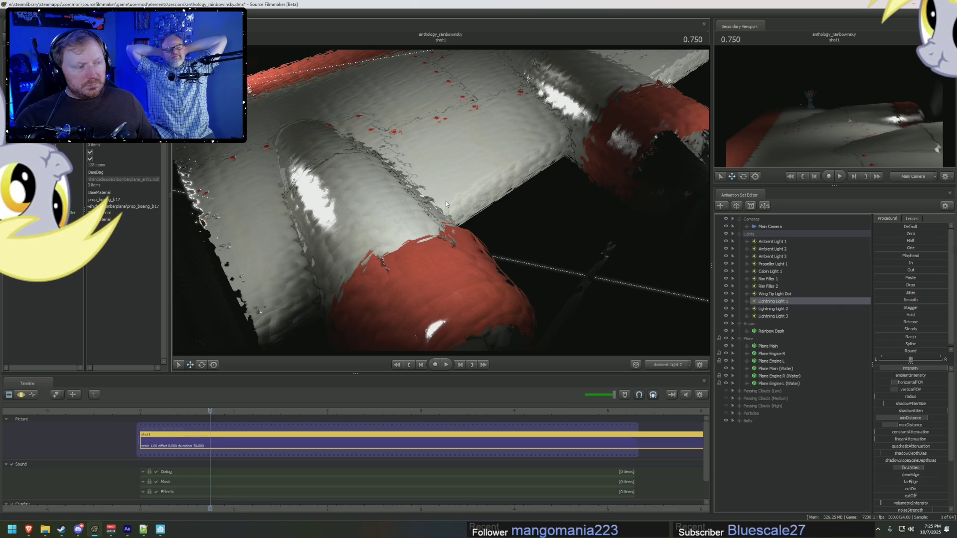
pyautogui.hotkey('alt', 'Tab')
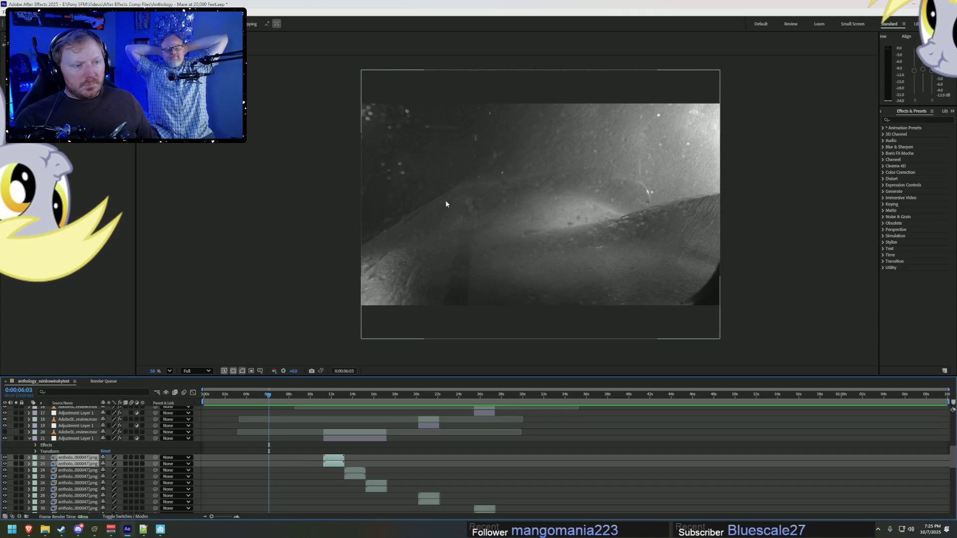
# Step: Check the After Effects wing reference comp, then return to the Source Filmmaker scene
pyautogui.hotkey('alt', 'Tab')
pyautogui.hotkey('alt', 'Tab')
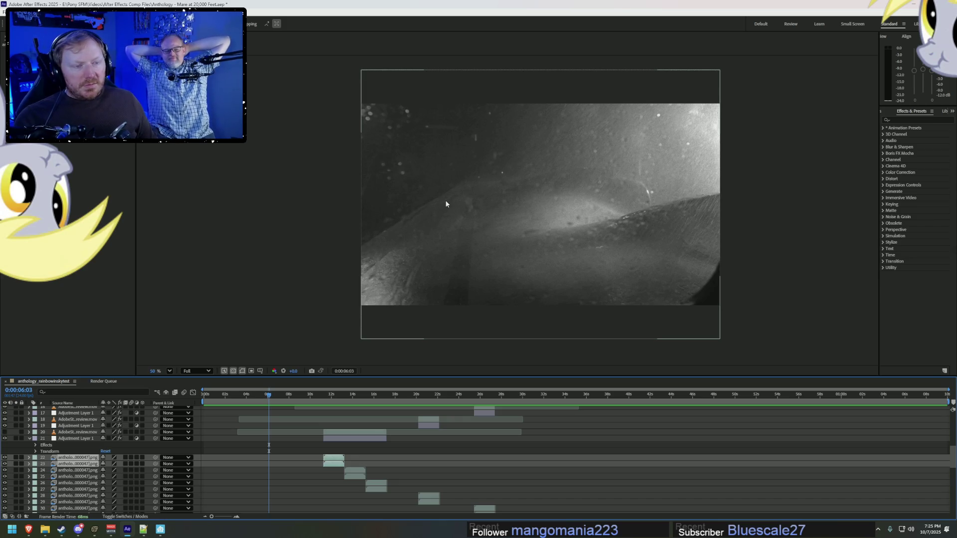
pyautogui.hotkey('alt', 'Tab')
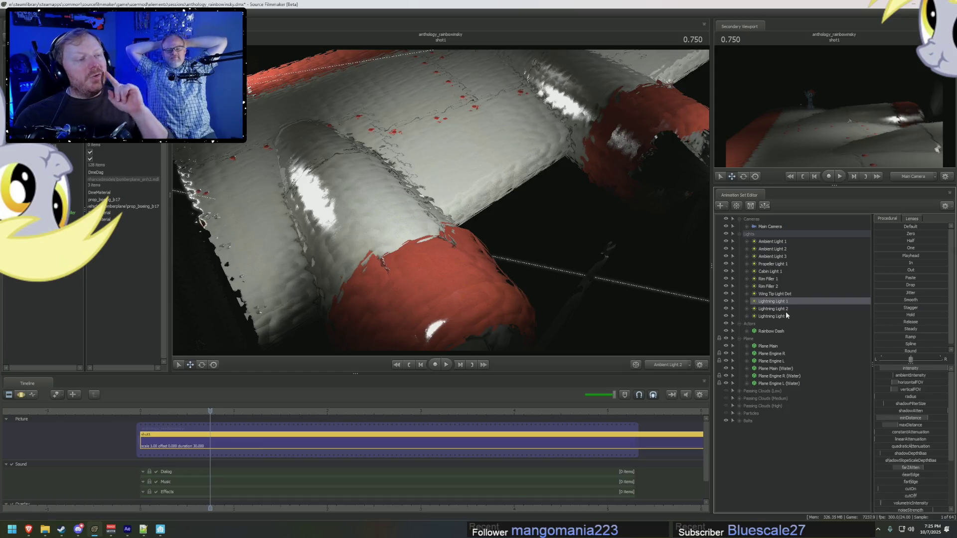
# Step: Create Lightning Light 4 with its shadows turned off and volumetric lighting enabled
pyautogui.rightClick(766, 305)
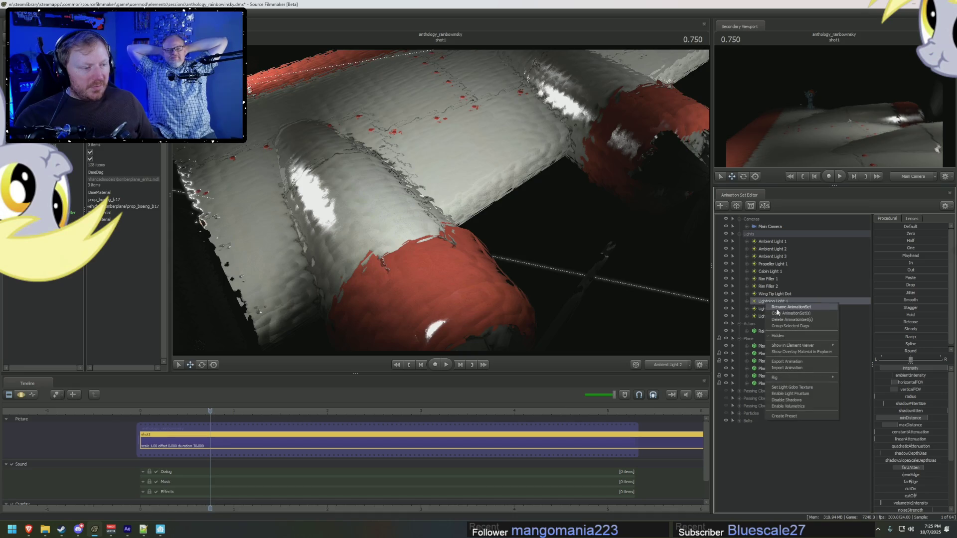
pyautogui.click(774, 317)
pyautogui.rightClick(790, 439)
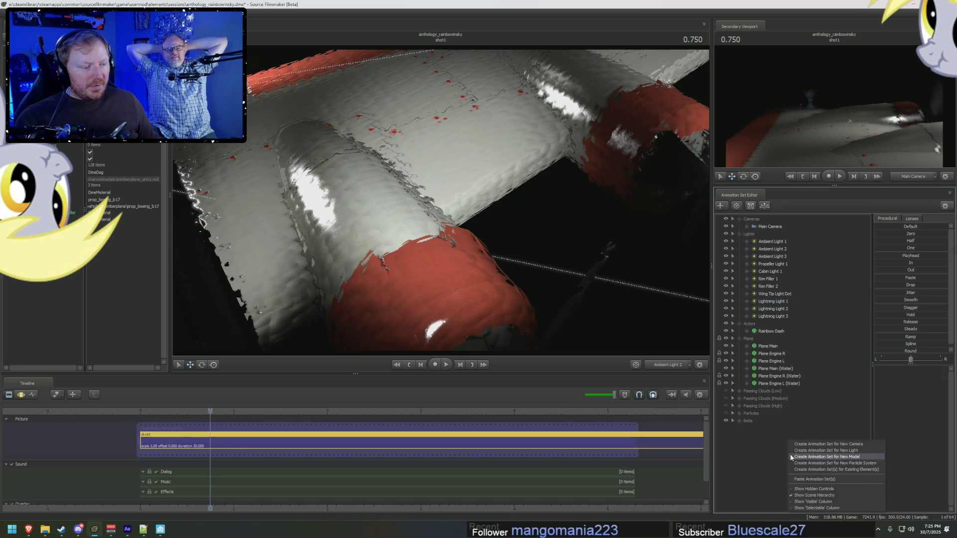
pyautogui.click(816, 470)
pyautogui.rightClick(776, 429)
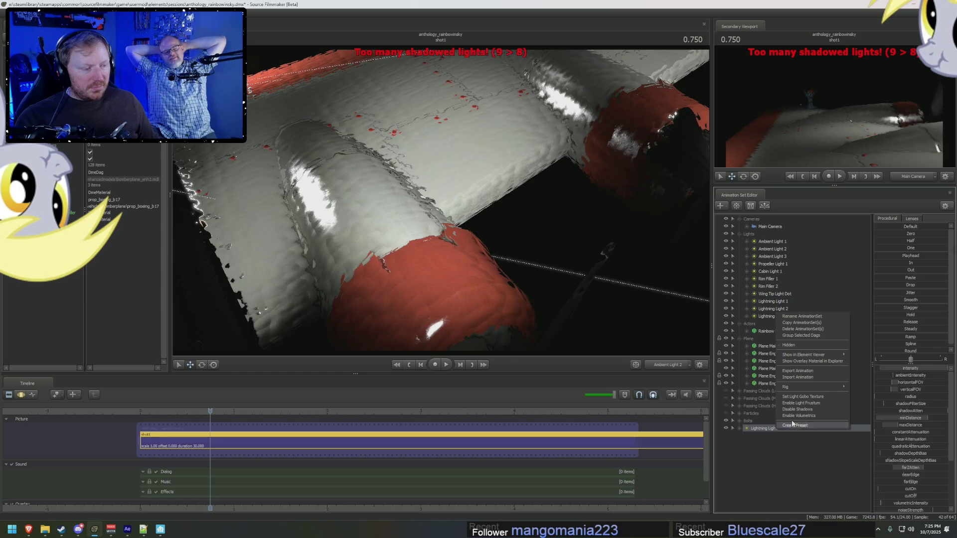
pyautogui.click(797, 409)
pyautogui.rightClick(776, 429)
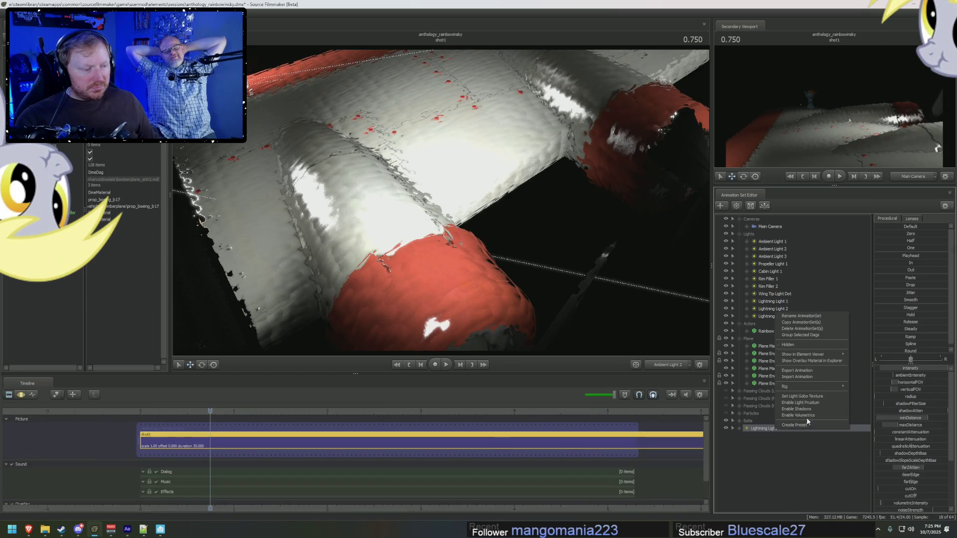
pyautogui.click(841, 413)
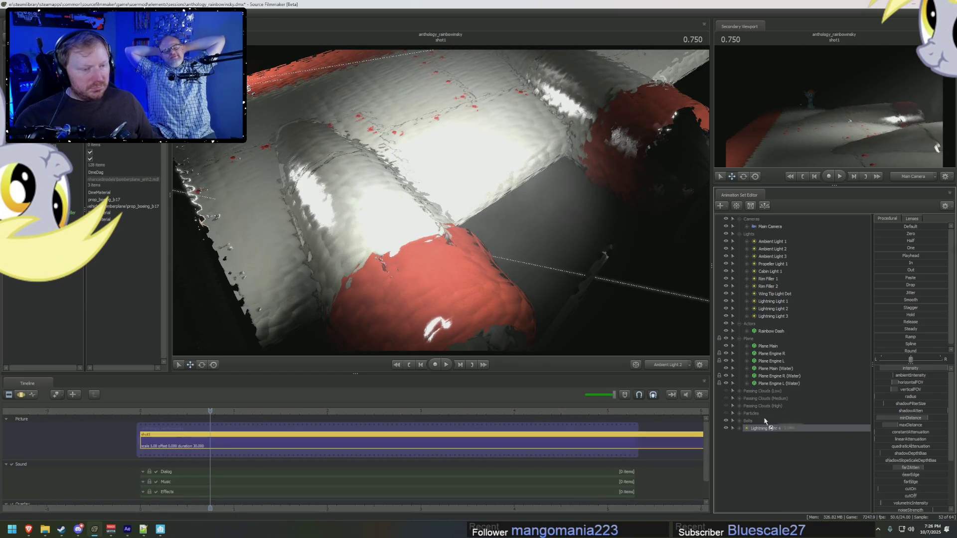
# Step: Look through Lightning Light 4, aim it at the plane wing, and lower its intensity
pyautogui.moveTo(765, 421); pyautogui.dragTo(612, 192)
pyautogui.click(484, 274)
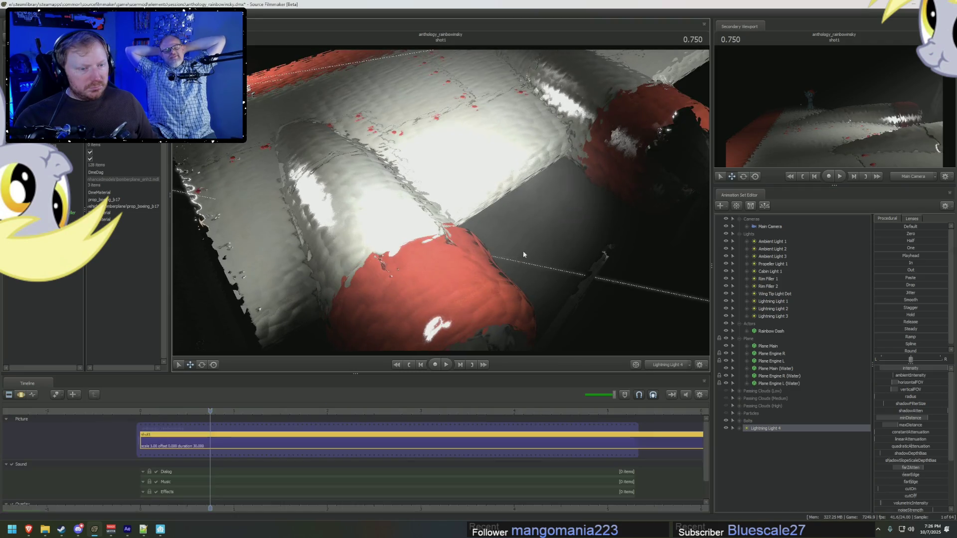
pyautogui.moveTo(554, 205); pyautogui.dragTo(469, 231)
pyautogui.moveTo(945, 372); pyautogui.dragTo(879, 371)
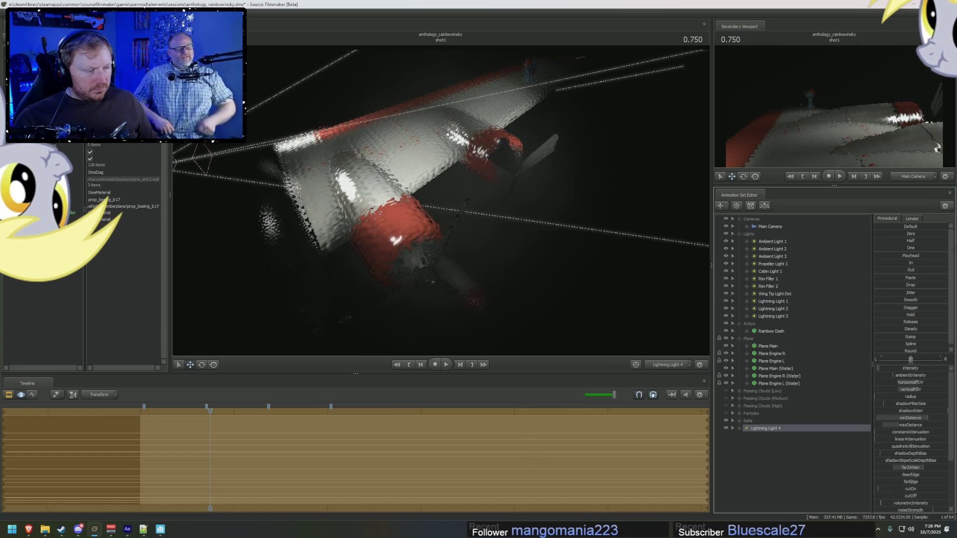
pyautogui.scroll(-3, 912, 456)
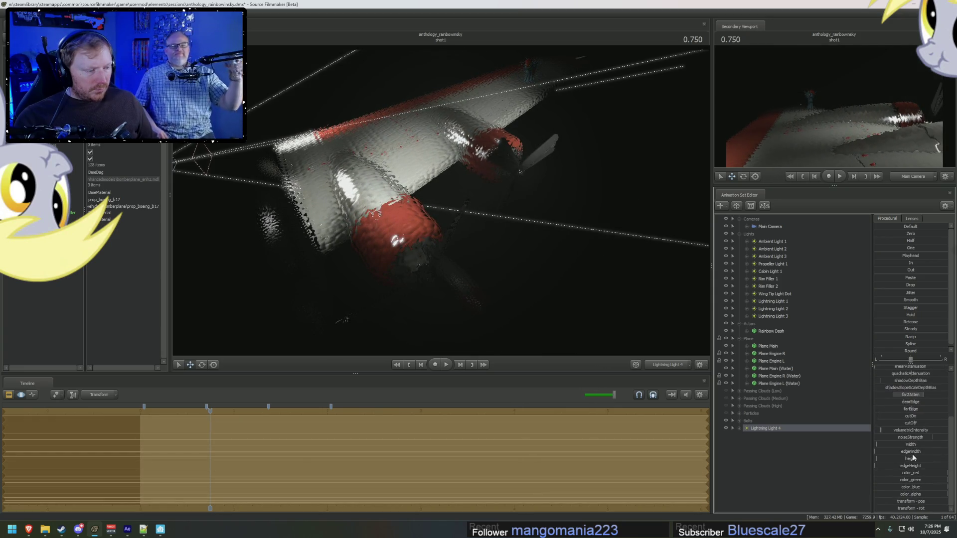
# Step: Raise the volumetric intensity slider's maximum and push Lightning Light 4's volumetric intensity up
pyautogui.moveTo(911, 431); pyautogui.dragTo(956, 442)
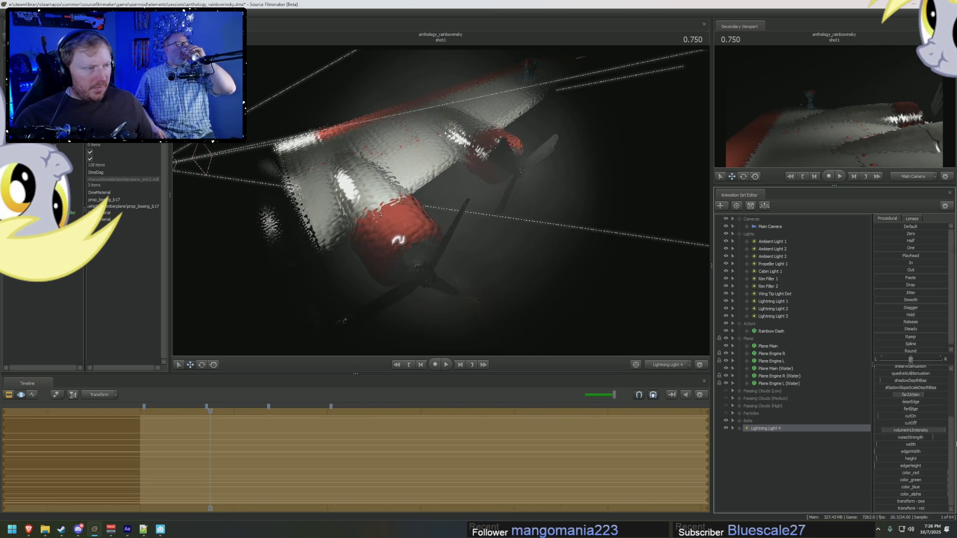
pyautogui.rightClick(920, 439)
pyautogui.click(930, 439)
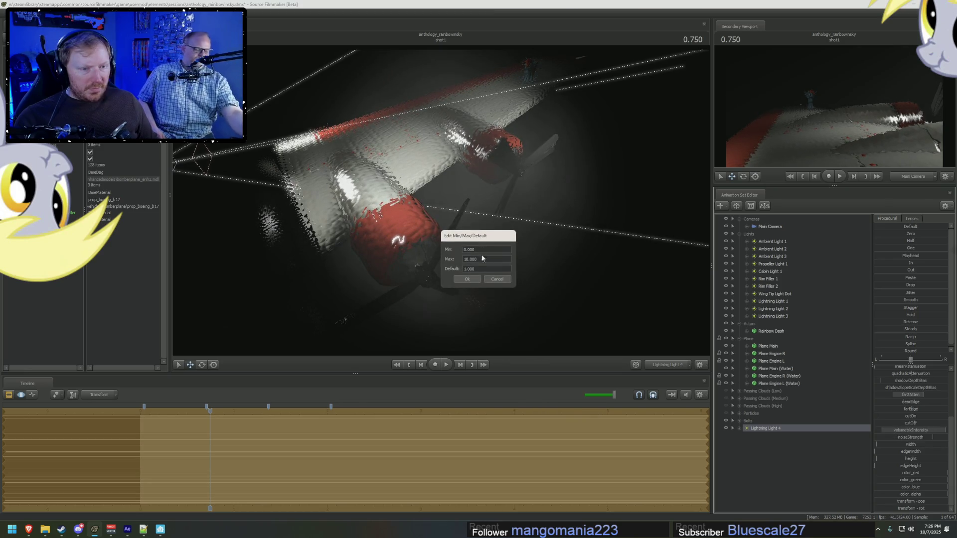
pyautogui.write('0')
pyautogui.press('Return')
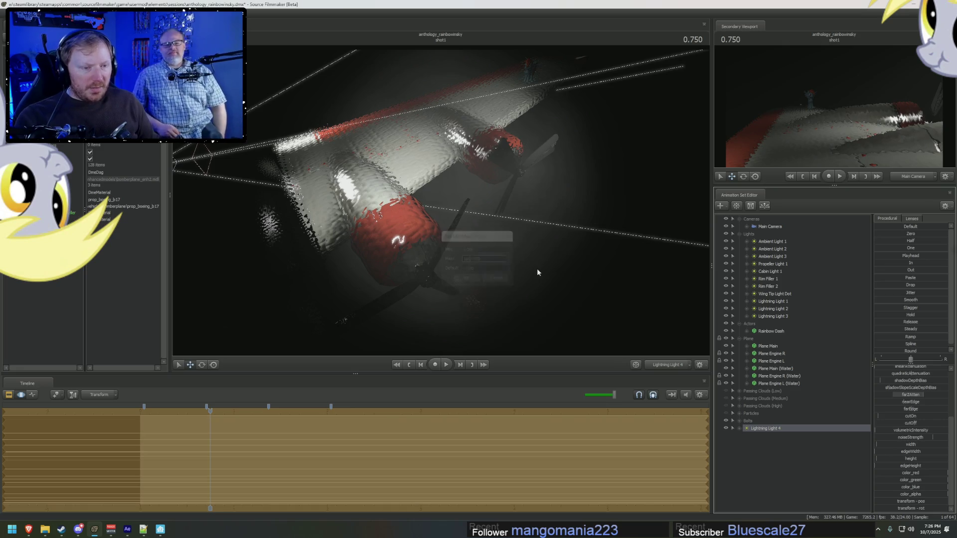
pyautogui.moveTo(886, 431); pyautogui.dragTo(894, 430)
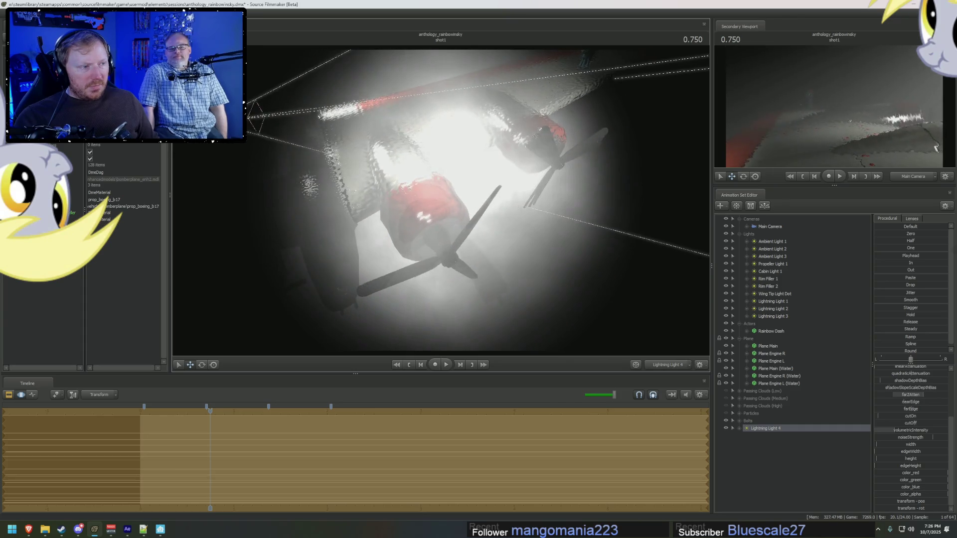
# Step: Play the shot to preview the lighting, then step back to 1.416
pyautogui.press('F2')
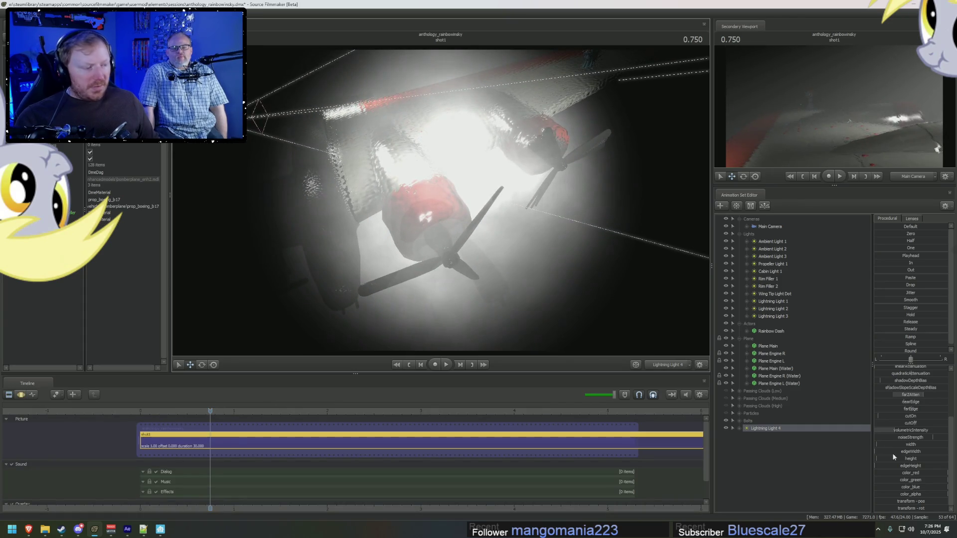
pyautogui.press('F3')
pyautogui.press('F2')
pyautogui.press('space')
pyautogui.press('space')
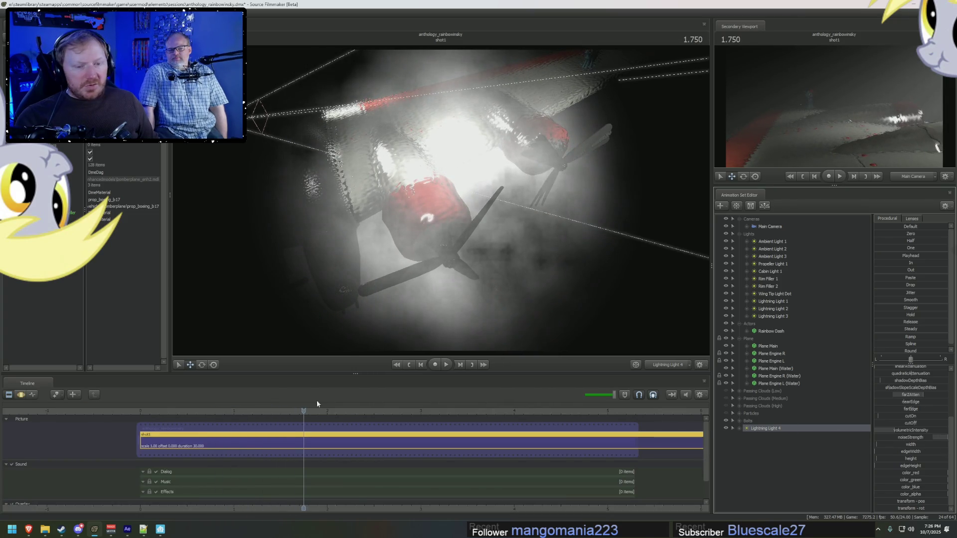
pyautogui.moveTo(295, 411); pyautogui.dragTo(273, 411)
pyautogui.press('F3')
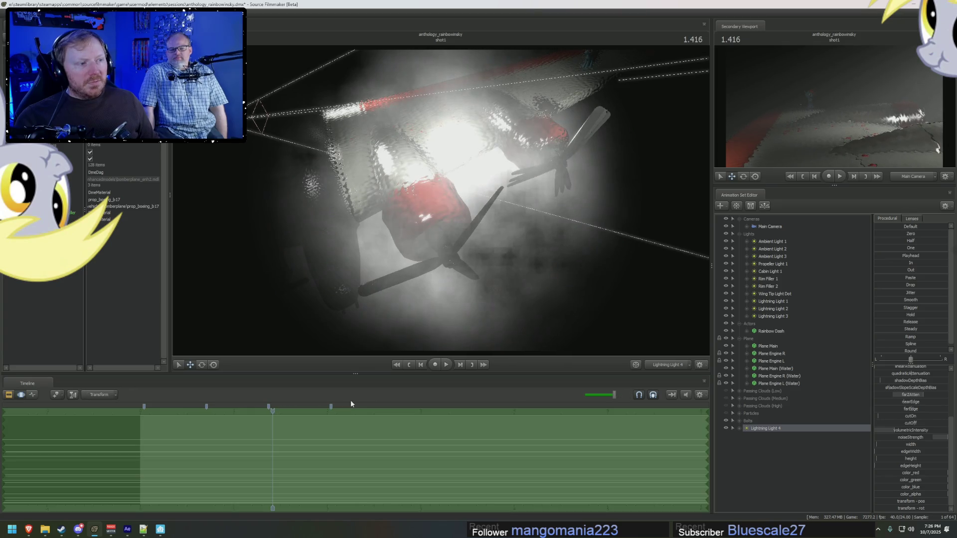
pyautogui.press('F2')
# Step: Show the low, medium and high passing clouds and the particles again
pyautogui.click(727, 391)
pyautogui.click(726, 399)
pyautogui.click(726, 406)
pyautogui.click(726, 414)
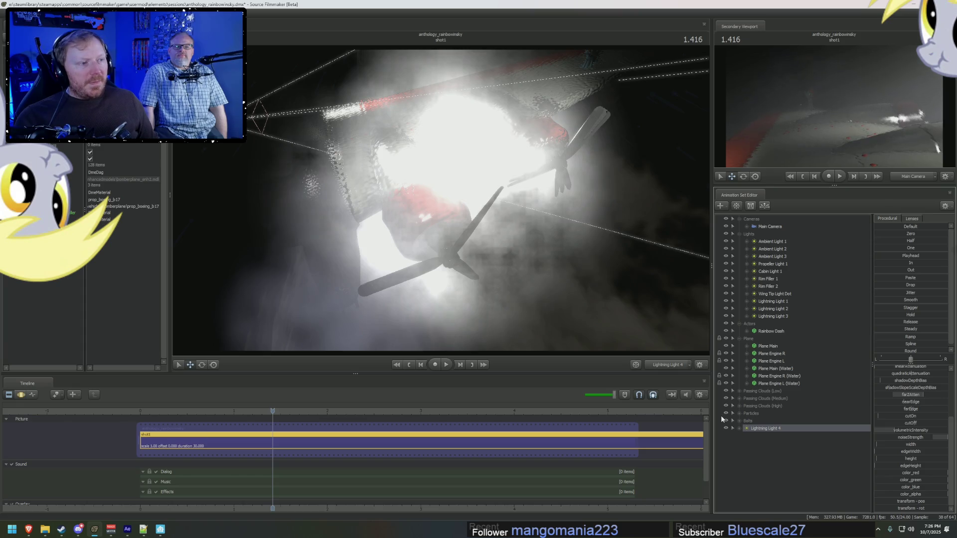
pyautogui.hotkey('alt', 'Tab')
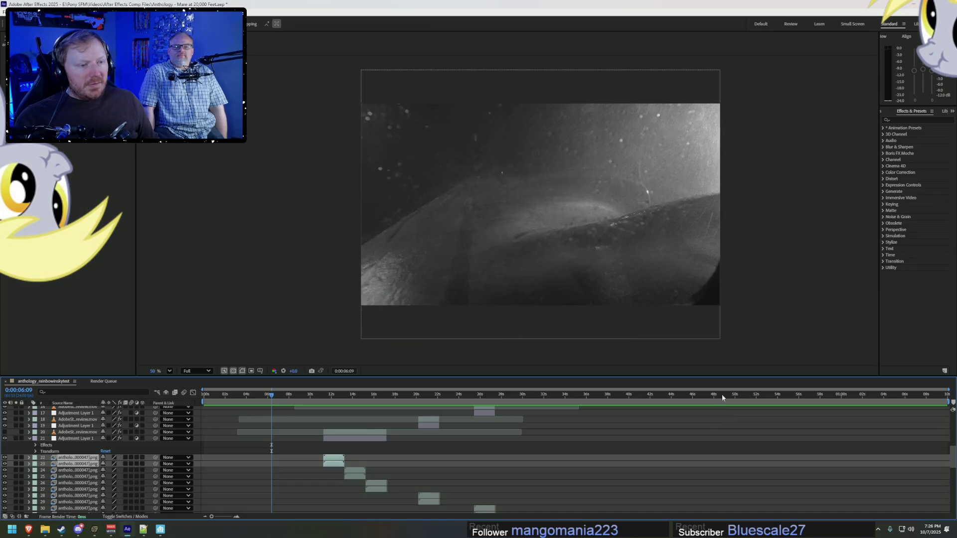
pyautogui.hotkey('alt', 'Tab')
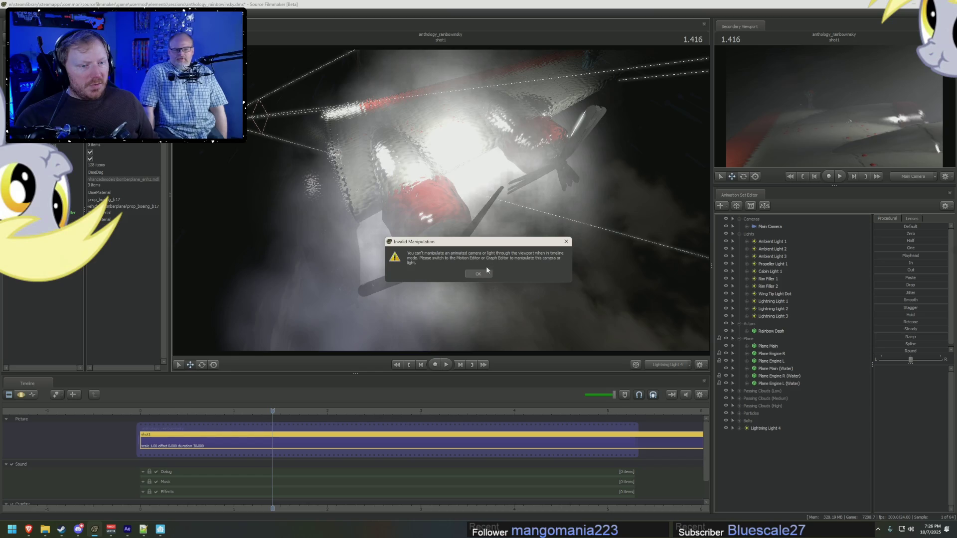
# Step: Dismiss the warning and move Lightning Light 4 around the plane's engine
pyautogui.click(489, 272)
pyautogui.press('F2')
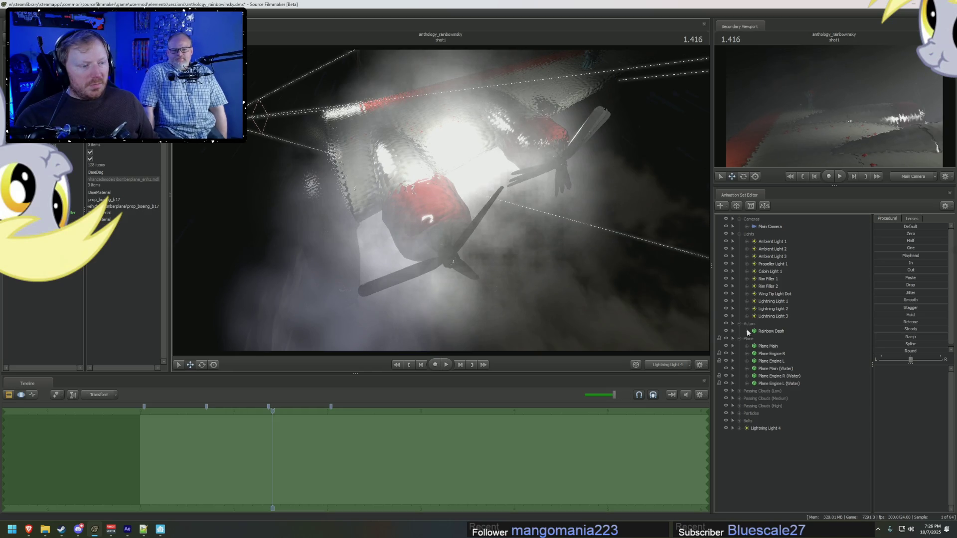
pyautogui.click(766, 428)
pyautogui.moveTo(449, 199)
pyautogui.mouseDown()
pyautogui.moveTo(552, 59)
pyautogui.moveTo(454, 139)
pyautogui.moveTo(440, 119)
pyautogui.moveTo(292, 194)
pyautogui.moveTo(438, 199)
pyautogui.mouseUp()
# Step: Expand Lightning Light 4's control group in the motion editor
pyautogui.press('F2')
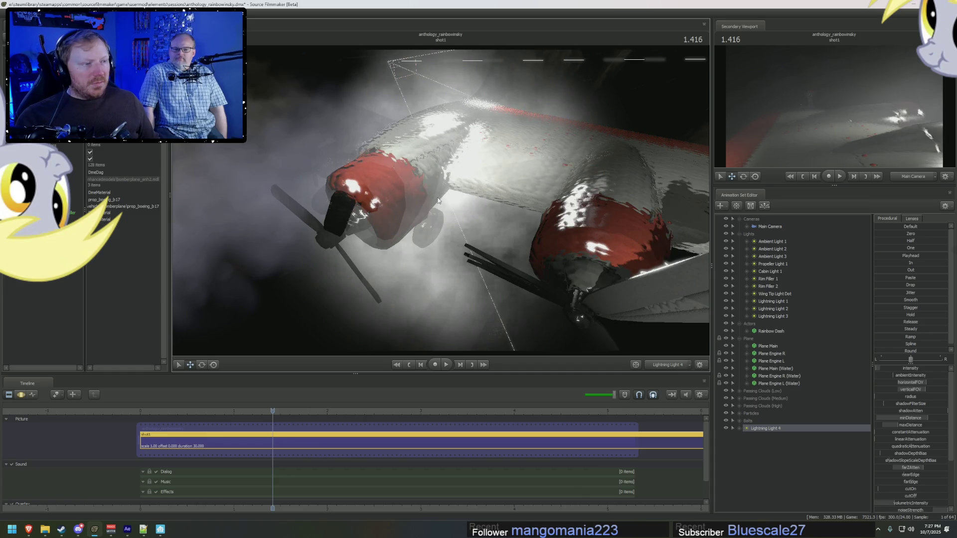
pyautogui.press('F3')
pyautogui.press('F2')
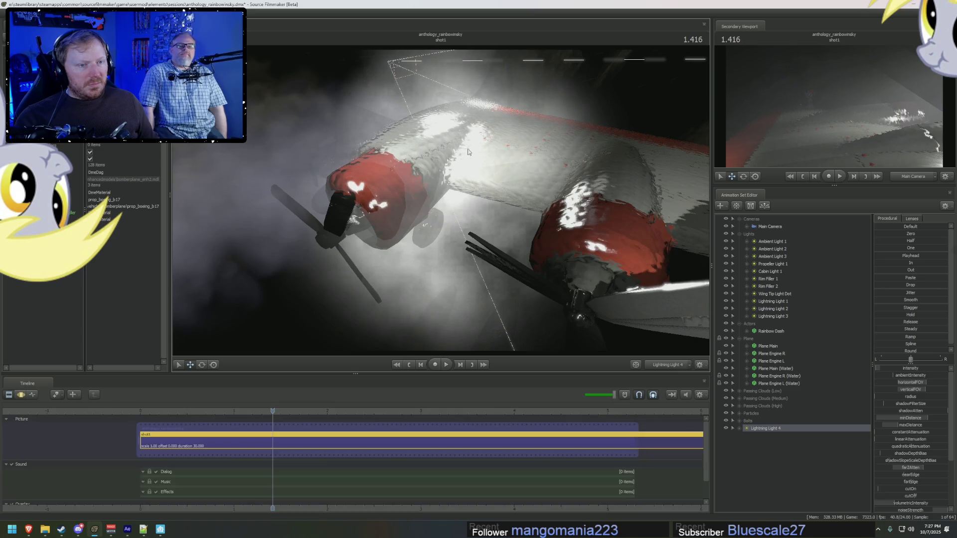
pyautogui.press('F3')
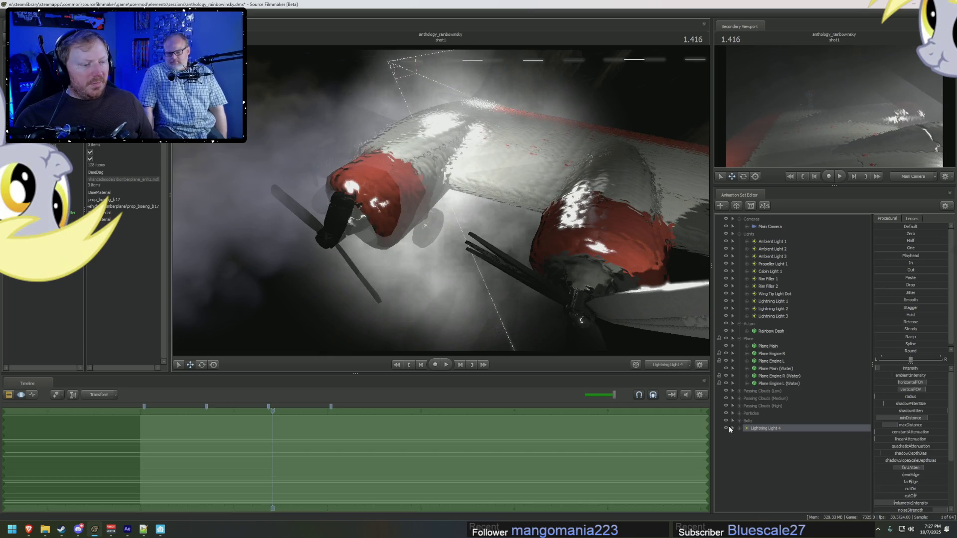
pyautogui.click(731, 428)
pyautogui.click(727, 429)
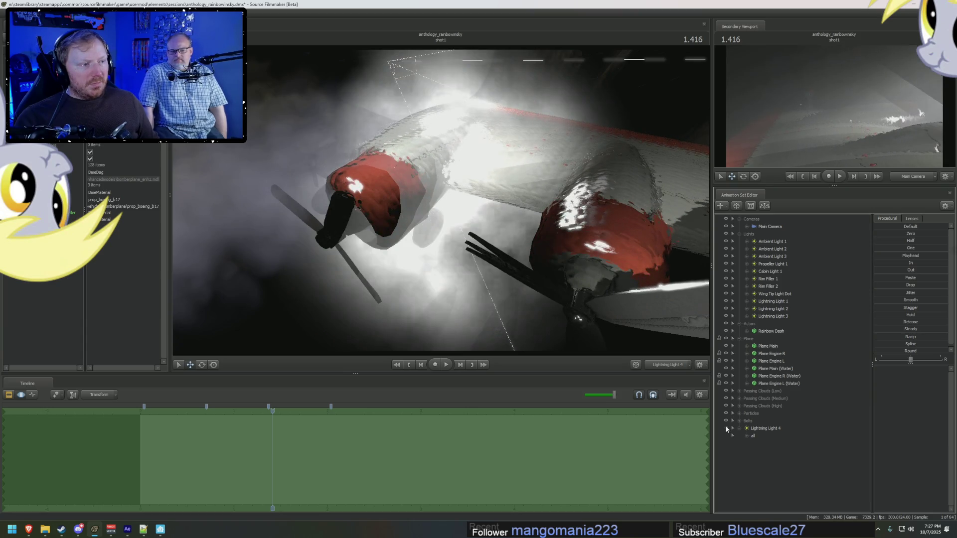
# Step: Hide the Bolts group and Lightning Light 4 so the wing goes dark
pyautogui.press('F2')
pyautogui.press('F3')
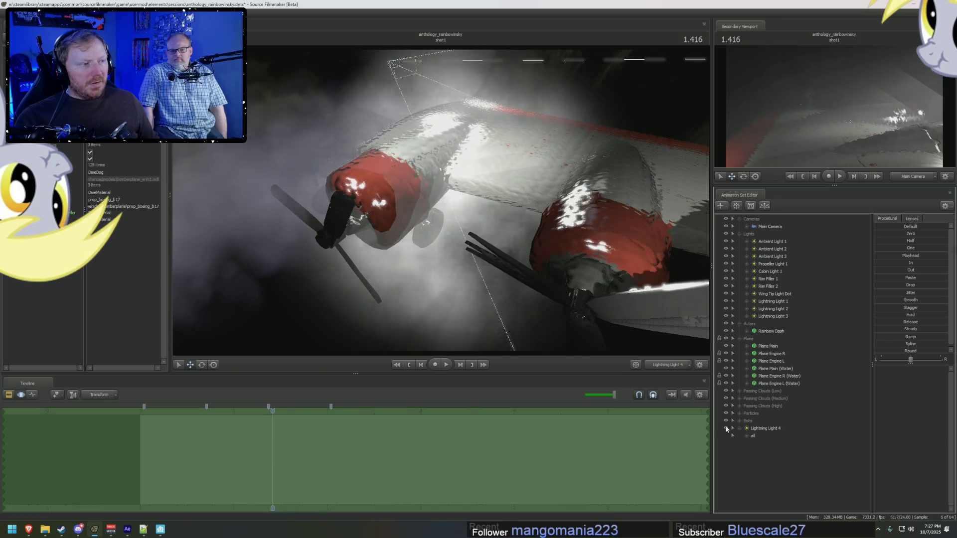
pyautogui.press('F2')
pyautogui.press('F3')
pyautogui.press('F2')
pyautogui.press('F3')
pyautogui.press('F2')
pyautogui.press('F2')
pyautogui.press('F3')
pyautogui.press('F2')
pyautogui.press('F3')
pyautogui.press('F2')
pyautogui.click(726, 424)
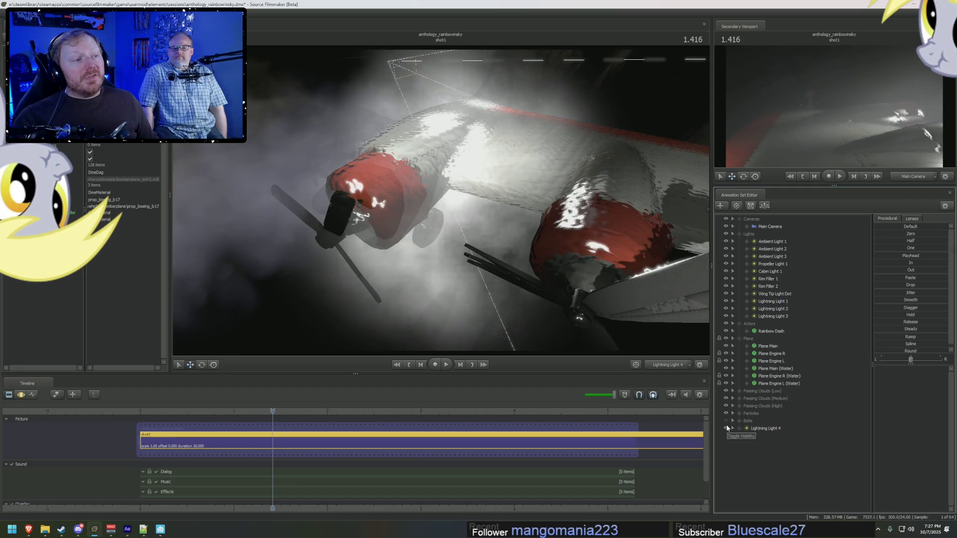
pyautogui.click(726, 428)
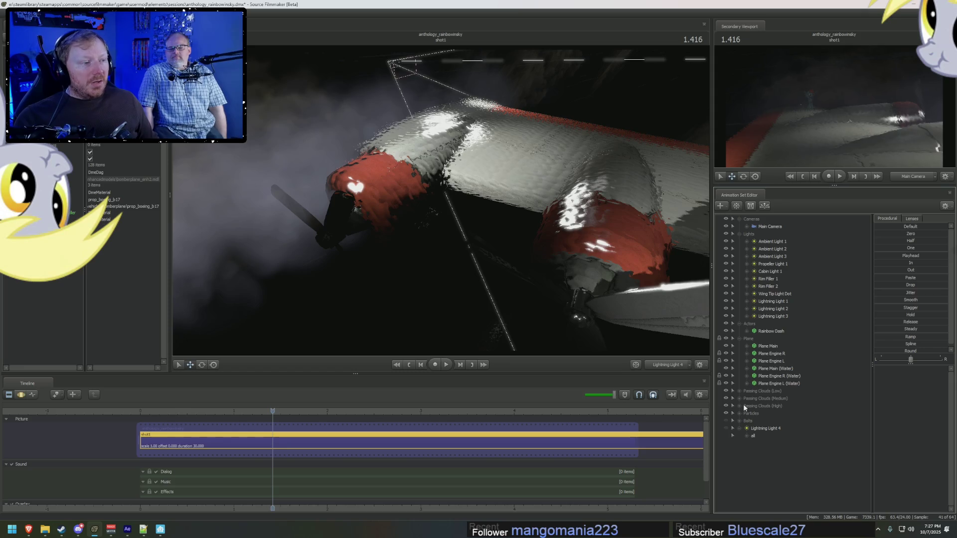
pyautogui.rightClick(758, 428)
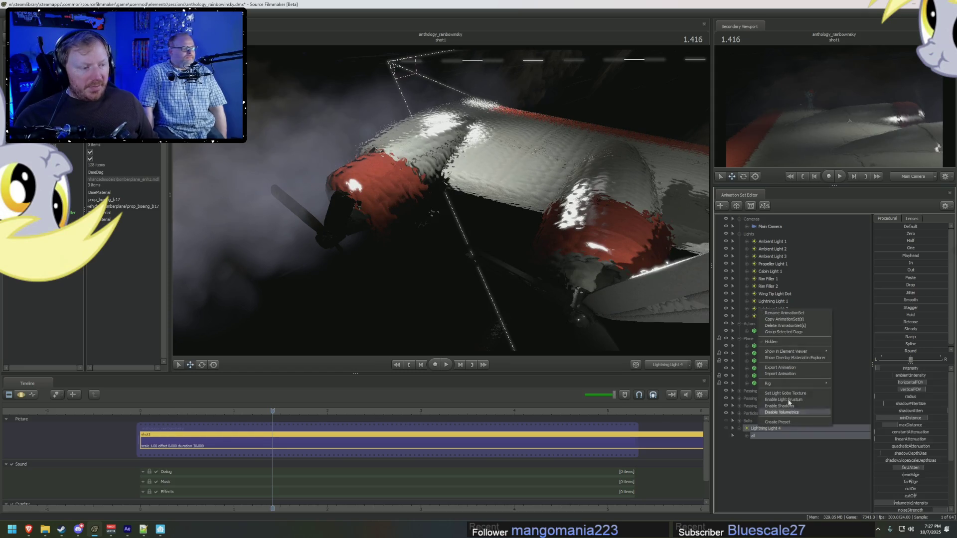
# Step: Delete Lightning Light 4 and enable the Overlay Effects track so the shot renders grey
pyautogui.click(785, 326)
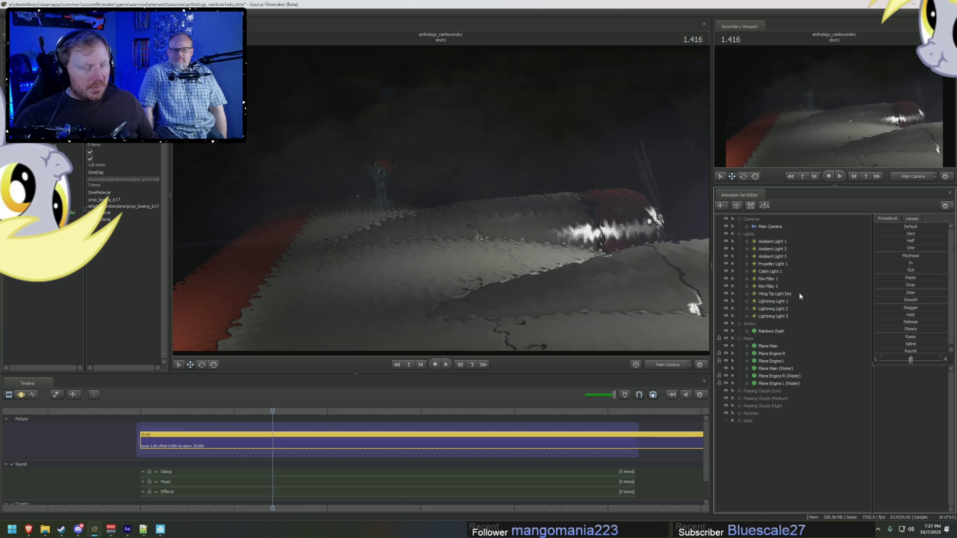
pyautogui.click(747, 422)
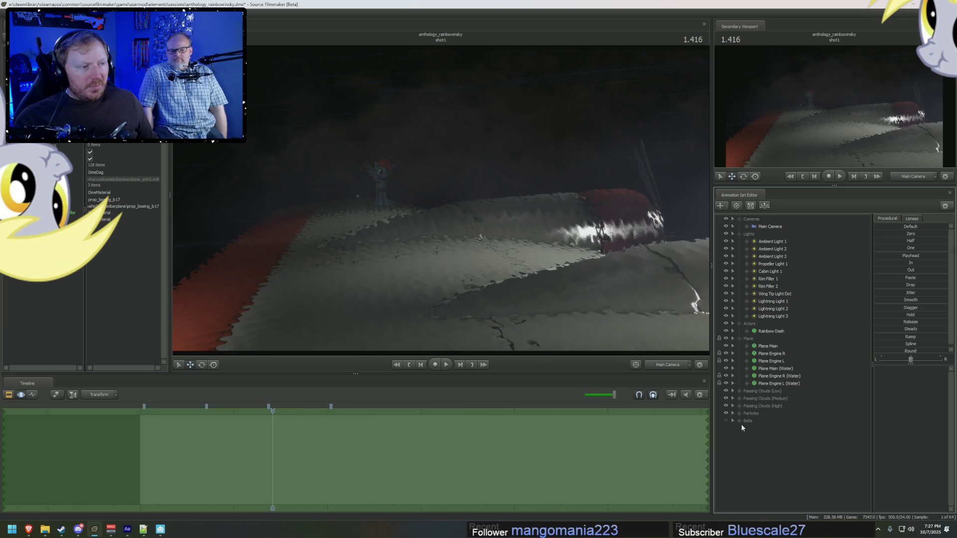
pyautogui.press('F2')
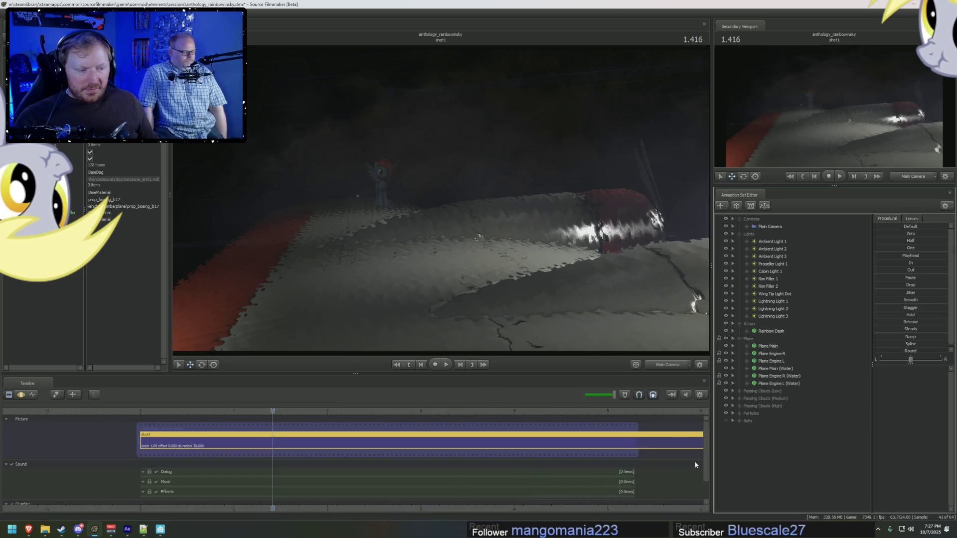
pyautogui.click(156, 487)
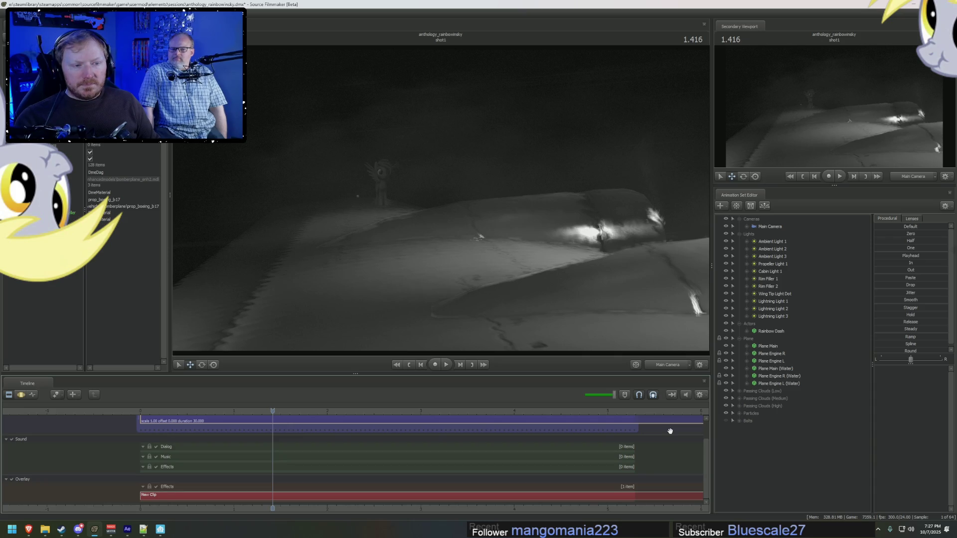
pyautogui.hotkey('alt', 'Tab')
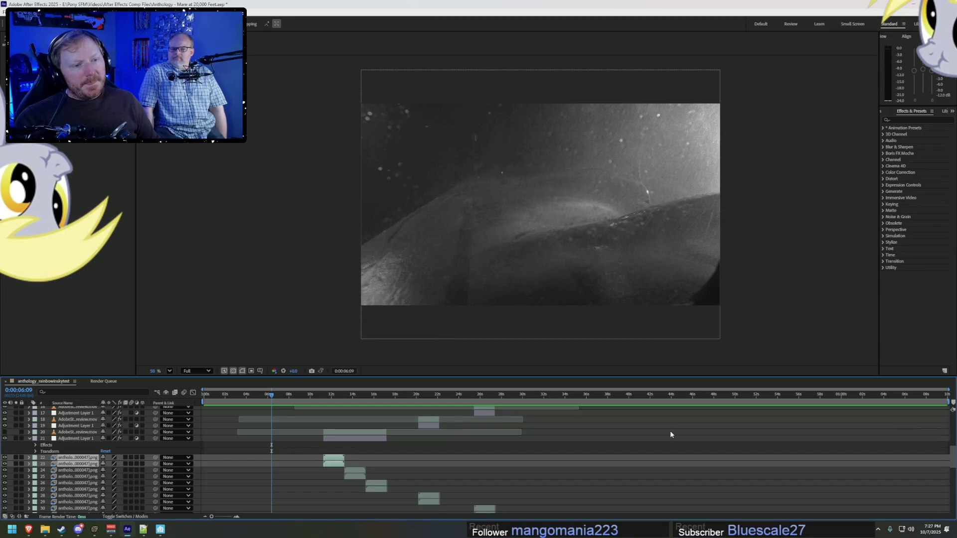
pyautogui.hotkey('alt', 'Tab')
pyautogui.hotkey('alt', 'Tab')
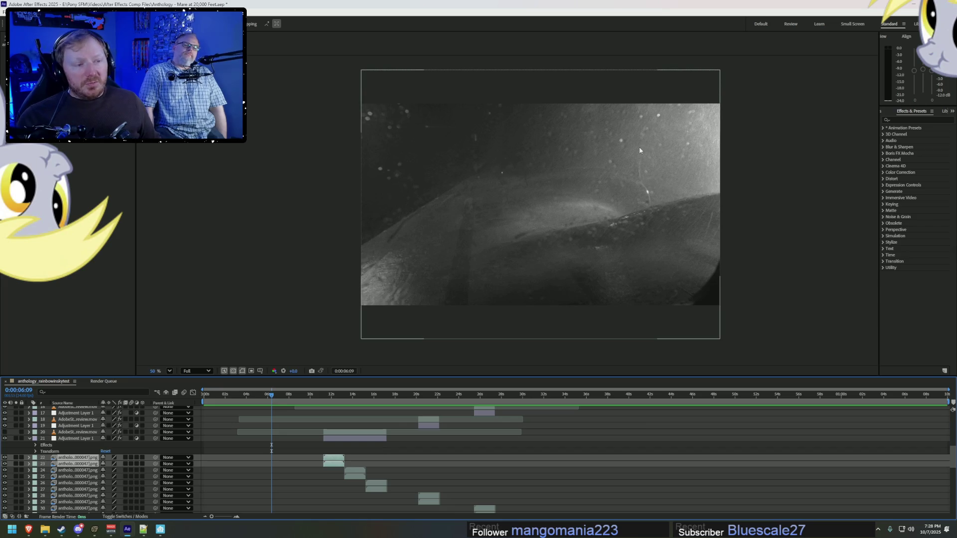
pyautogui.hotkey('alt', 'Tab')
pyautogui.hotkey('alt', 'Tab')
pyautogui.hotkey('alt', 'Tab')
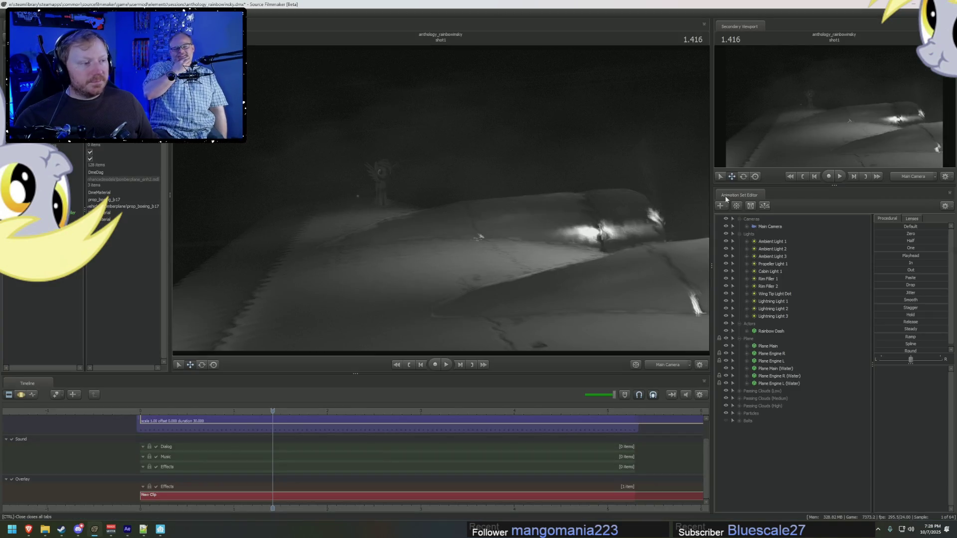
pyautogui.hotkey('alt', 'Tab')
pyautogui.click(263, 396)
pyautogui.press('space')
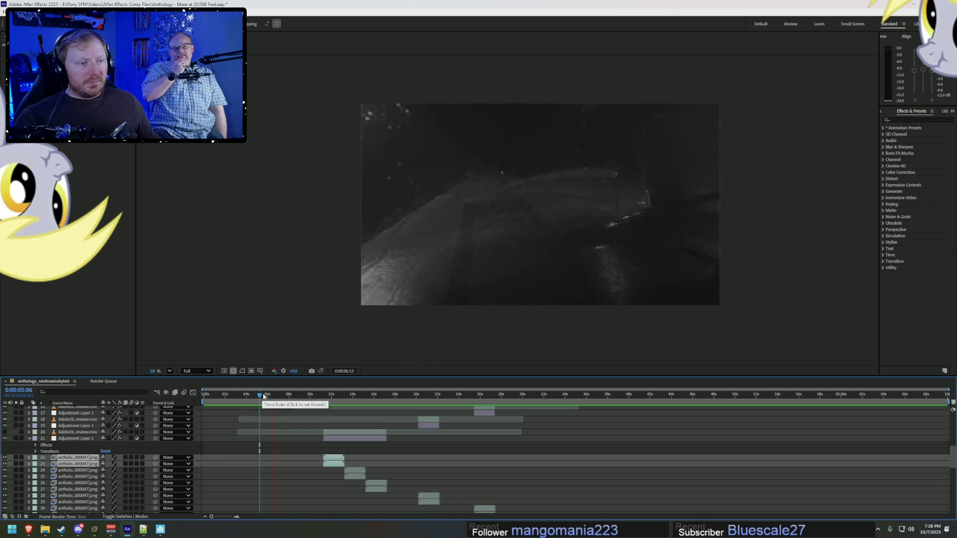
pyautogui.press('space')
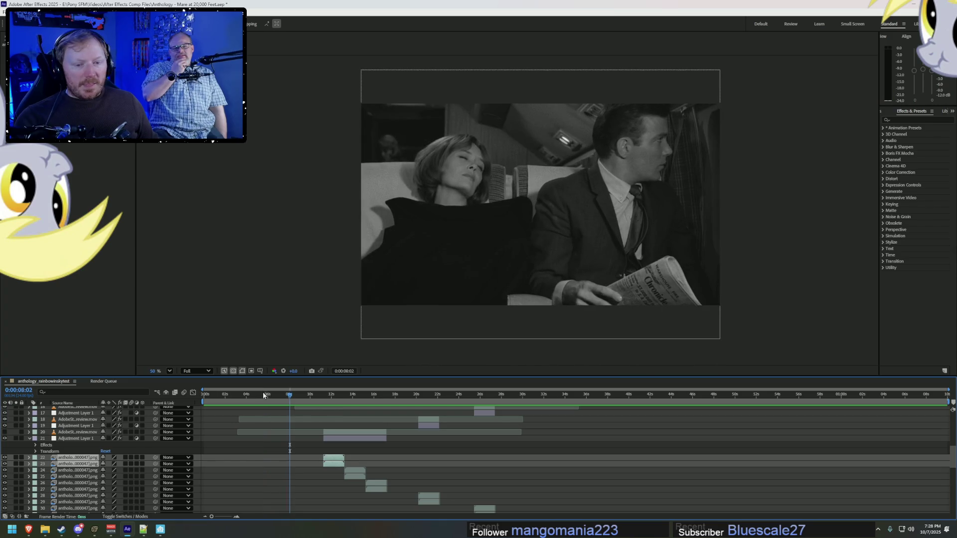
pyautogui.click(256, 395)
pyautogui.press('space')
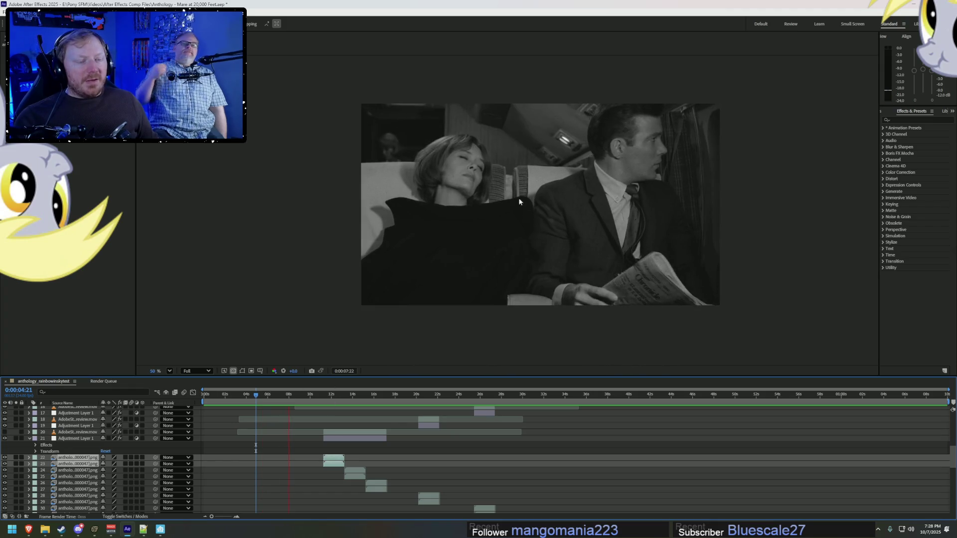
pyautogui.hotkey('alt', 'Tab')
pyautogui.moveTo(269, 406)
pyautogui.mouseDown()
pyautogui.moveTo(184, 412)
pyautogui.moveTo(310, 411)
pyautogui.moveTo(201, 425)
pyautogui.mouseUp()
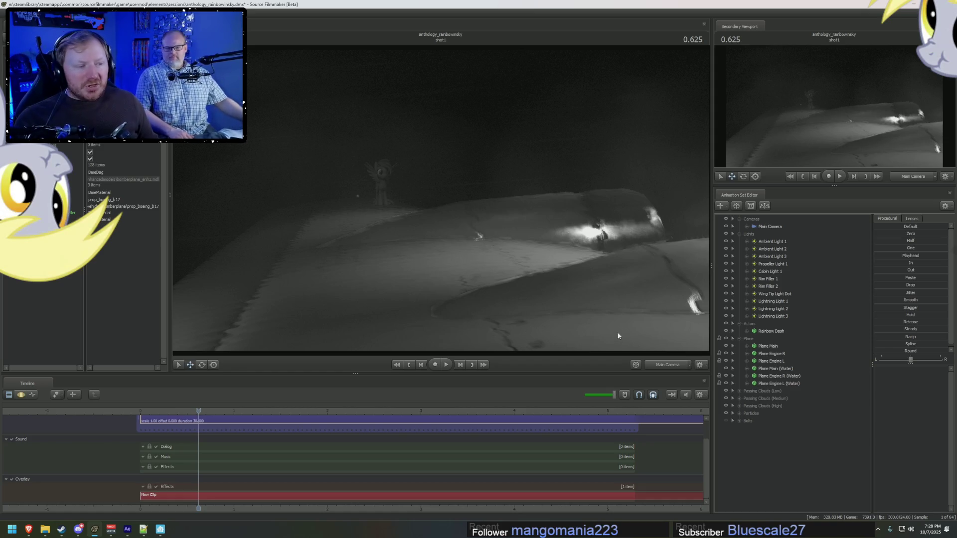
# Step: Look through Rim Filler 2 and Rim Filler 1 to check their light on the wing
pyautogui.rightClick(773, 283)
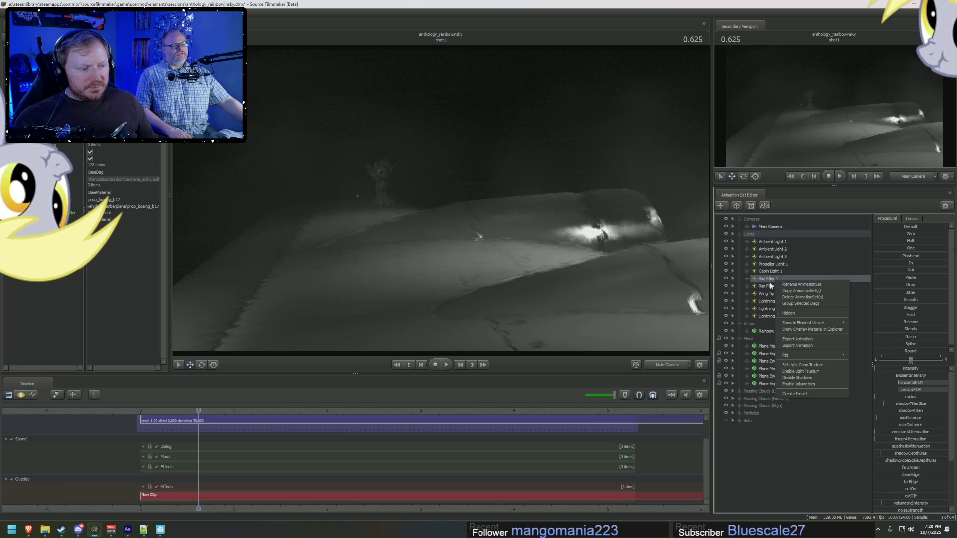
pyautogui.click(770, 282)
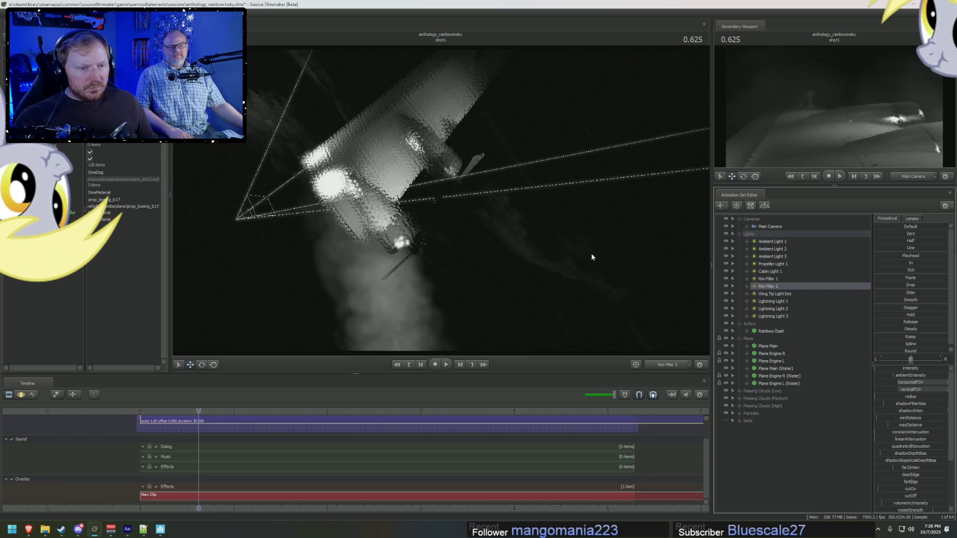
pyautogui.click(766, 279)
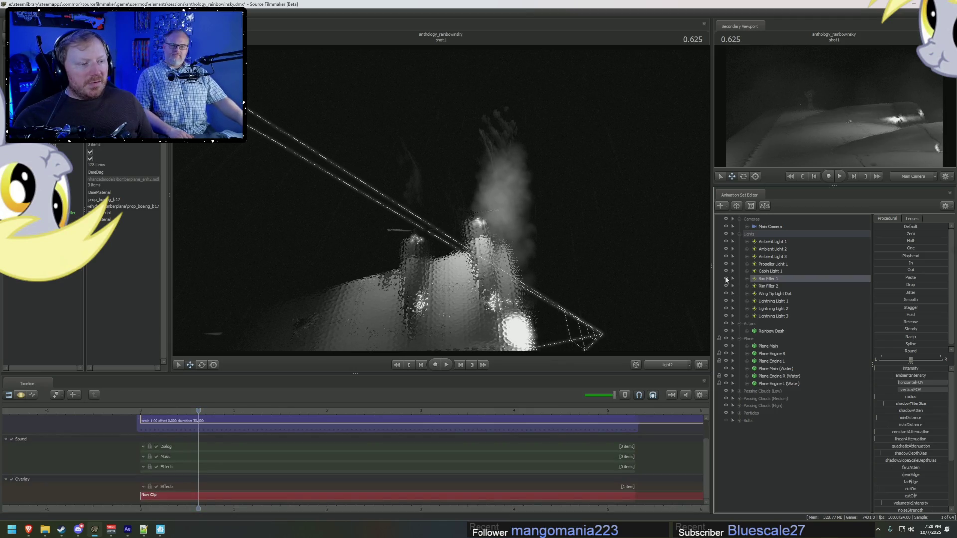
pyautogui.rightClick(767, 279)
pyautogui.click(797, 382)
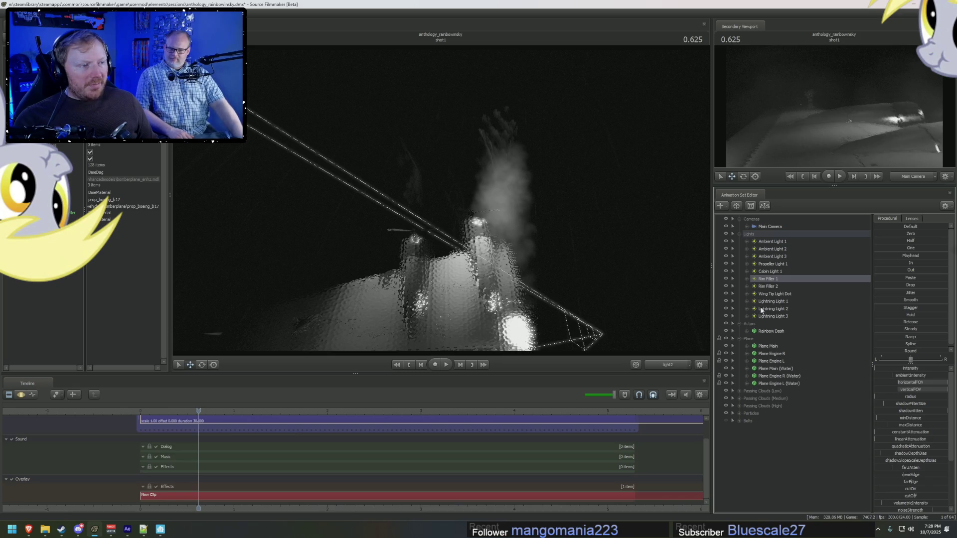
pyautogui.click(756, 286)
pyautogui.rightClick(756, 287)
pyautogui.click(788, 384)
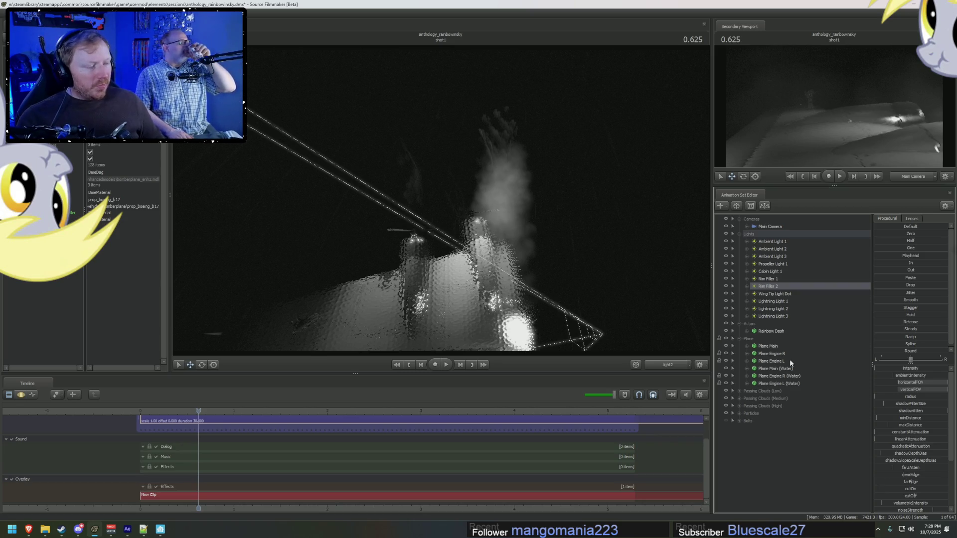
# Step: Move the playhead to an earlier time in the shot's clip view
pyautogui.press('F3')
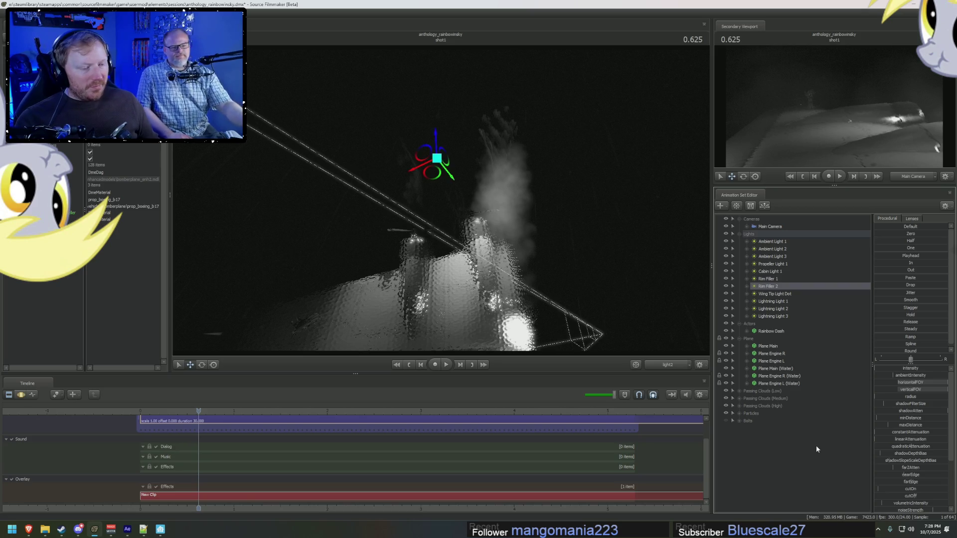
pyautogui.press('F2')
pyautogui.press('F3')
pyautogui.press('F2')
pyautogui.moveTo(199, 413)
pyautogui.mouseDown()
pyautogui.moveTo(182, 414)
pyautogui.moveTo(207, 402)
pyautogui.mouseUp()
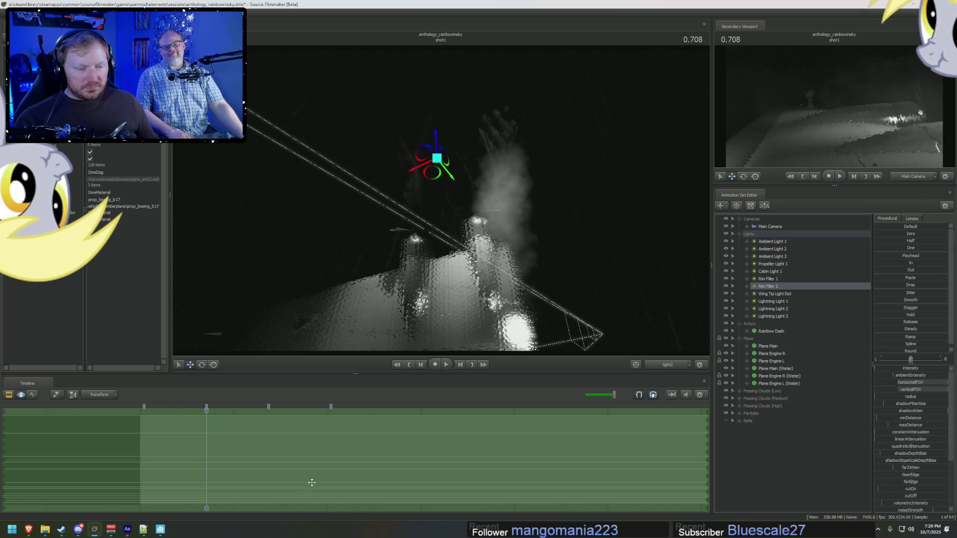
pyautogui.moveTo(482, 442); pyautogui.dragTo(555, 443, button='middle')
pyautogui.scroll(4, 466, 444)
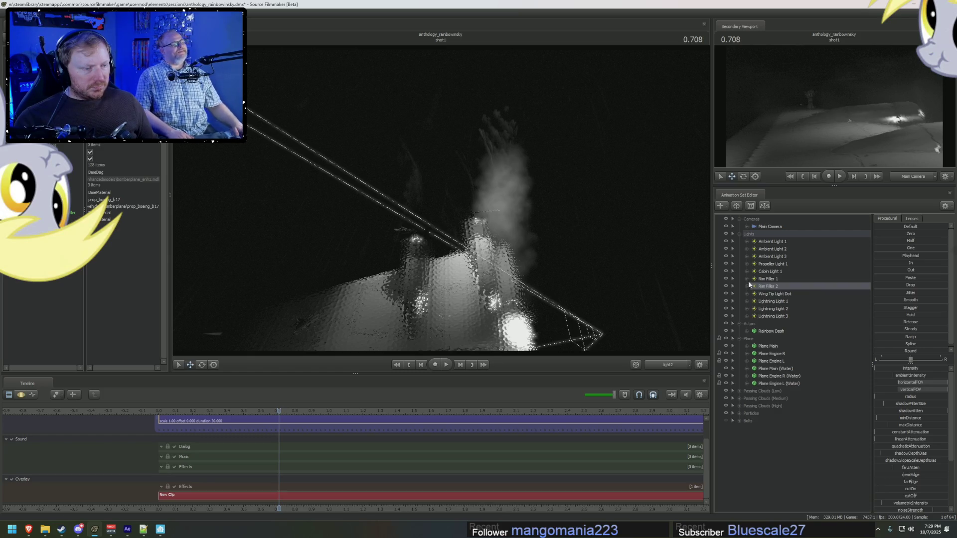
# Step: Toggle Rim Filler 2 off and on to compare, then hide Lightning Lights 1, 2 and 3
pyautogui.click(727, 286)
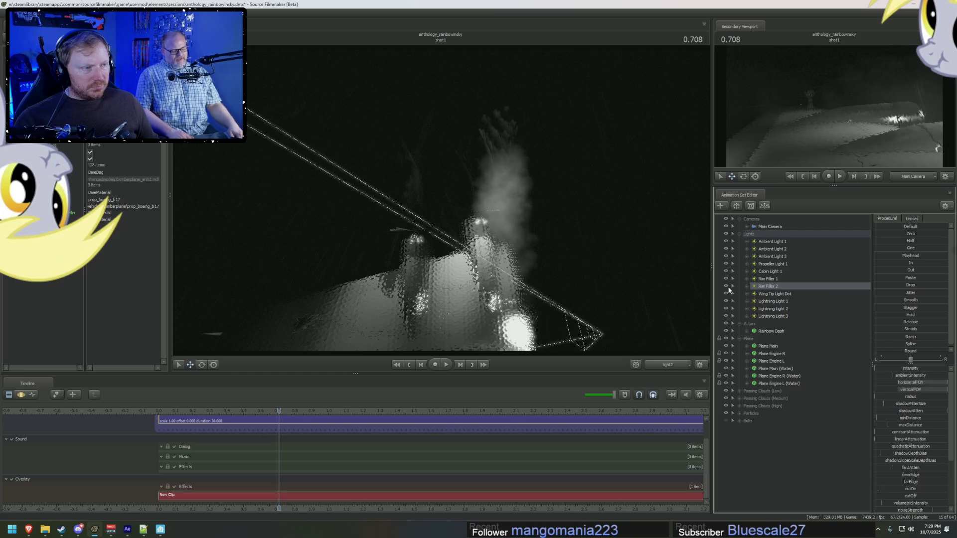
pyautogui.click(726, 286)
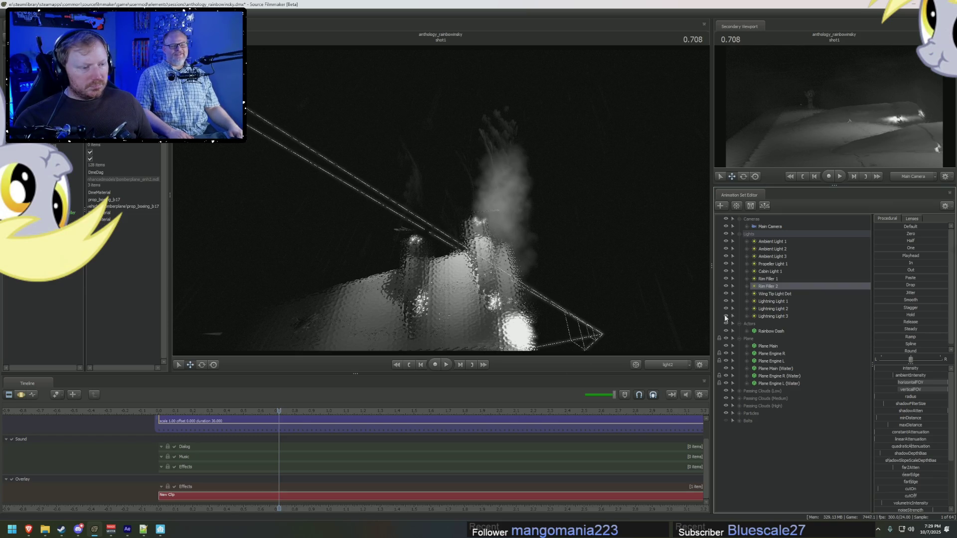
pyautogui.click(726, 316)
pyautogui.click(726, 308)
pyautogui.click(726, 301)
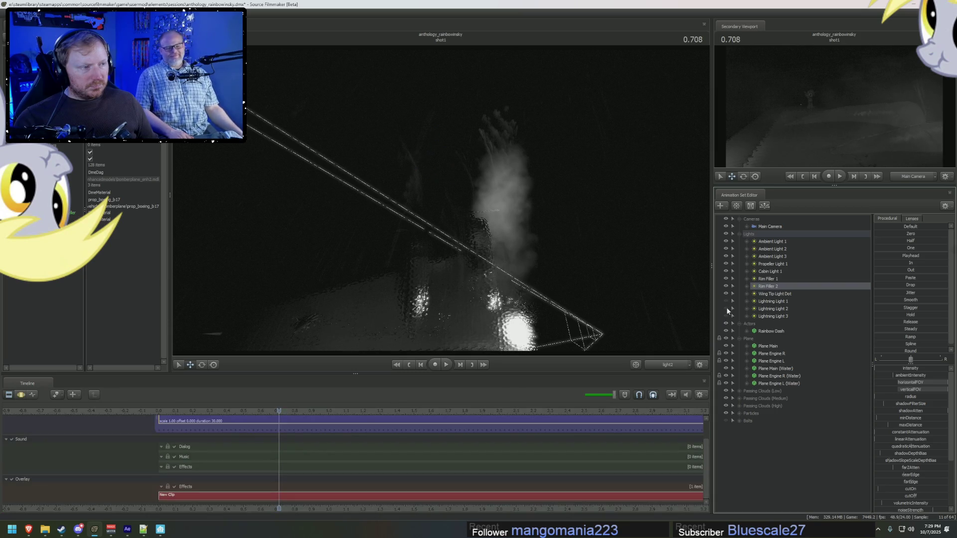
# Step: Select Rim Filler 1 and start adjusting its intensity in the motion editor
pyautogui.click(783, 279)
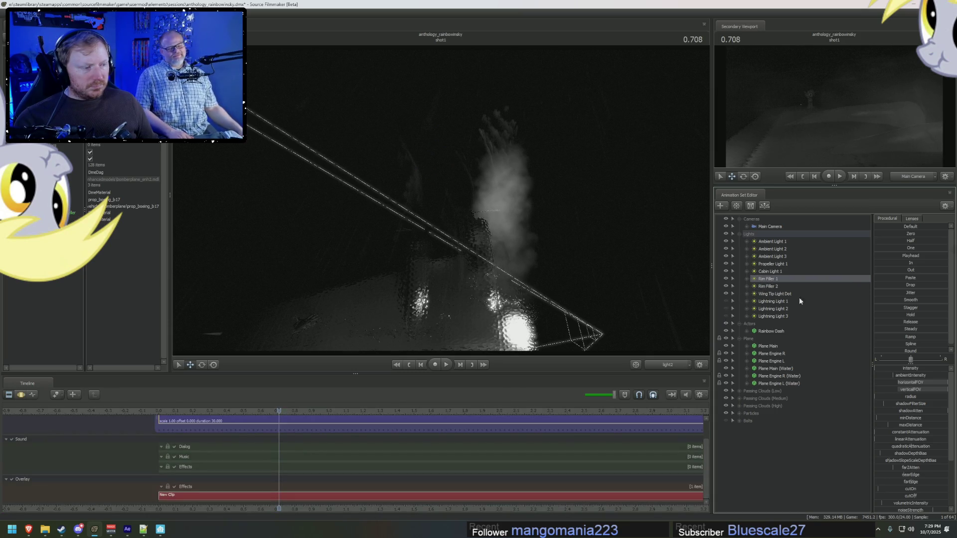
pyautogui.press('F3')
pyautogui.click(887, 369)
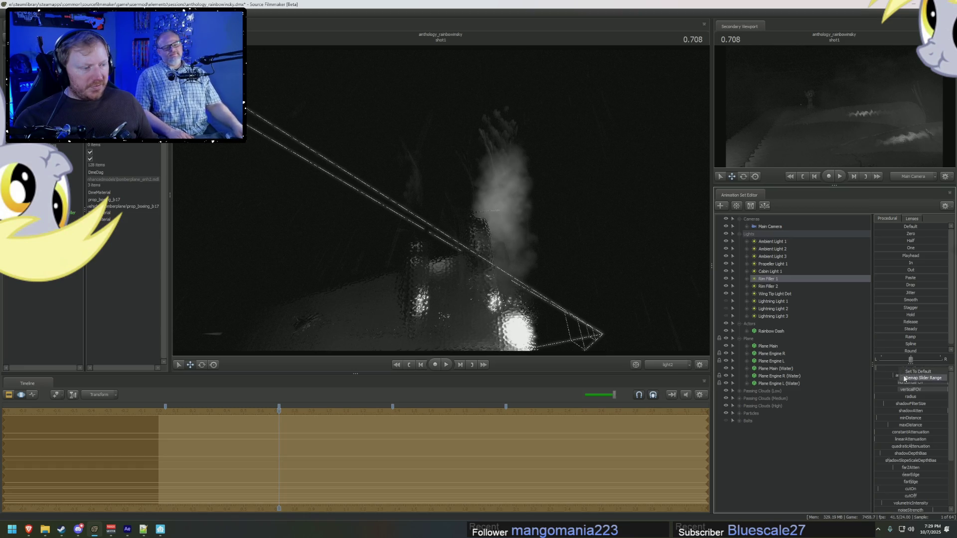
# Step: Remap Rim Filler 1's intensity slider range to a maximum of 20
pyautogui.click(935, 379)
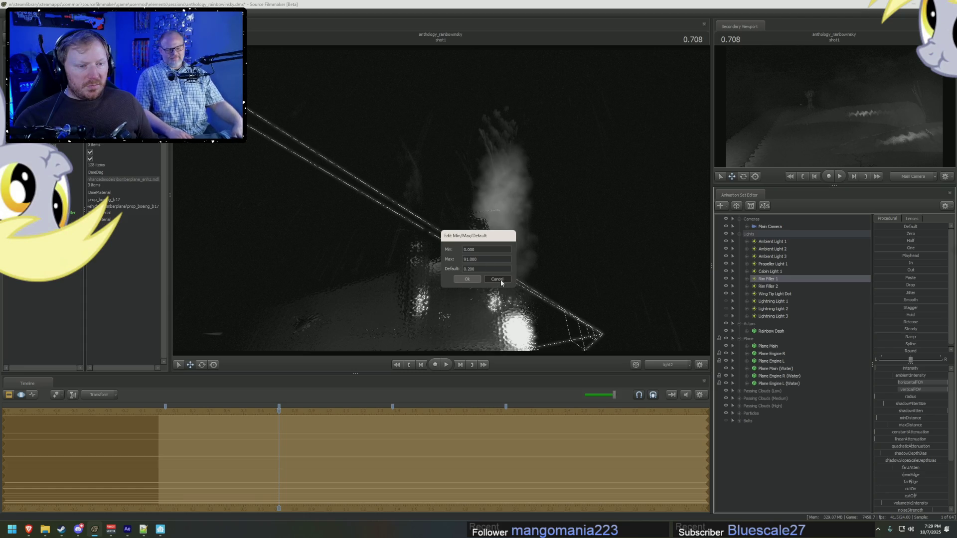
pyautogui.click(499, 280)
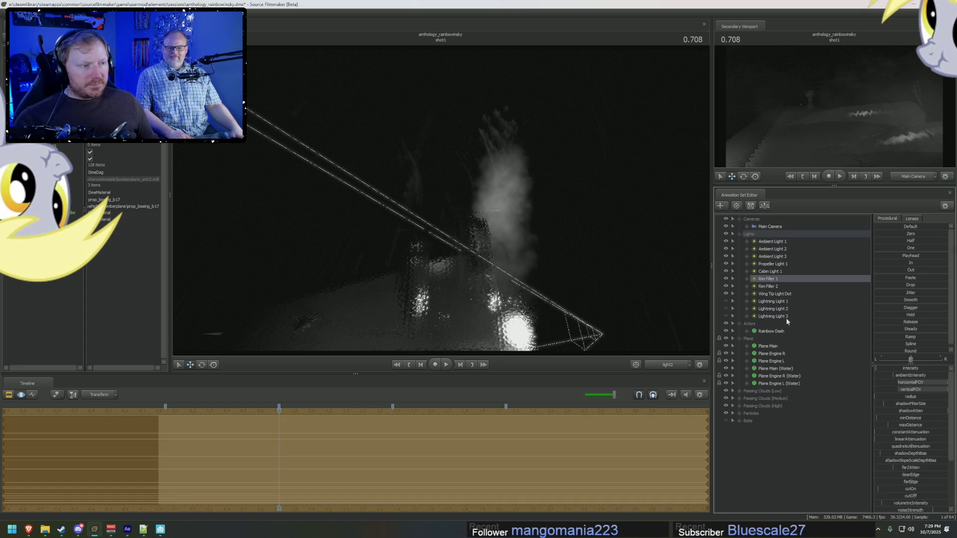
pyautogui.rightClick(911, 369)
pyautogui.doubleClick(471, 260)
pyautogui.write('20')
pyautogui.press('Return')
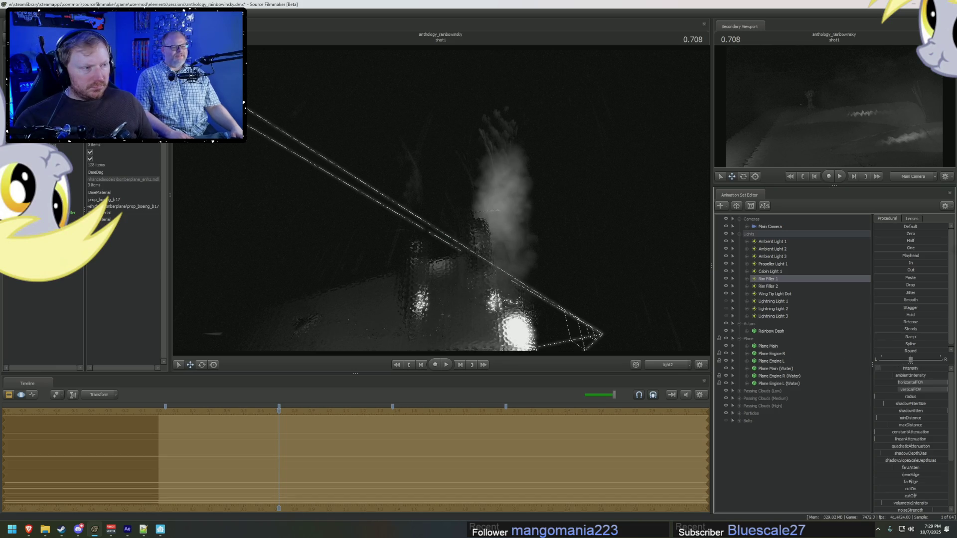
# Step: Select Rim Filler 2 and bring up its intensity range settings
pyautogui.click(768, 286)
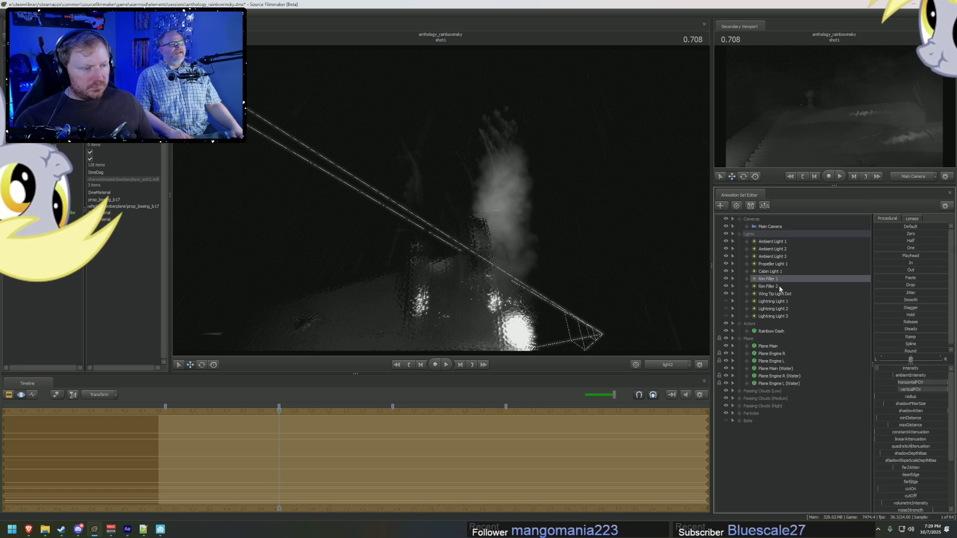
pyautogui.rightClick(910, 369)
pyautogui.click(922, 378)
# Step: Confirm Rim Filler 2's intensity max of 20, raise its intensity, and re-enable Lightning Light 1
pyautogui.click(479, 259)
pyautogui.press('Return')
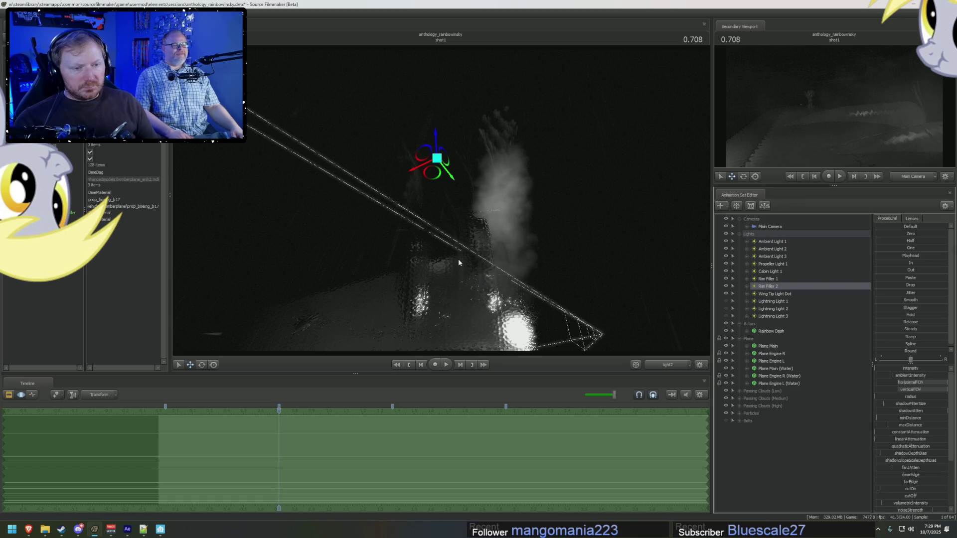
pyautogui.click(898, 368)
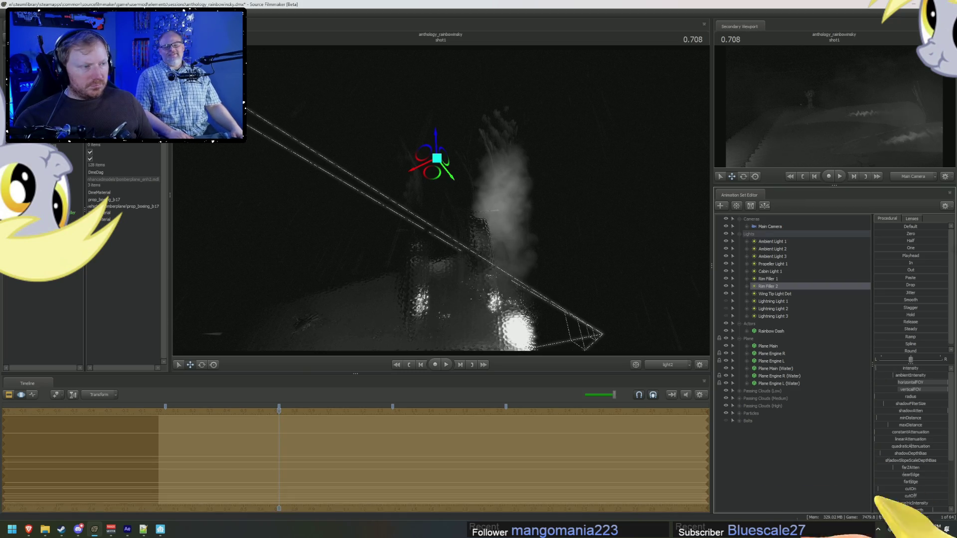
pyautogui.moveTo(898, 369); pyautogui.dragTo(900, 373)
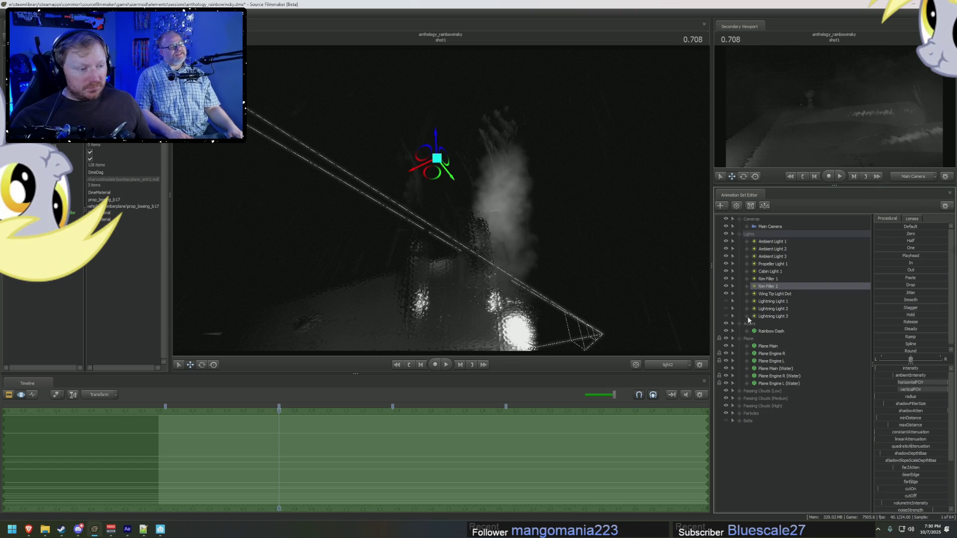
pyautogui.click(726, 301)
# Step: Turn Lightning Lights 2 and 3 back on and select the lightning lights' intensity channels
pyautogui.click(726, 309)
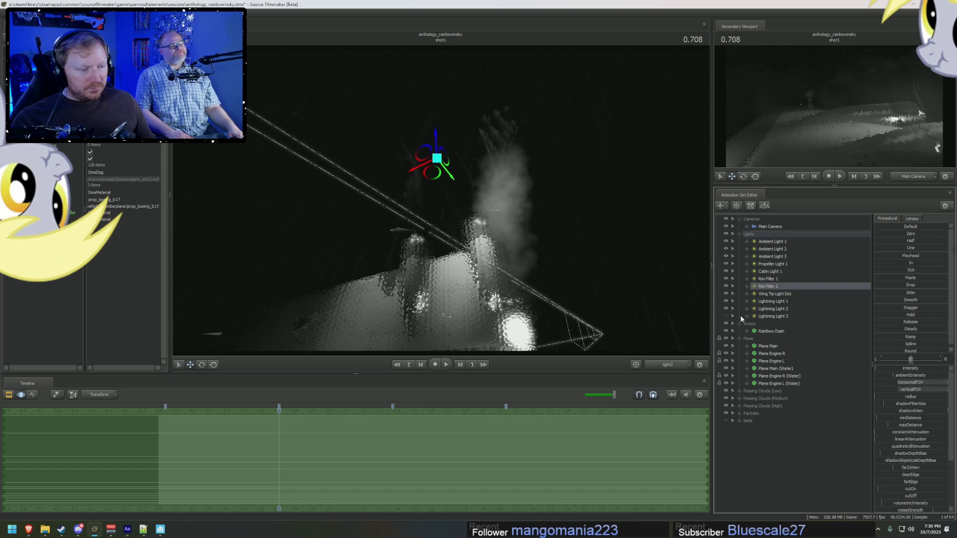
pyautogui.click(726, 316)
pyautogui.click(747, 301)
pyautogui.click(747, 316)
pyautogui.click(746, 331)
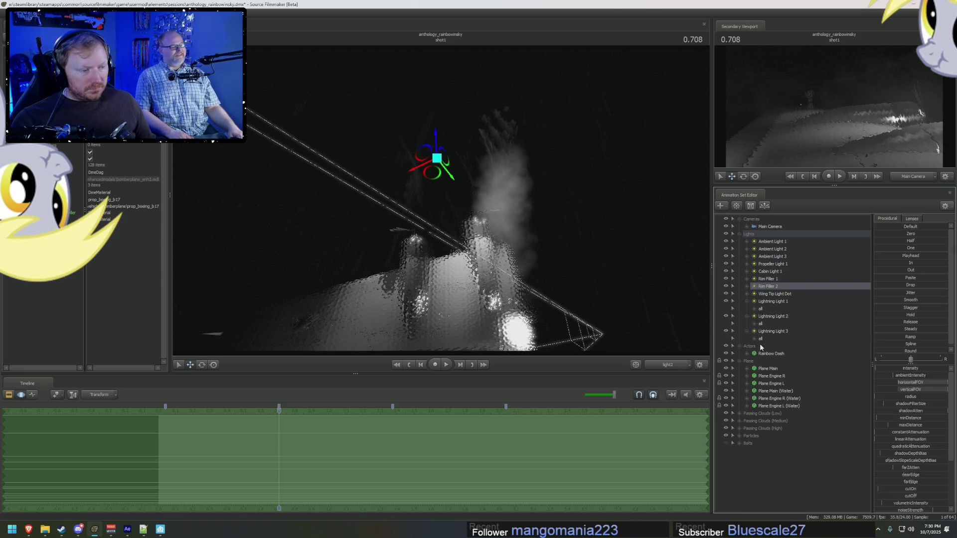
pyautogui.click(754, 339)
pyautogui.click(774, 348)
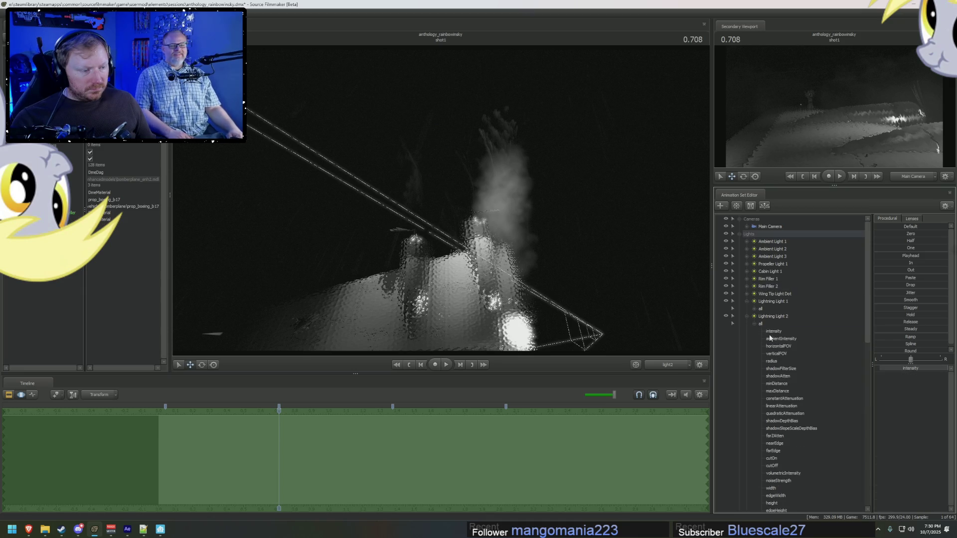
pyautogui.click(774, 331)
pyautogui.click(779, 317)
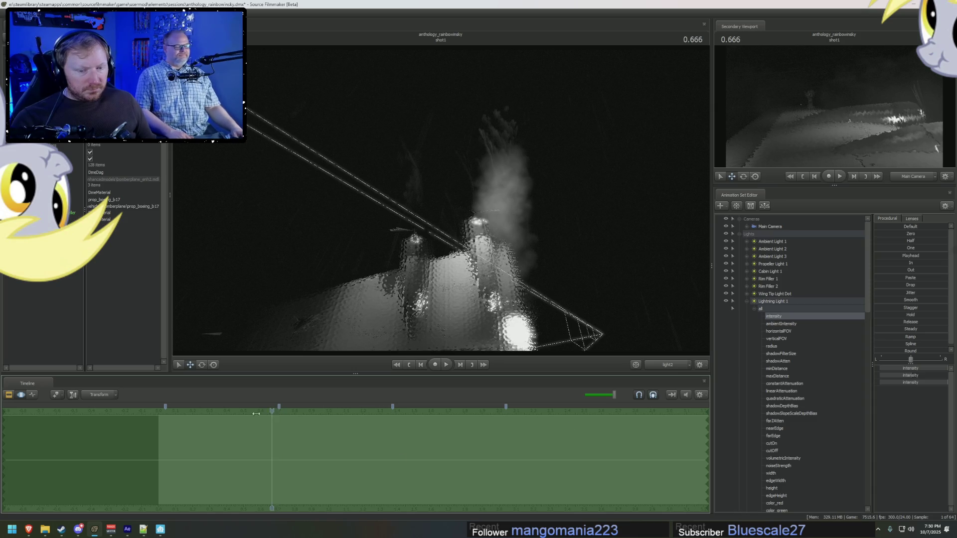
# Step: Focus on Lightning Light 1's intensity channel with the playhead at 0.000
pyautogui.click(169, 425)
pyautogui.click(746, 302)
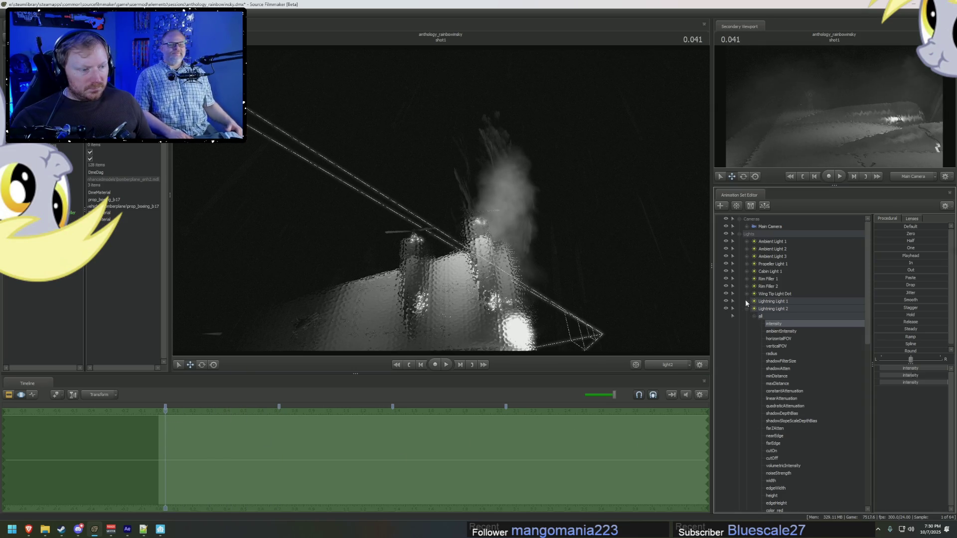
pyautogui.click(757, 316)
pyautogui.click(747, 309)
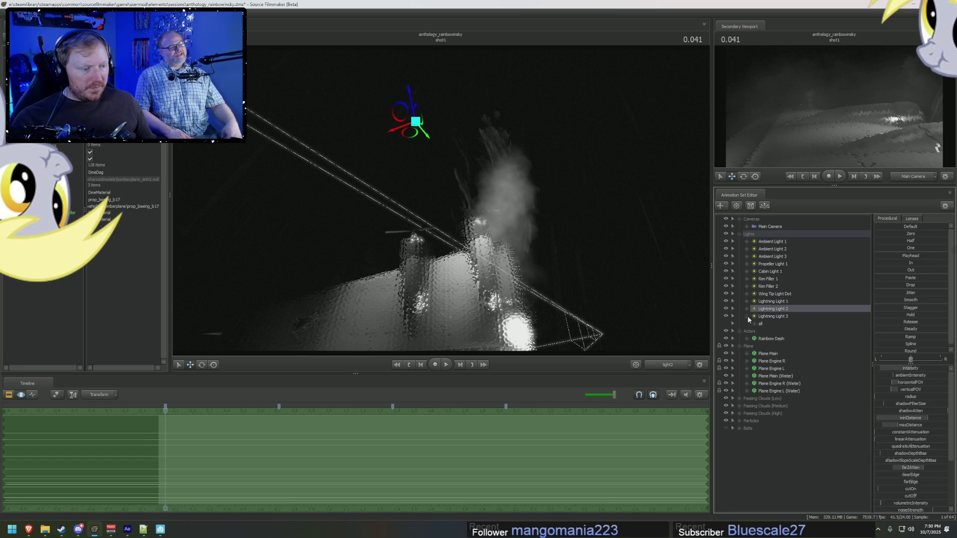
pyautogui.click(726, 308)
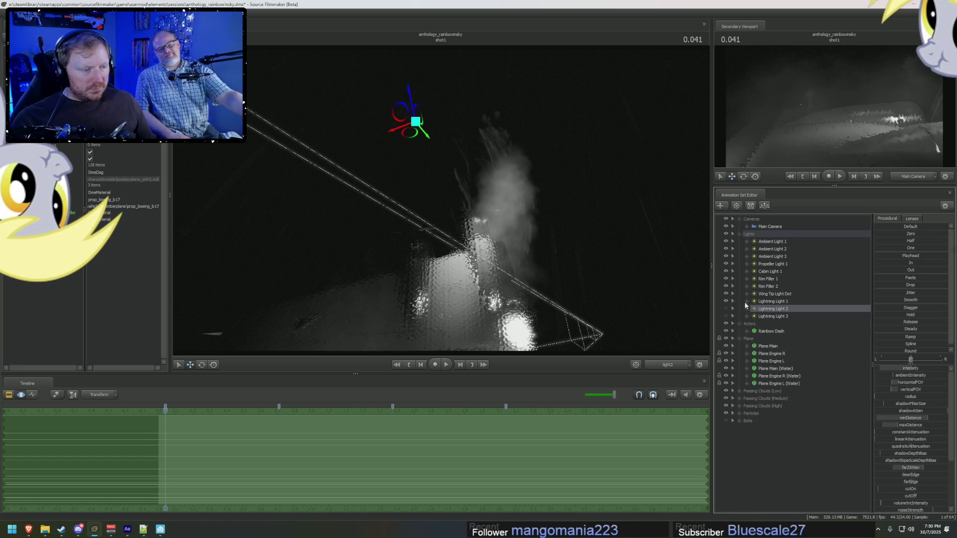
pyautogui.click(746, 301)
pyautogui.click(773, 317)
pyautogui.moveTo(163, 415); pyautogui.dragTo(158, 412)
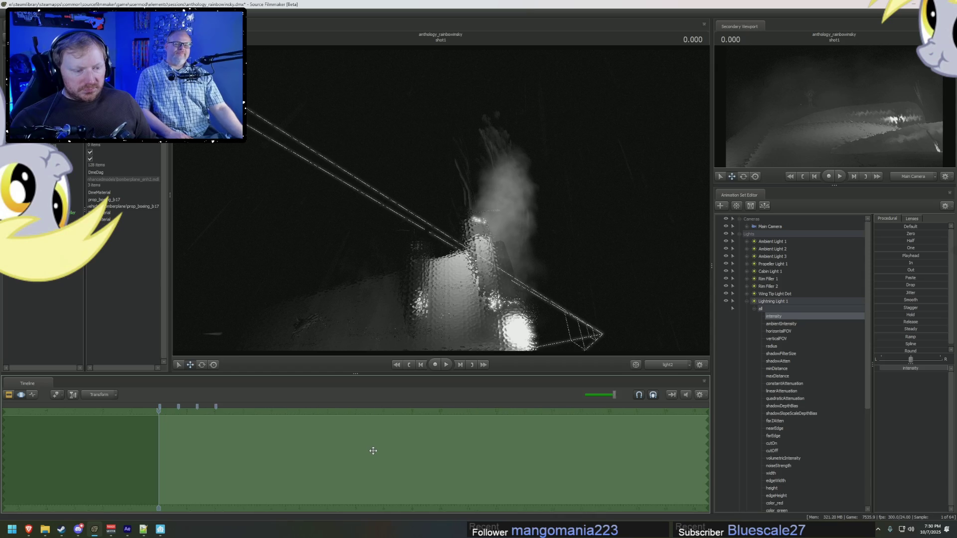
# Step: Lower Lightning Light 1's intensity at the start and play back to 4.416
pyautogui.scroll(-1, 373, 451)
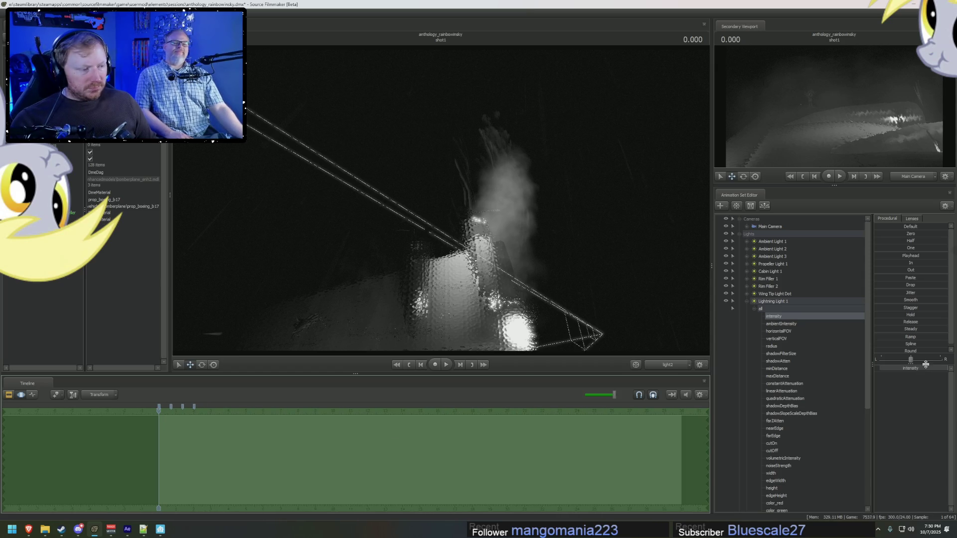
pyautogui.moveTo(928, 372); pyautogui.dragTo(905, 371)
pyautogui.press('space')
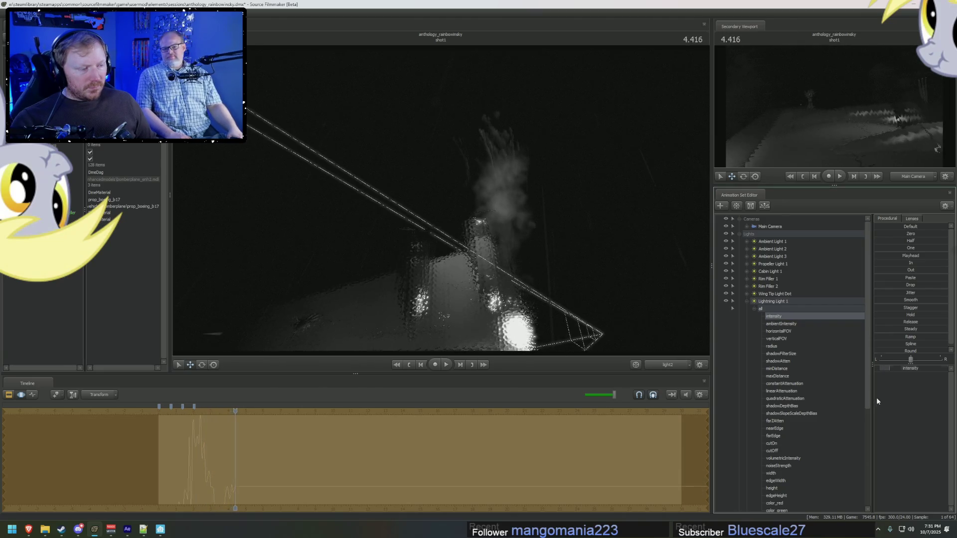
pyautogui.click(668, 439)
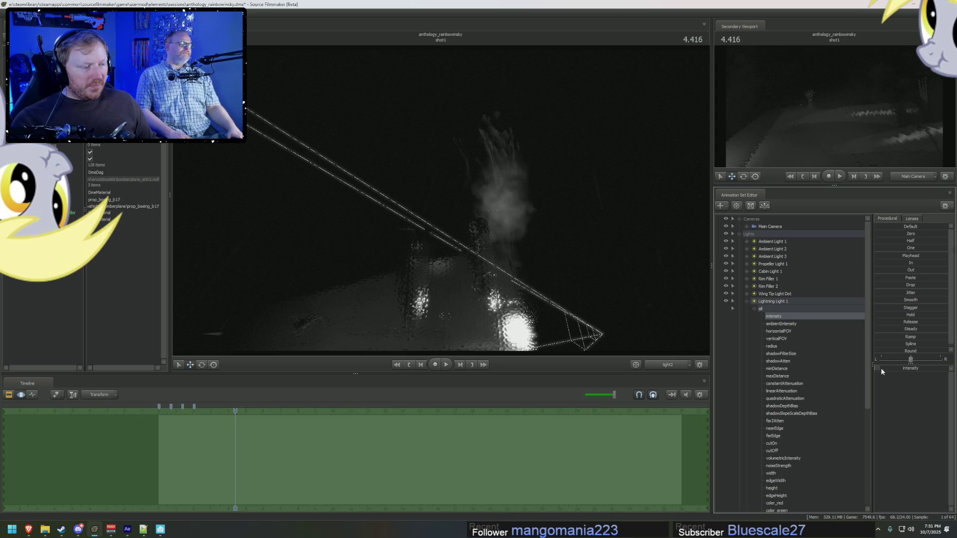
# Step: Replay the shot from the start while viewing the intensity curve in the graph editor
pyautogui.press('space')
pyautogui.press('space')
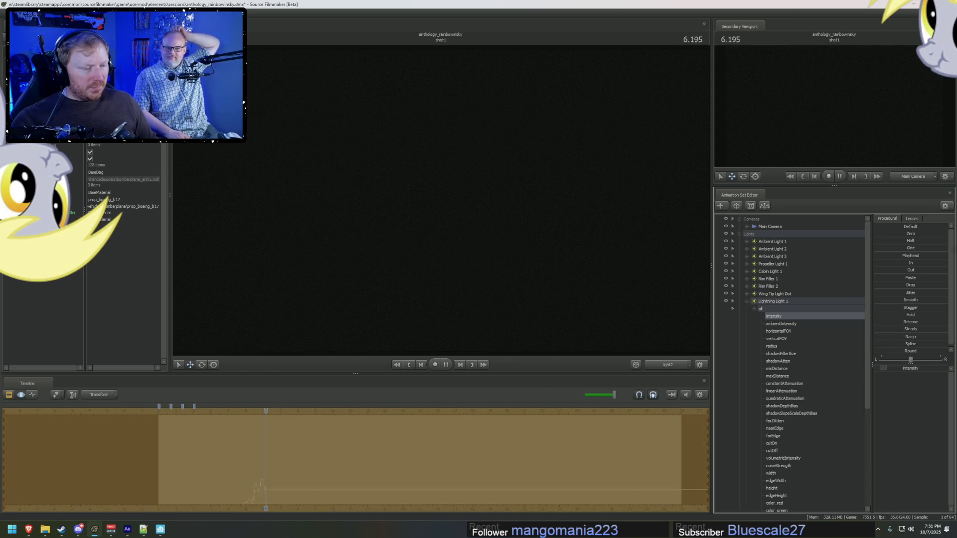
pyautogui.press('F2')
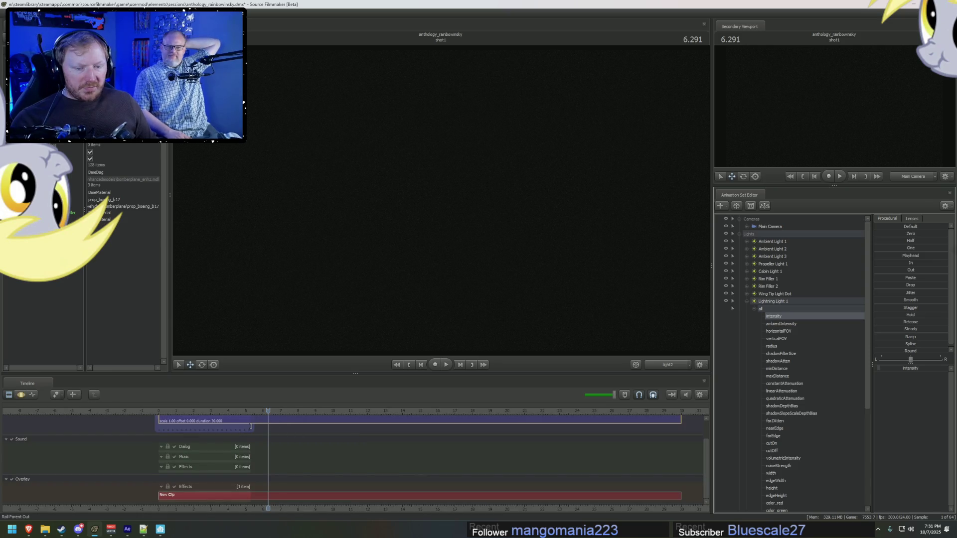
pyautogui.moveTo(278, 414); pyautogui.dragTo(165, 412)
pyautogui.press('F3')
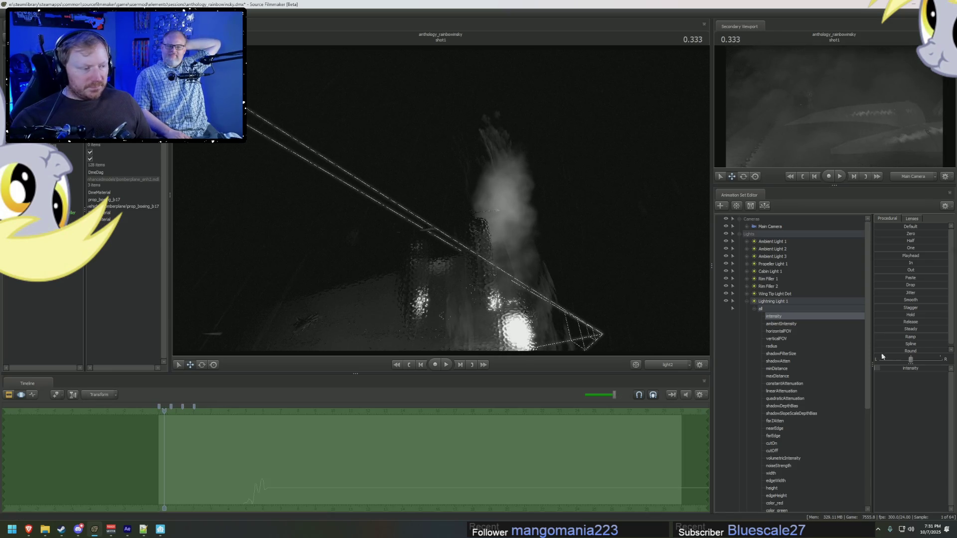
pyautogui.press('F4')
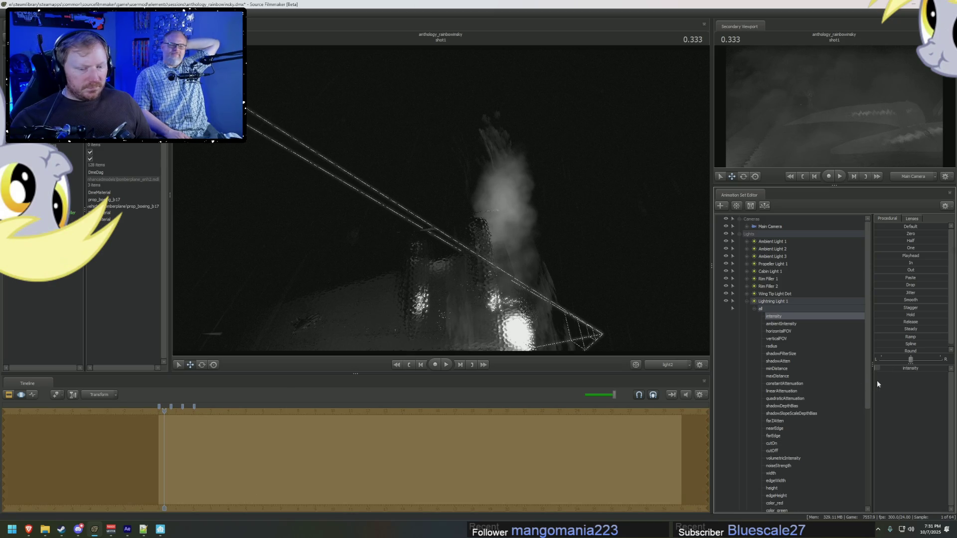
pyautogui.press('F3')
pyautogui.press('F4')
pyautogui.press('space')
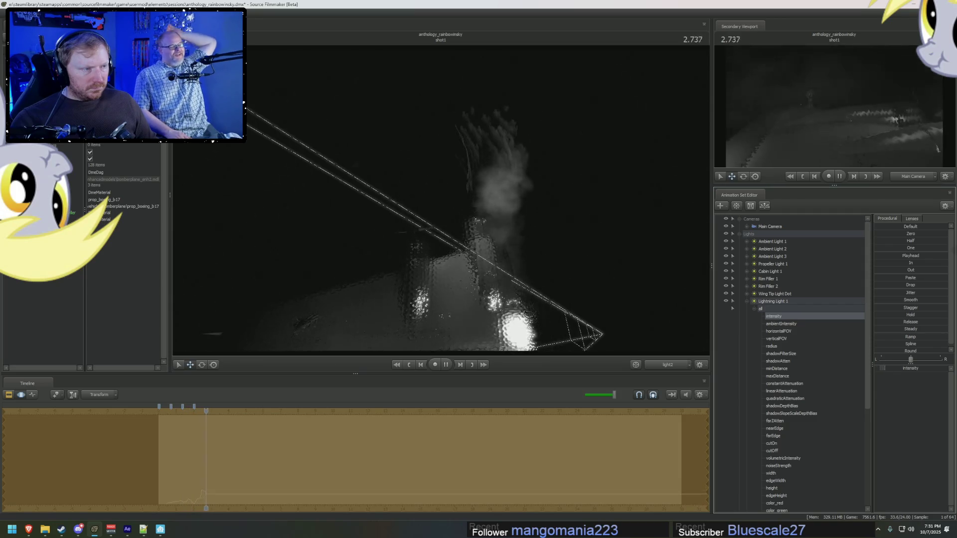
pyautogui.press('space')
pyautogui.press('F3')
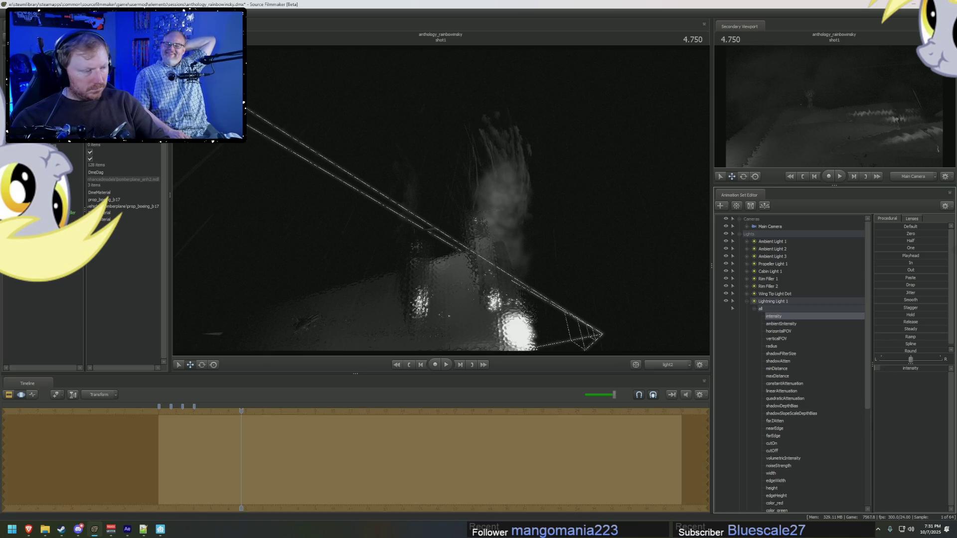
pyautogui.moveTo(253, 414); pyautogui.dragTo(158, 416)
pyautogui.press('space')
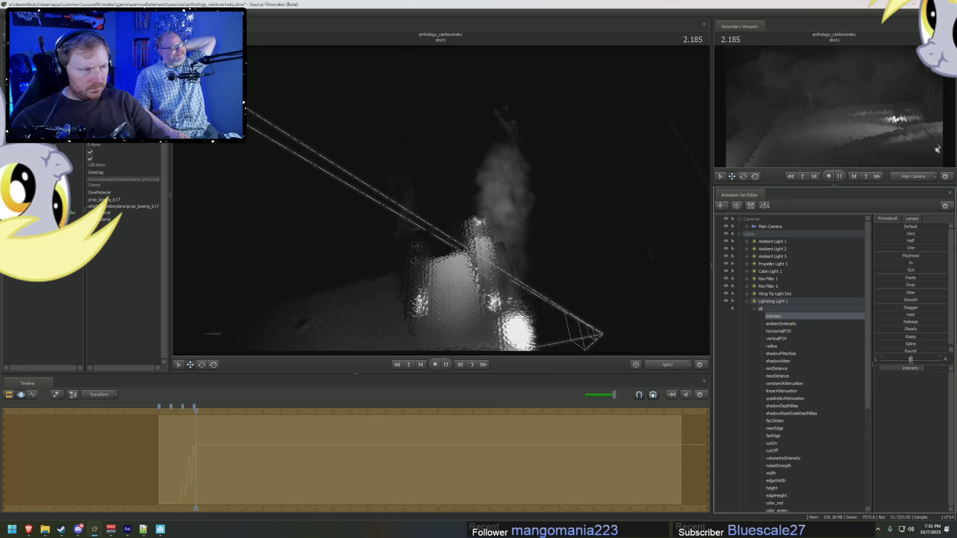
pyautogui.press('space')
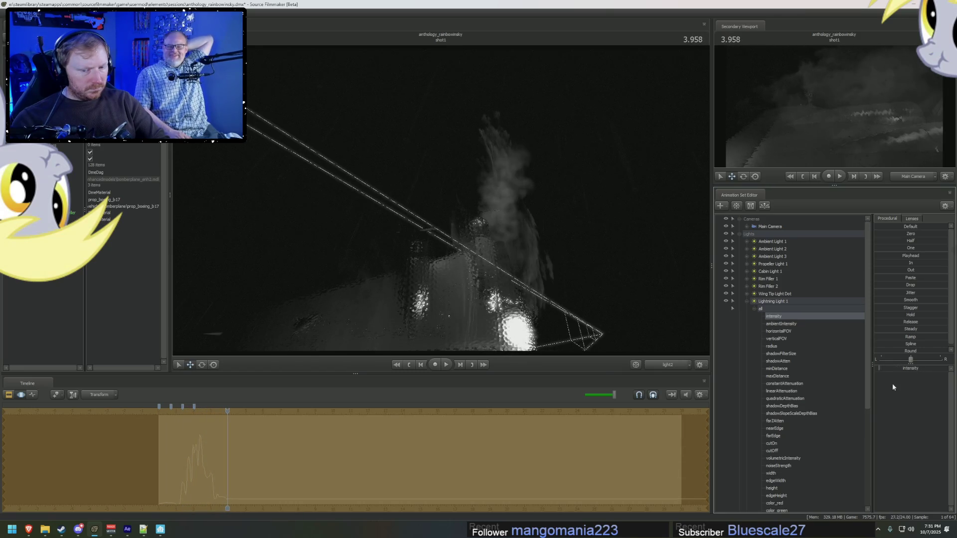
# Step: Move to 0.208, set a time selection near the start, and enter an exact intensity
pyautogui.click(163, 427)
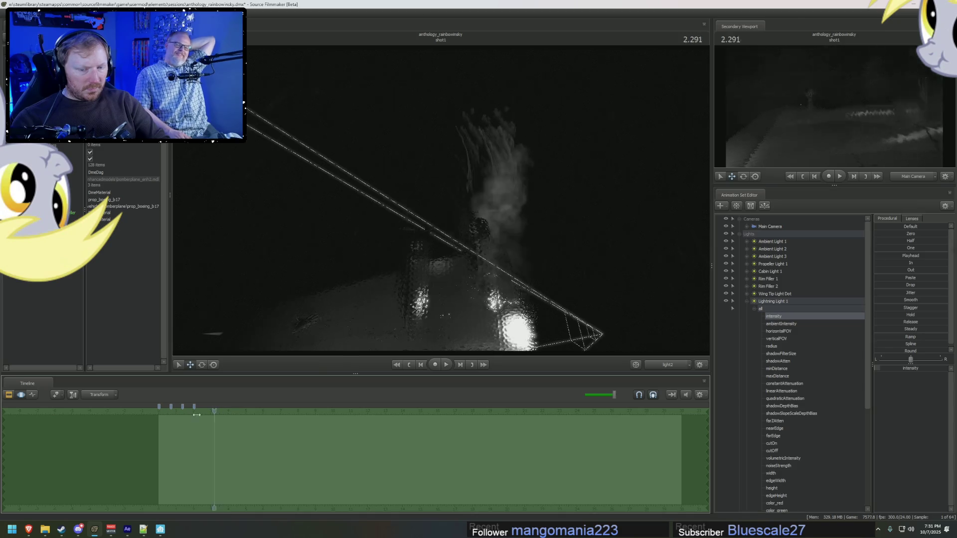
pyautogui.click(921, 369)
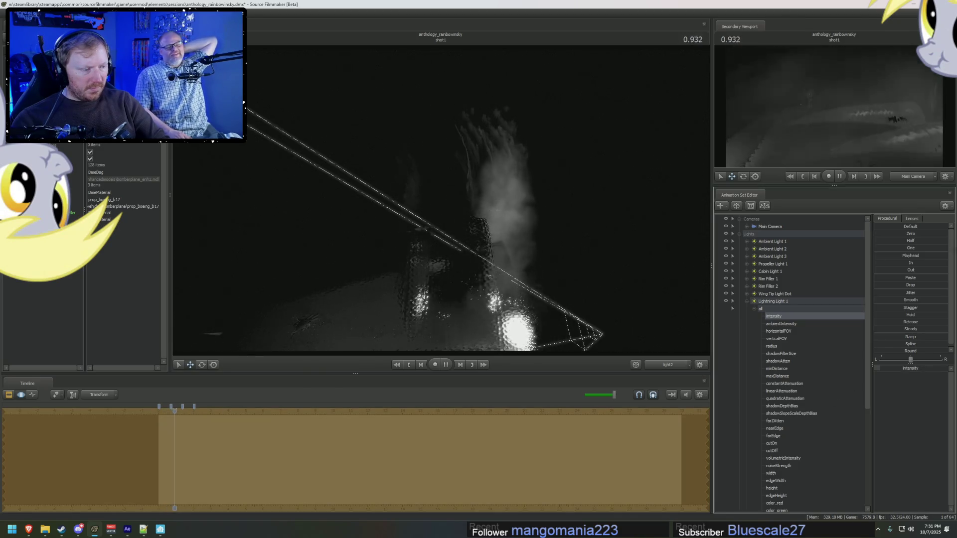
pyautogui.press('Right')
pyautogui.press('Right')
pyautogui.press('Right')
pyautogui.click(879, 368)
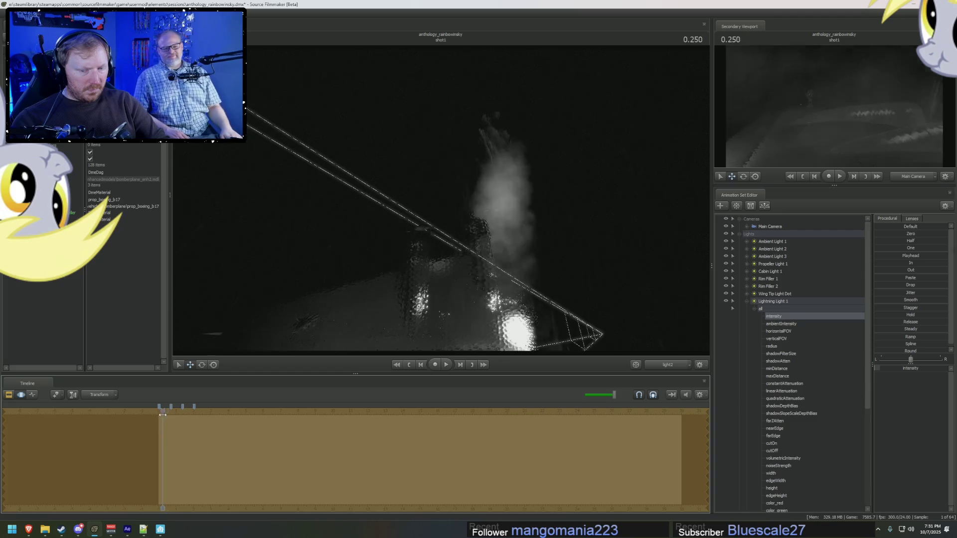
# Step: Play the shot from the start to review the flashes, stopping at 5.000 in the motion editor
pyautogui.press('Home')
pyautogui.press('space')
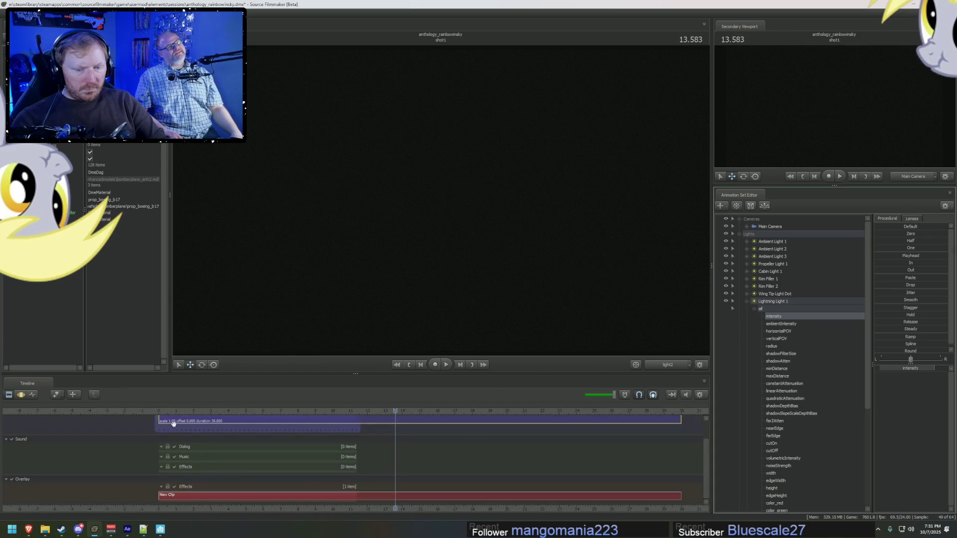
pyautogui.click(168, 411)
pyautogui.press('space')
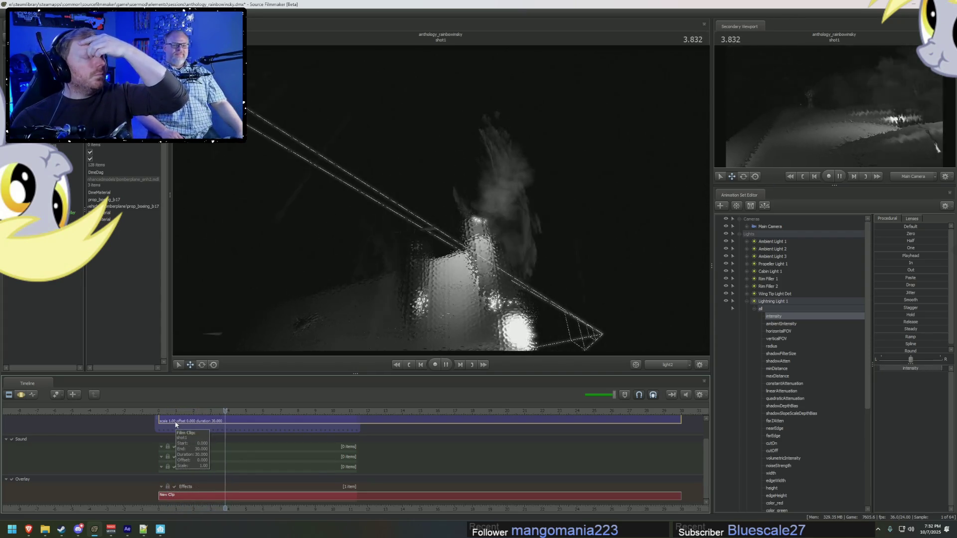
pyautogui.press('F3')
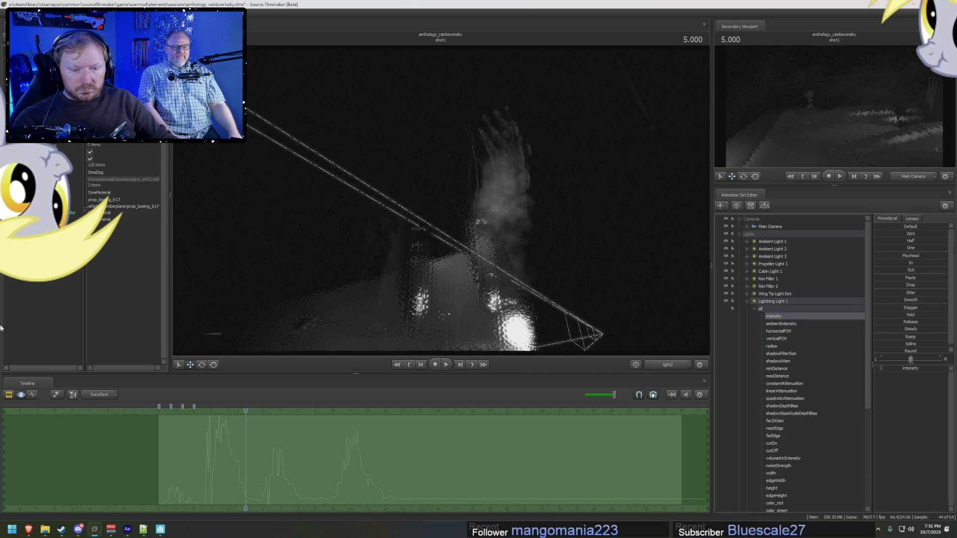
# Step: Set a range around 5 seconds to the intensity at 5.791, then replay from about 3.5 s
pyautogui.scroll(3, 202, 456)
pyautogui.moveTo(206, 453); pyautogui.dragTo(243, 471)
pyautogui.click(274, 411)
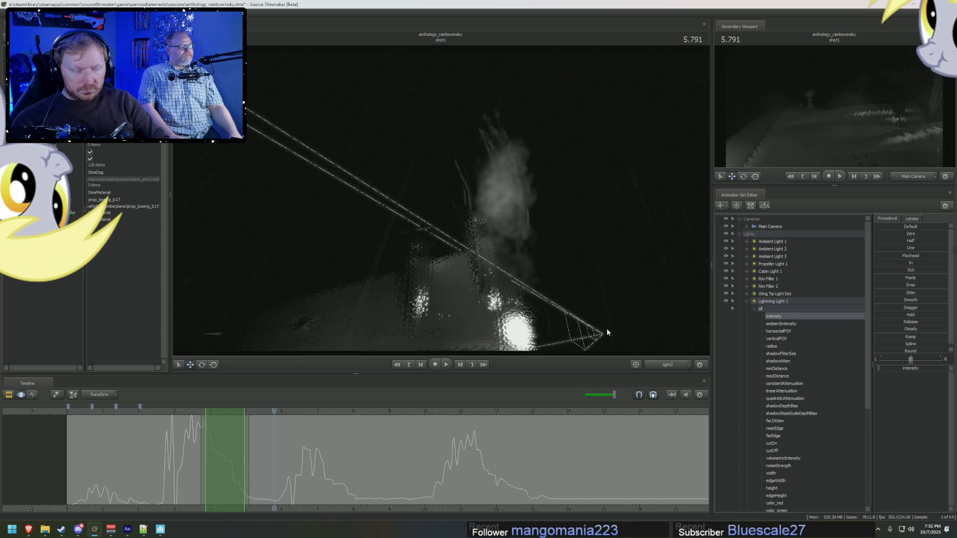
pyautogui.click(899, 255)
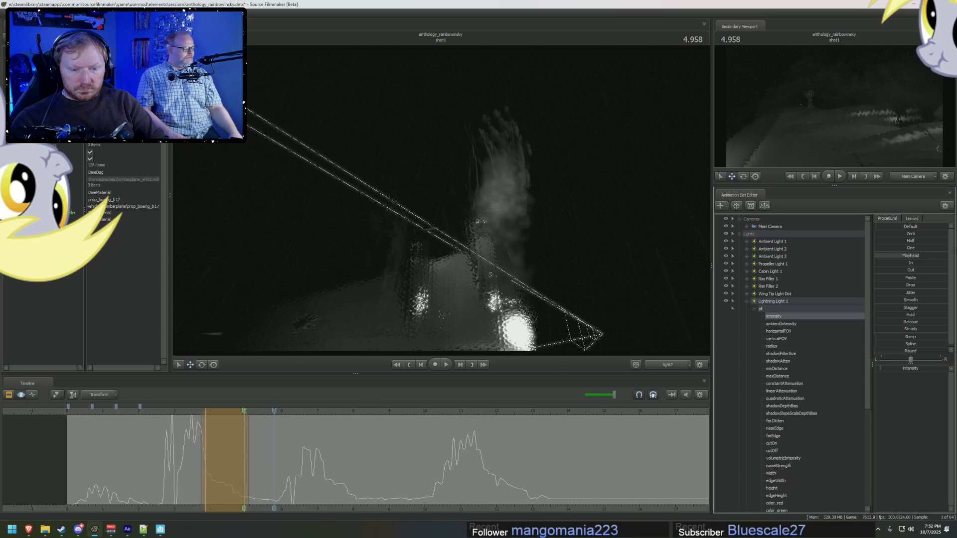
pyautogui.moveTo(244, 472)
pyautogui.mouseDown(button='middle')
pyautogui.moveTo(227, 473)
pyautogui.moveTo(240, 475)
pyautogui.mouseUp(button='middle')
pyautogui.click(159, 418)
pyautogui.press('space')
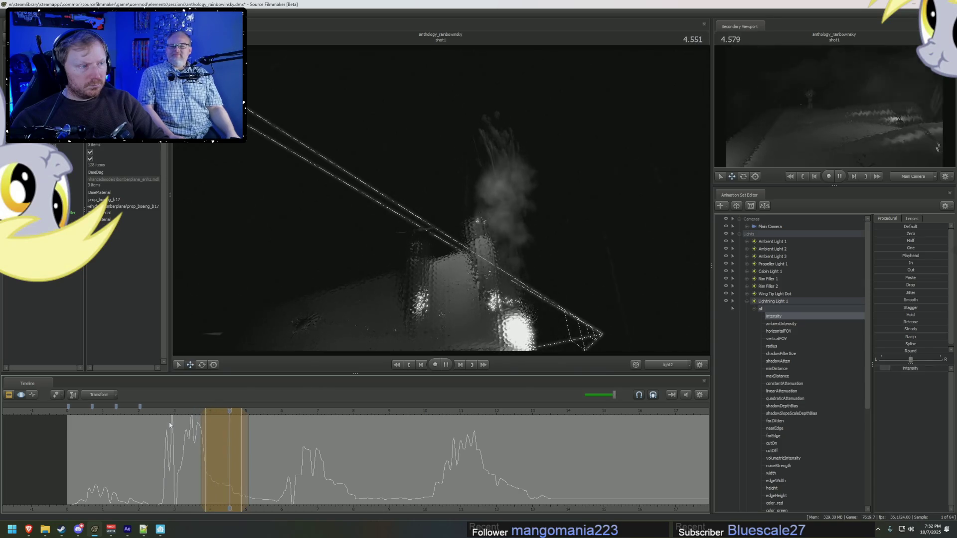
pyautogui.press('space')
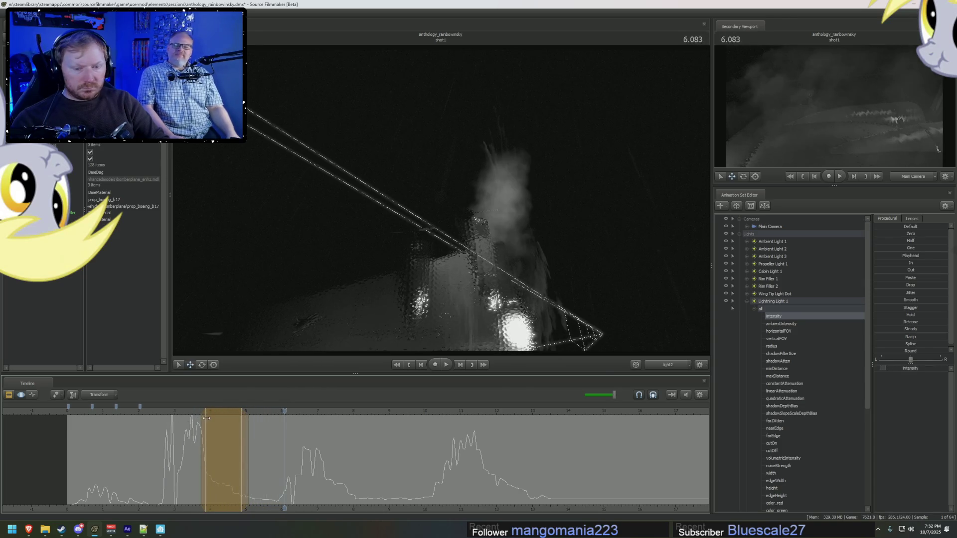
pyautogui.click(190, 461)
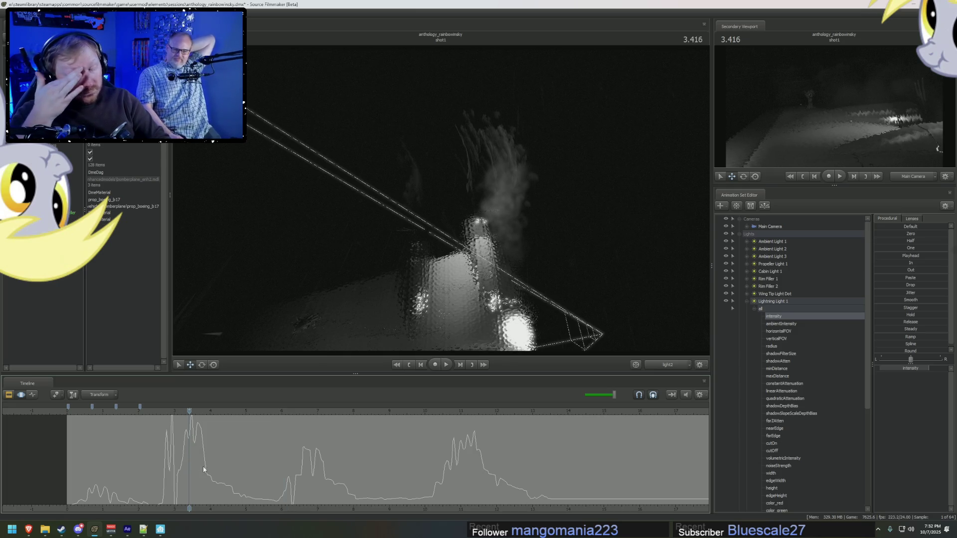
# Step: Zero Lightning Light 1's intensity from about 3 to 5.5 s with falloff, then replay to check
pyautogui.moveTo(274, 495)
pyautogui.mouseDown()
pyautogui.moveTo(175, 488)
pyautogui.moveTo(234, 494)
pyautogui.moveTo(225, 496)
pyautogui.mouseUp()
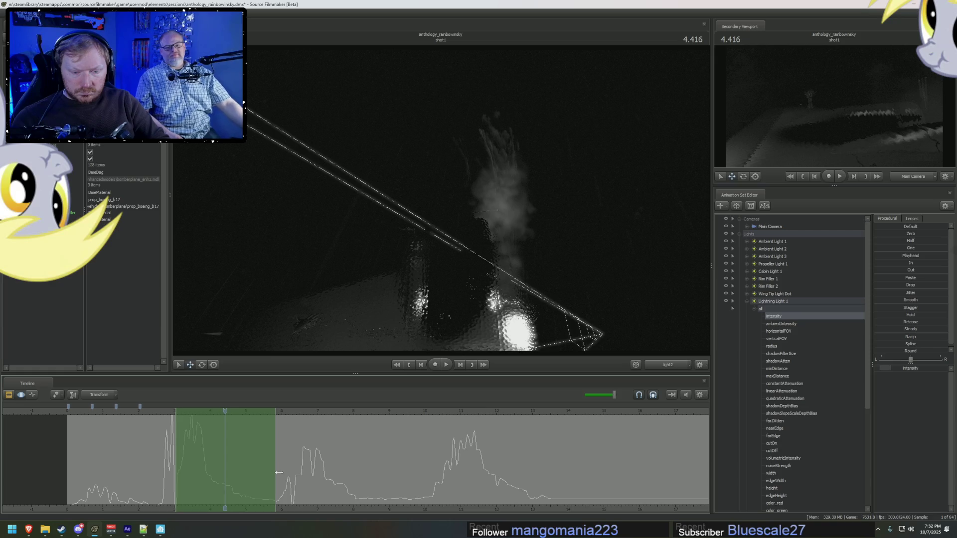
pyautogui.moveTo(280, 473); pyautogui.dragTo(266, 473)
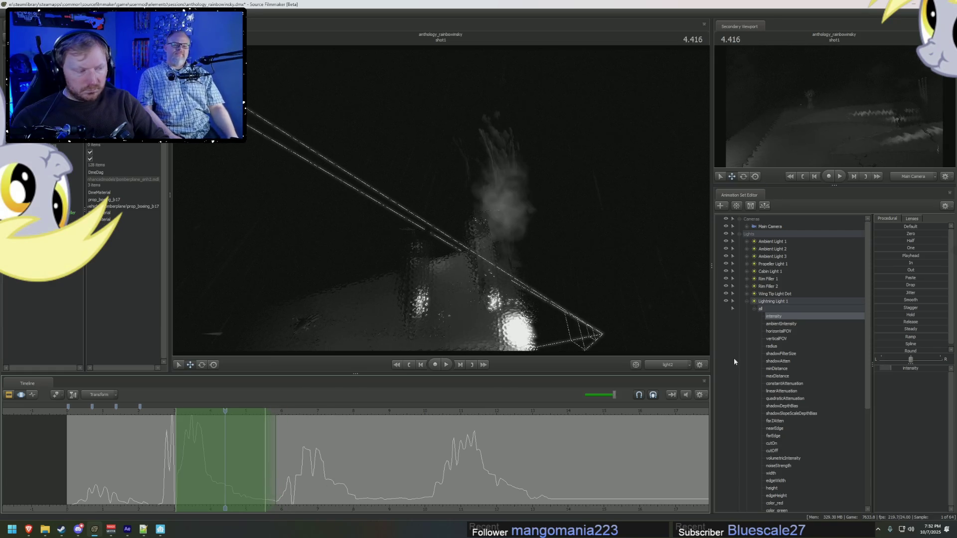
pyautogui.click(897, 234)
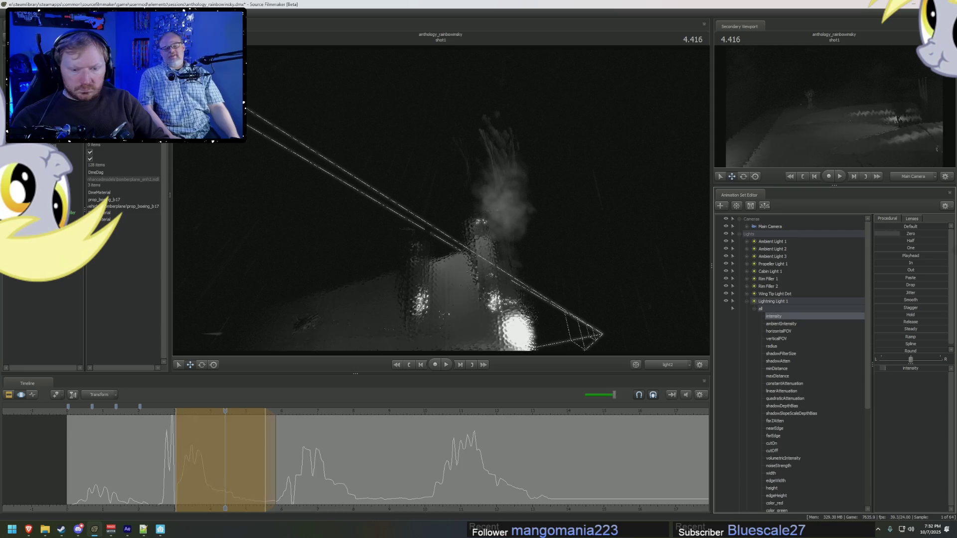
pyautogui.click(143, 410)
pyautogui.press('space')
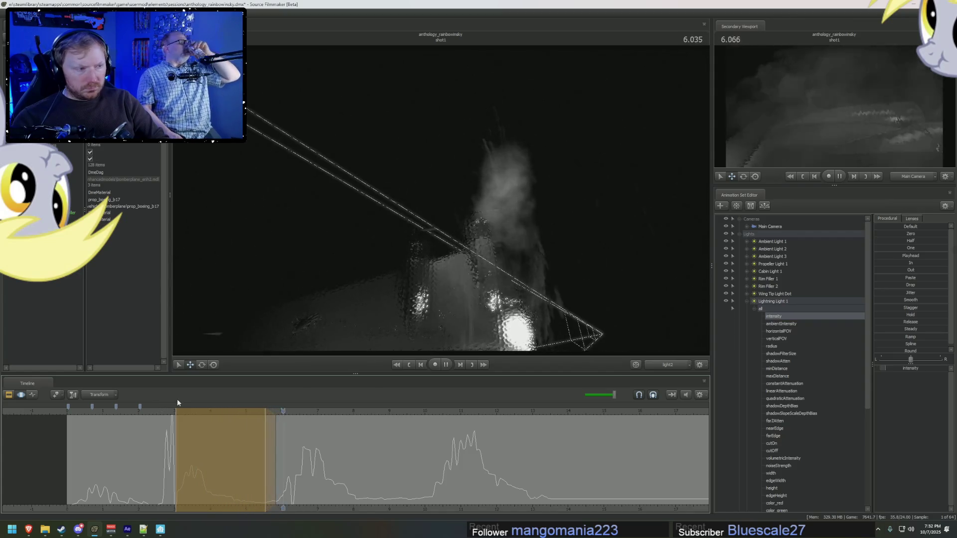
pyautogui.press('space')
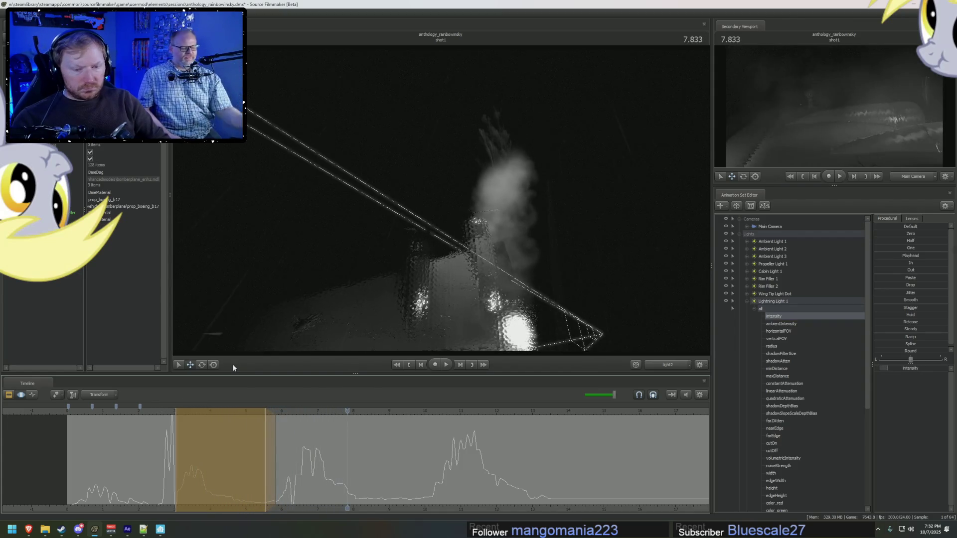
pyautogui.doubleClick(425, 464)
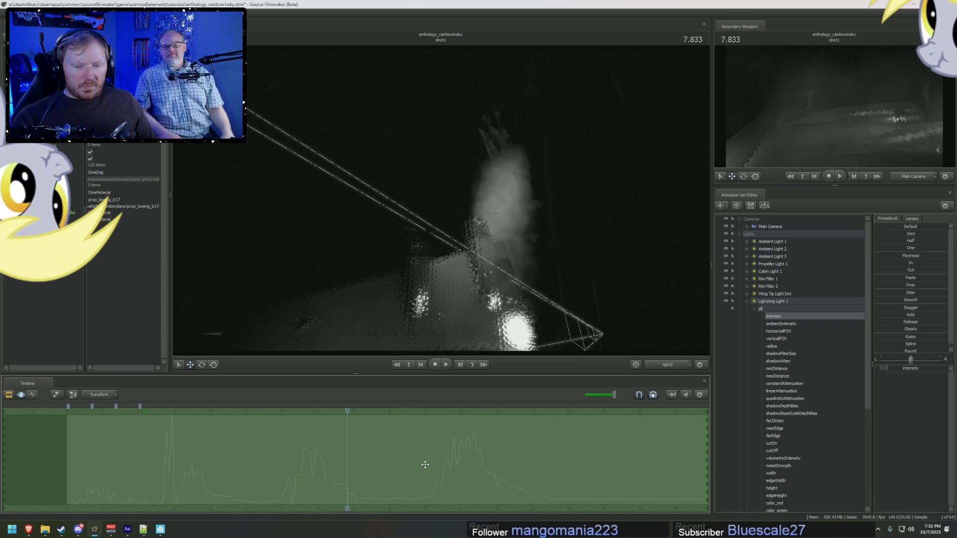
# Step: Hide the audio waveform, collapse Lightning Light 1, and unhide Lightning Lights 2 and 3
pyautogui.click(455, 461)
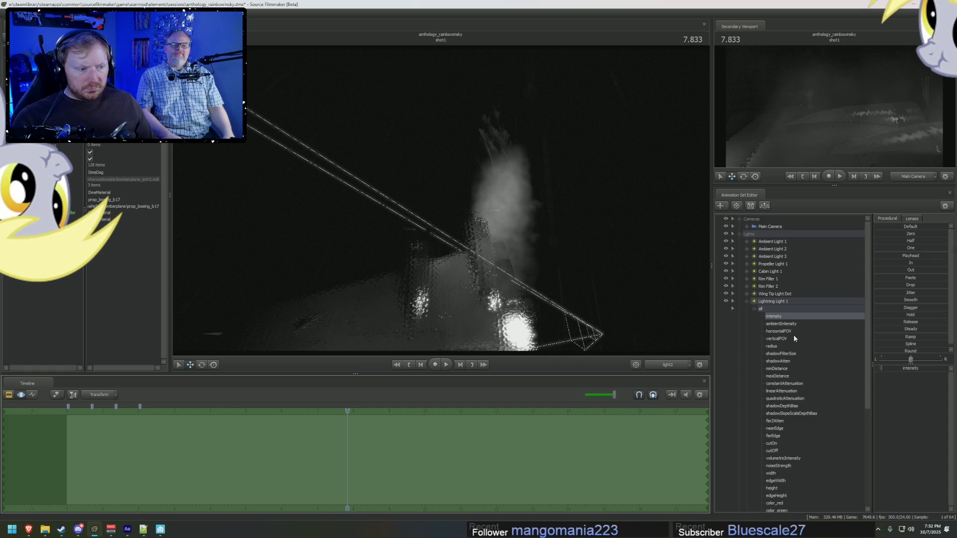
pyautogui.moveTo(462, 451); pyautogui.dragTo(389, 452)
pyautogui.click(748, 302)
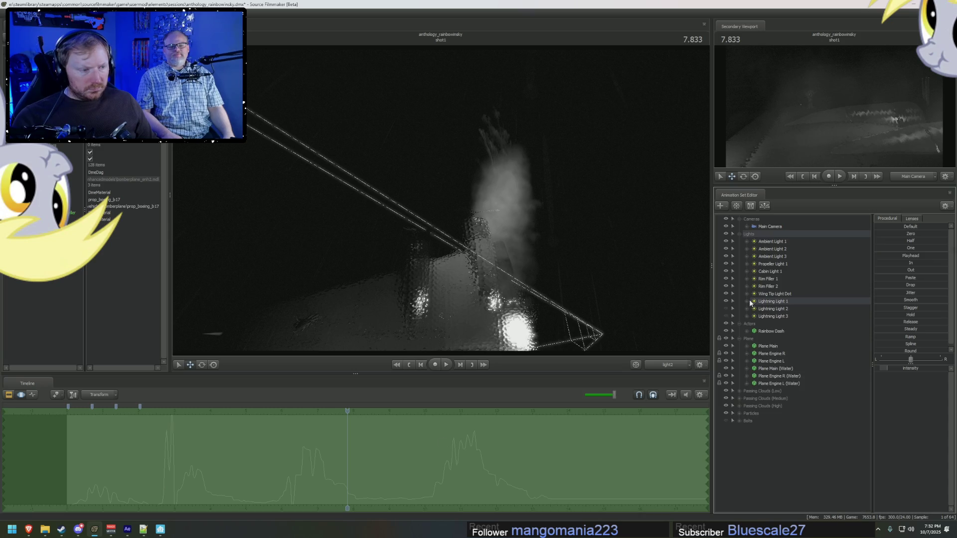
pyautogui.moveTo(769, 309); pyautogui.dragTo(769, 317)
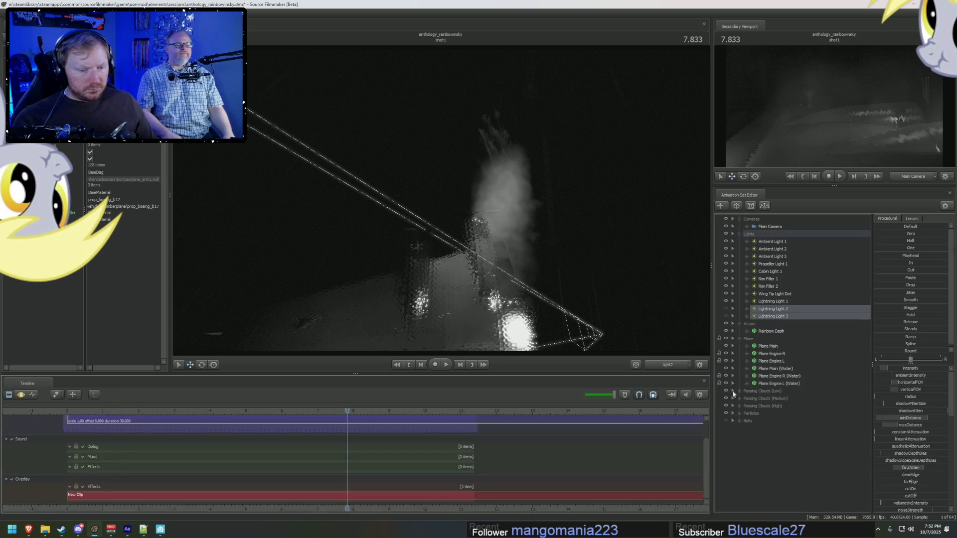
pyautogui.click(726, 316)
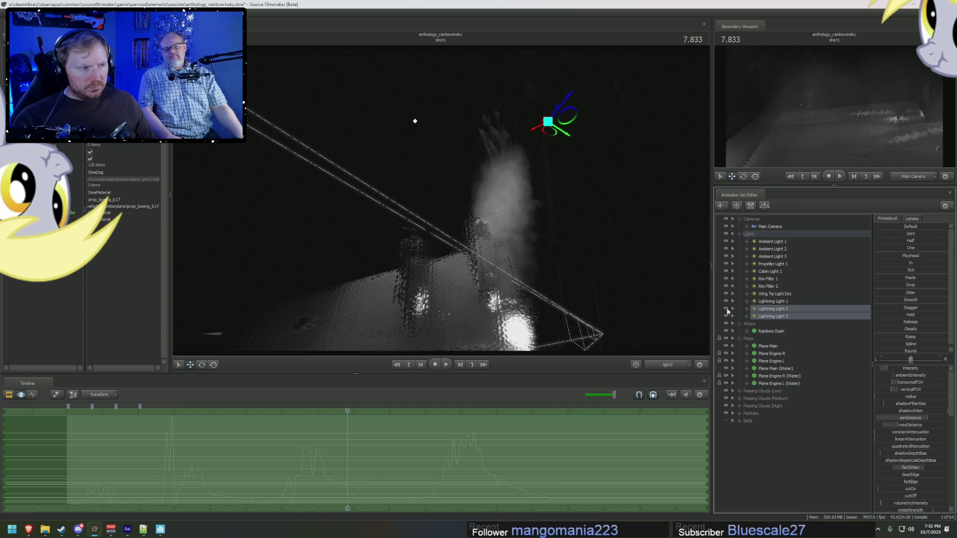
# Step: Preview the flashes in clip view from about 2.4 s, stopping at 4.458
pyautogui.press('F2')
pyautogui.press('F4')
pyautogui.press('F2')
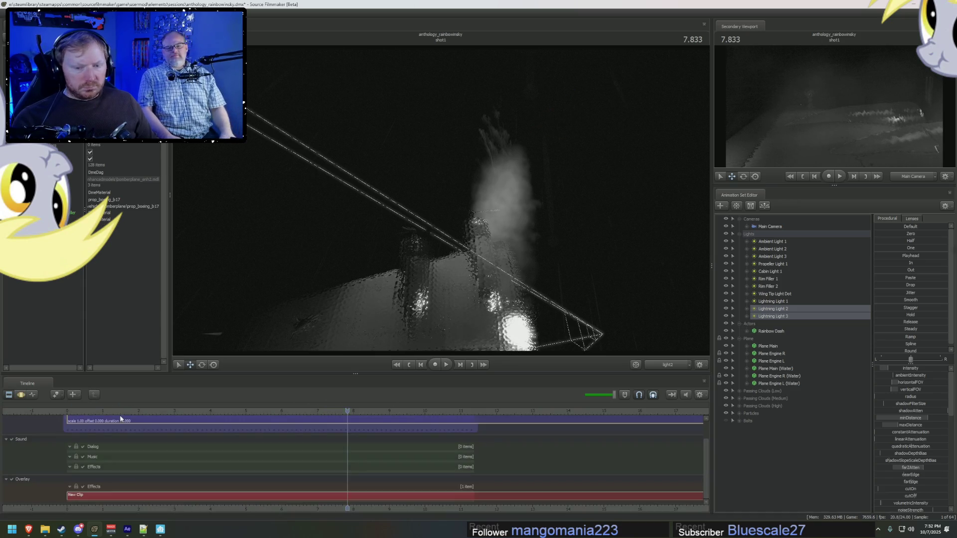
pyautogui.click(132, 412)
pyautogui.press('space')
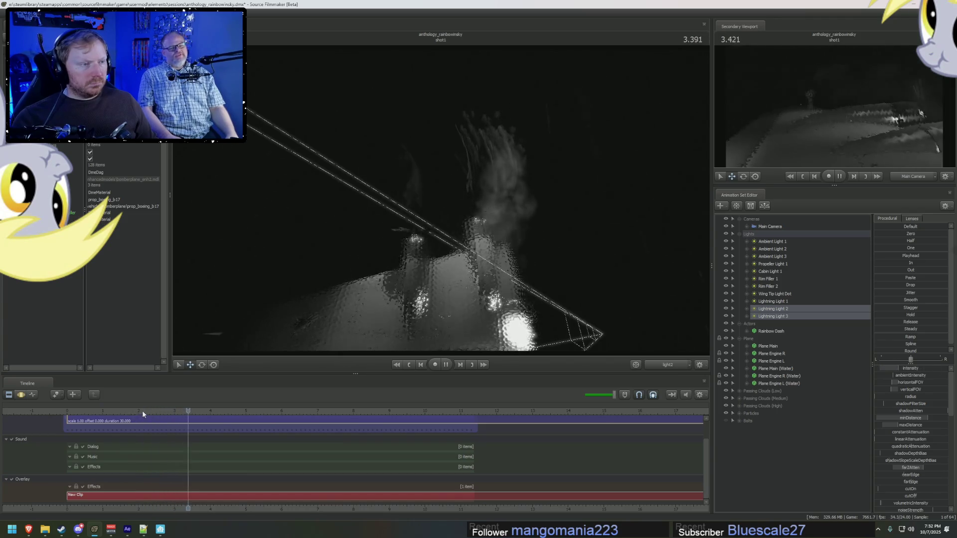
pyautogui.press('space')
pyautogui.press('F4')
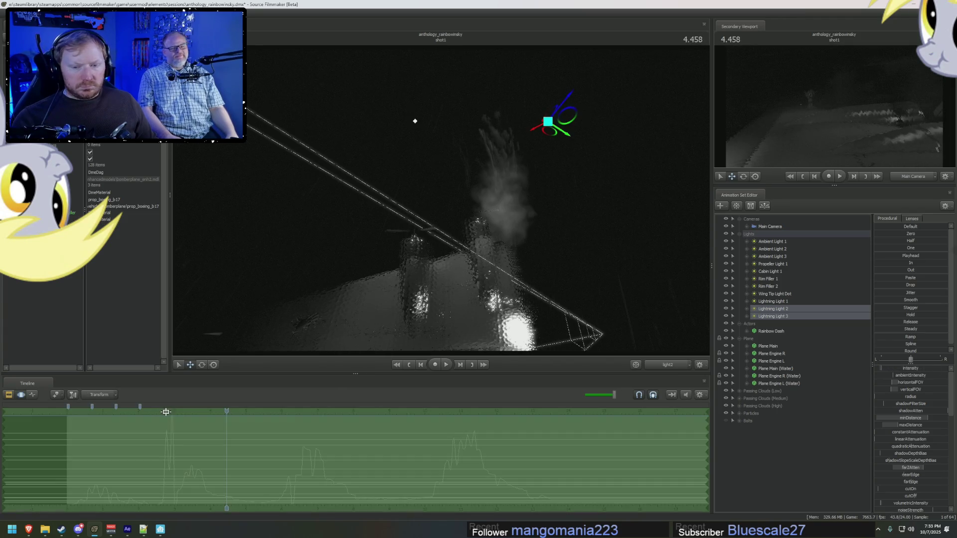
pyautogui.rightClick(782, 304)
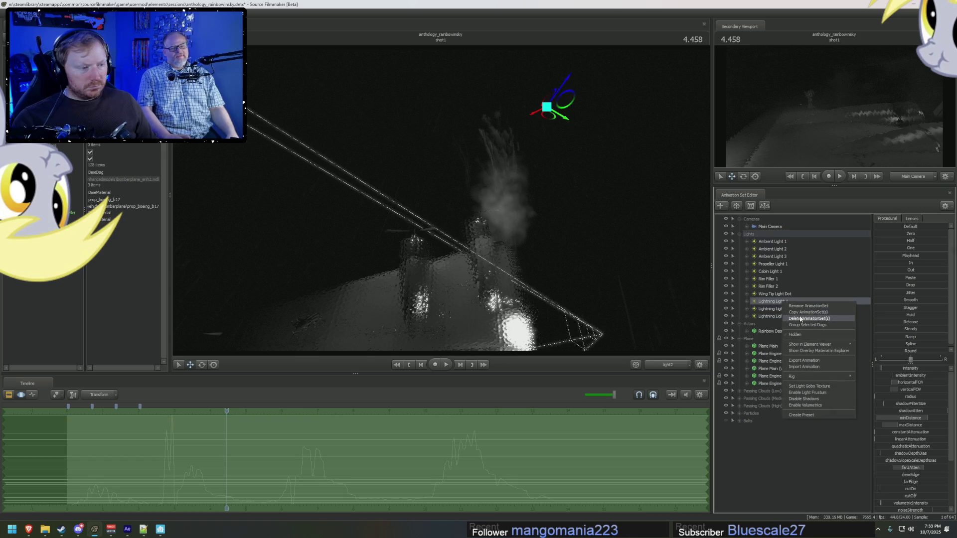
# Step: Create a new light, Lightning Light 4, and move it into the Lights group
pyautogui.click(750, 422)
pyautogui.rightClick(762, 427)
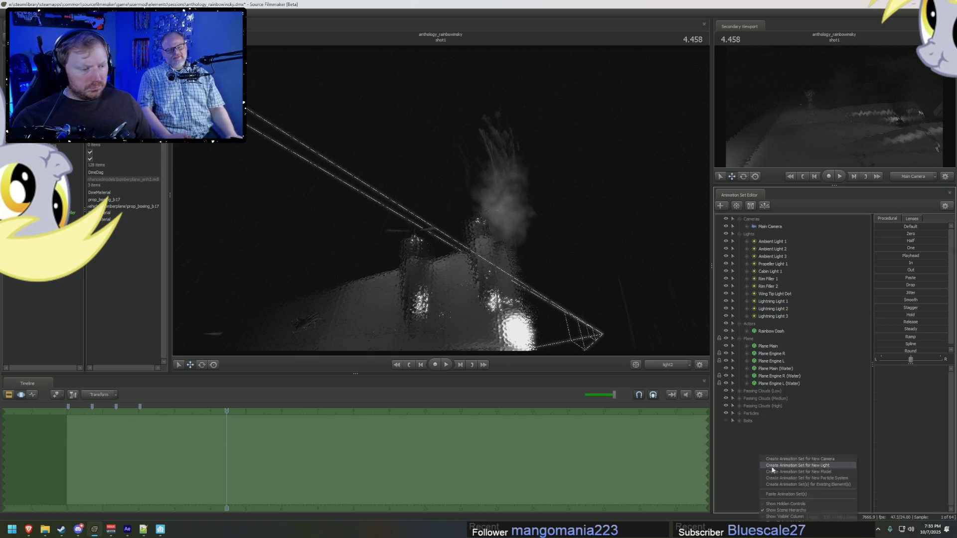
pyautogui.click(788, 494)
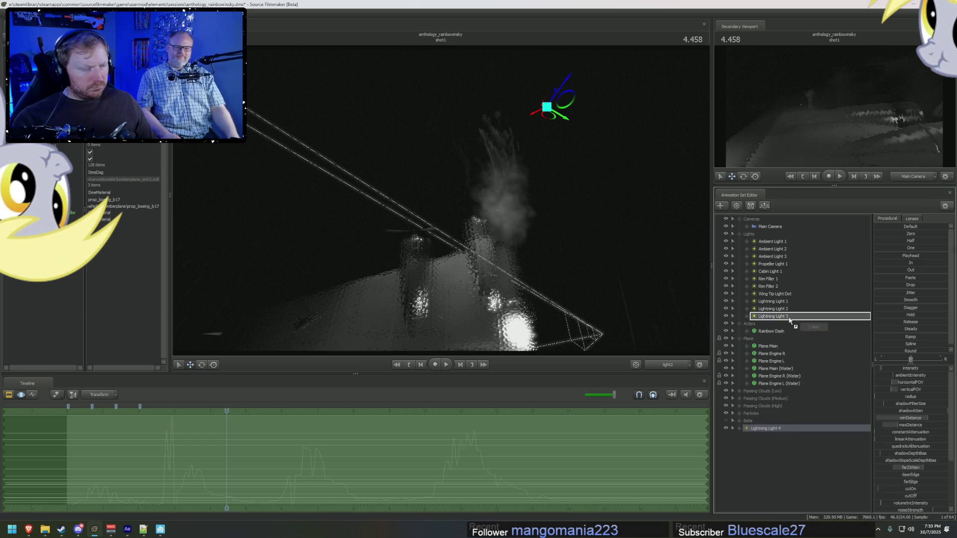
pyautogui.moveTo(791, 322); pyautogui.dragTo(789, 320)
# Step: At 2.916, look through Lightning Light 4 and aim it onto the wing
pyautogui.scroll(-4, 921, 416)
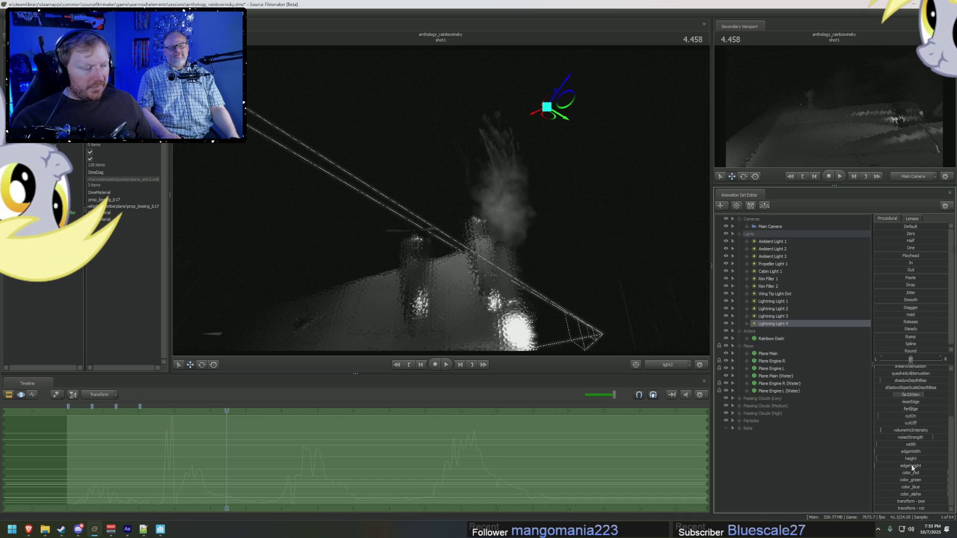
pyautogui.moveTo(230, 412); pyautogui.dragTo(172, 412)
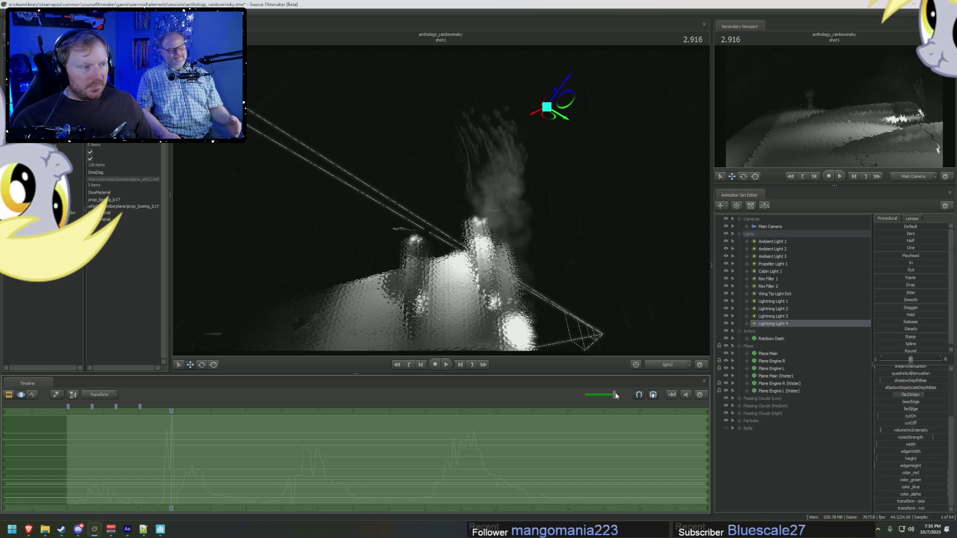
pyautogui.rightClick(798, 325)
pyautogui.click(838, 424)
pyautogui.rightClick(788, 331)
pyautogui.click(818, 425)
pyautogui.moveTo(773, 324)
pyautogui.mouseDown()
pyautogui.moveTo(527, 234)
pyautogui.moveTo(438, 219)
pyautogui.moveTo(419, 200)
pyautogui.moveTo(780, 325)
pyautogui.mouseUp()
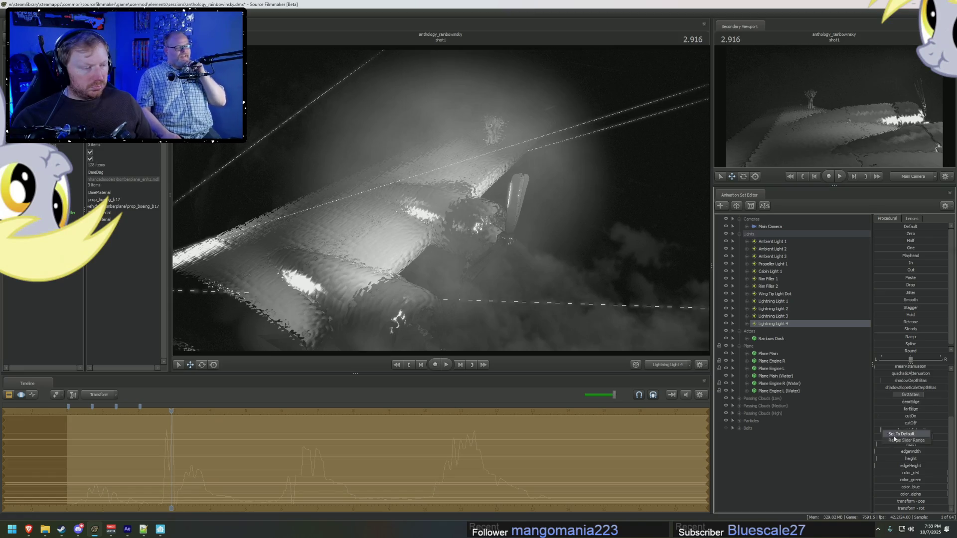
# Step: Remap volumetricIntensity's slider maximum to 1000 and drag it to full
pyautogui.click(895, 441)
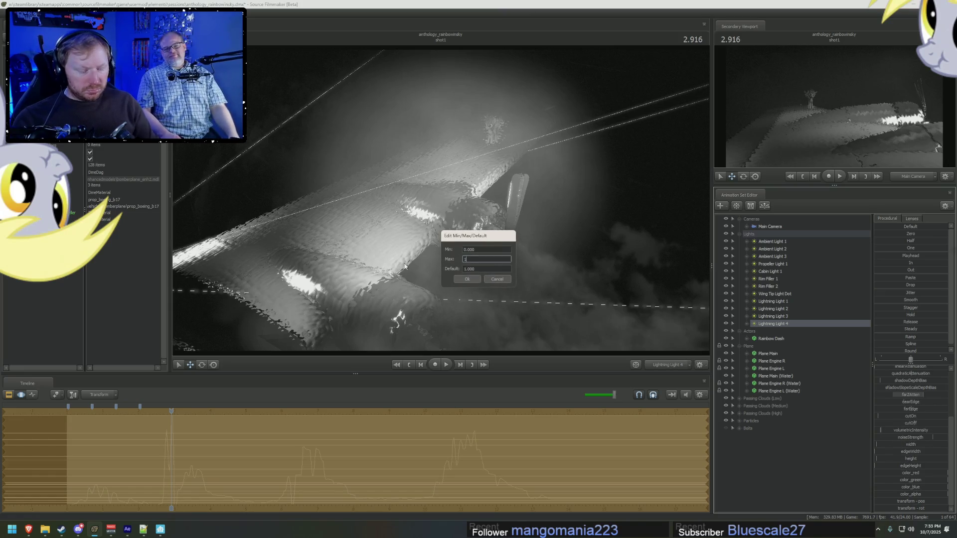
pyautogui.press('Return')
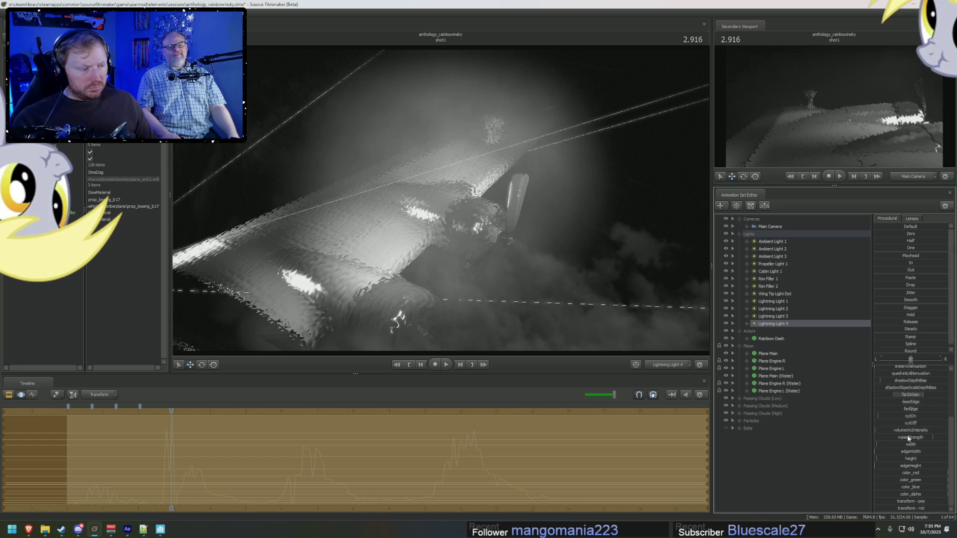
pyautogui.click(932, 441)
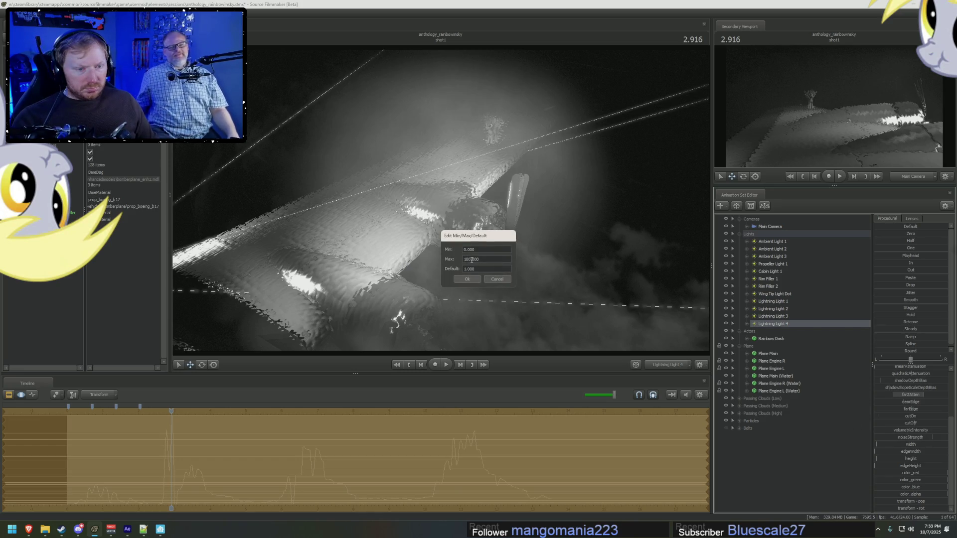
pyautogui.press('Return')
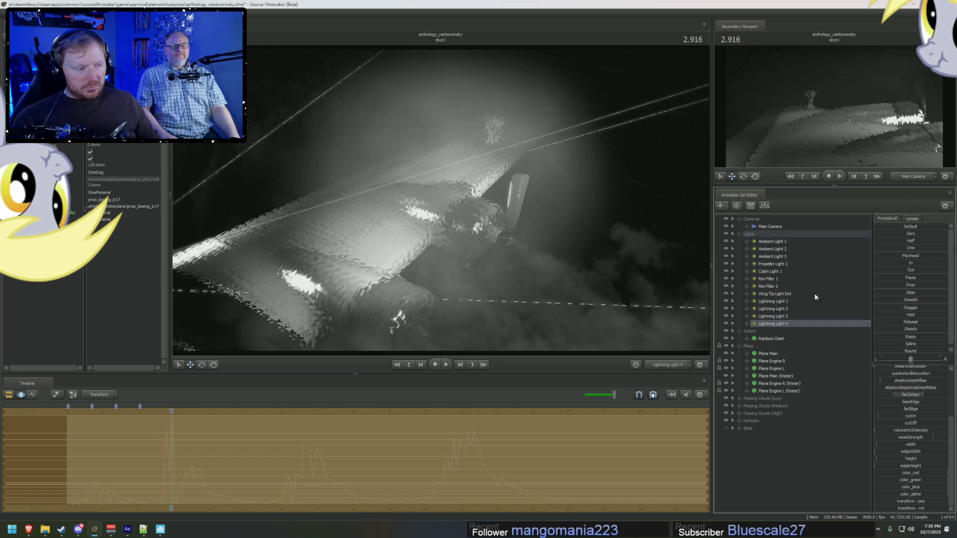
pyautogui.moveTo(882, 431); pyautogui.dragTo(947, 431)
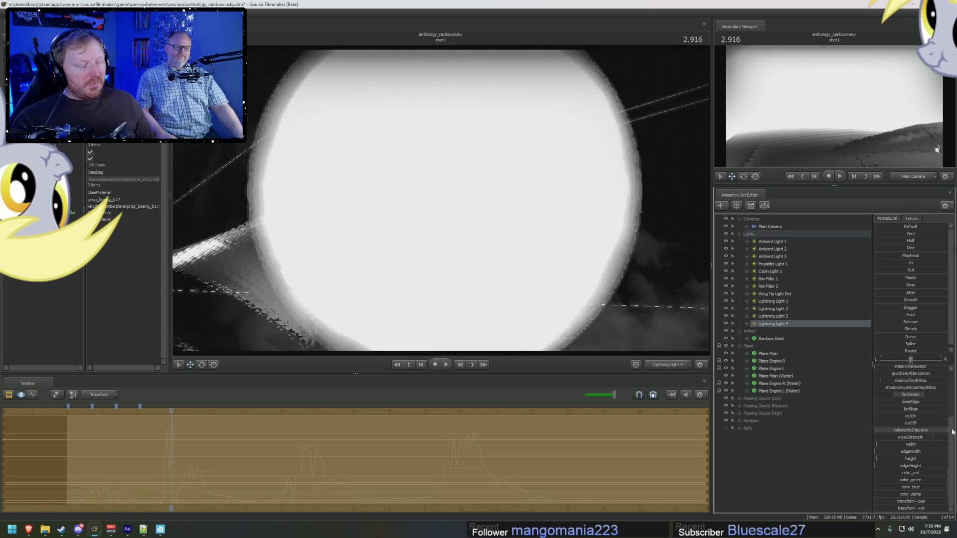
# Step: Nudge the playhead to 2.958 and expand Lightning Light 4's controls
pyautogui.scroll(3, 887, 399)
pyautogui.moveTo(606, 264); pyautogui.dragTo(607, 265)
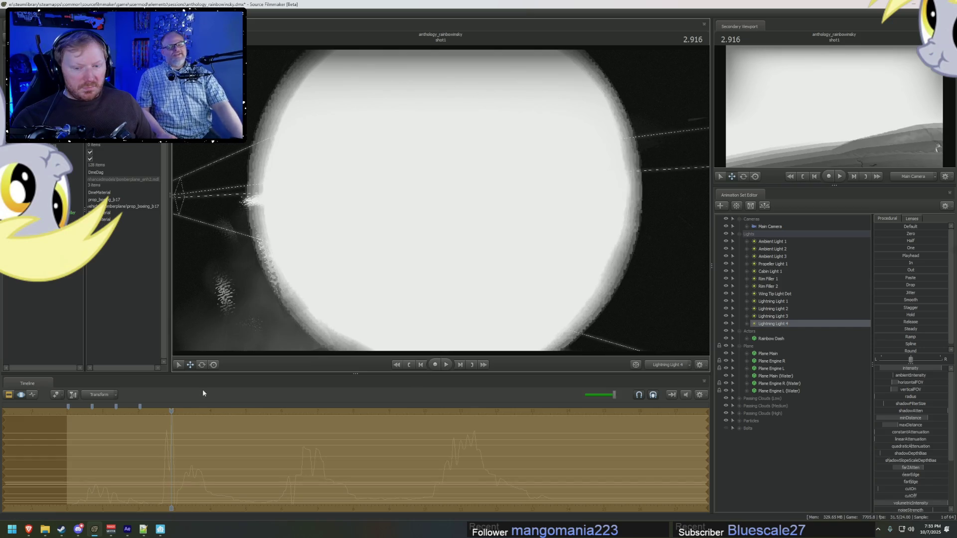
pyautogui.scroll(3, 180, 425)
pyautogui.moveTo(171, 411); pyautogui.dragTo(175, 411)
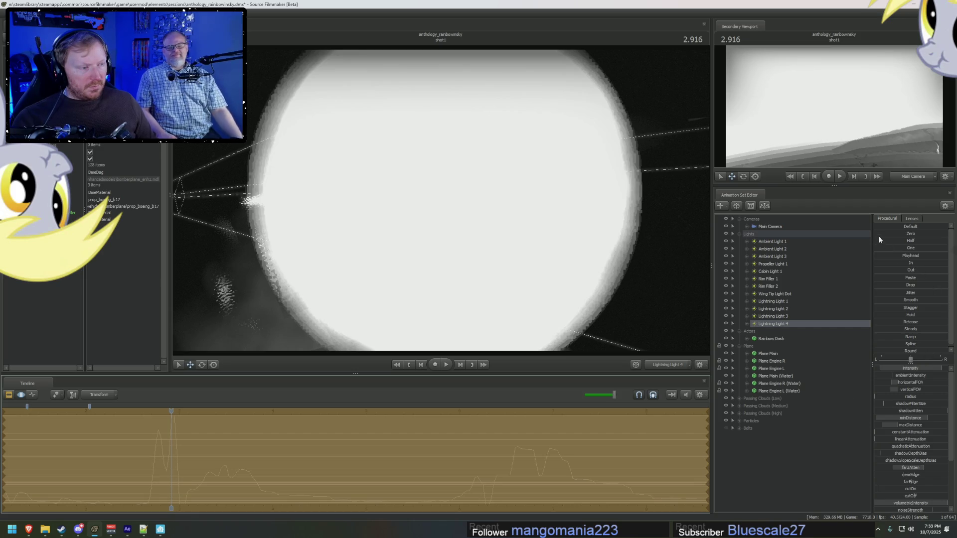
pyautogui.click(747, 325)
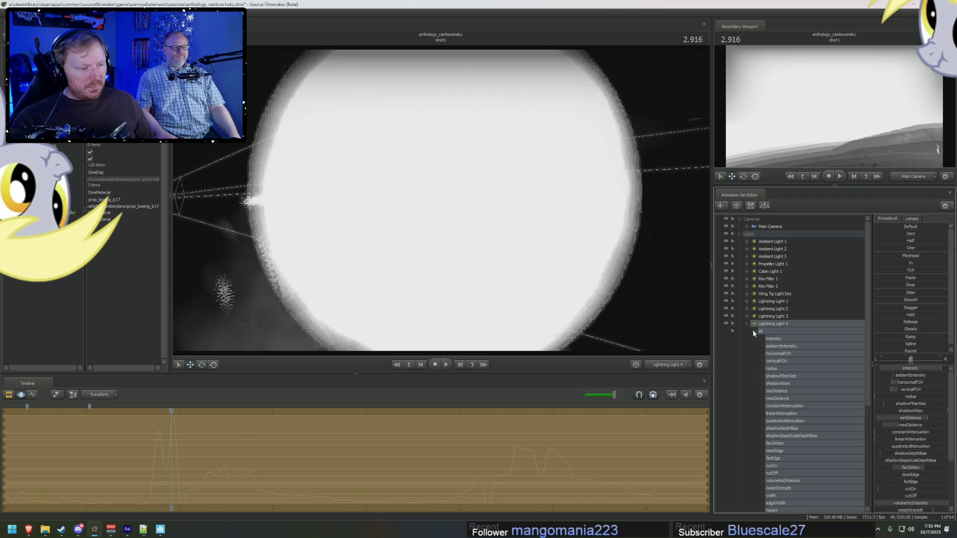
# Step: Zero Lightning Light 4's intensity, raise it again, then select all its controls
pyautogui.click(776, 339)
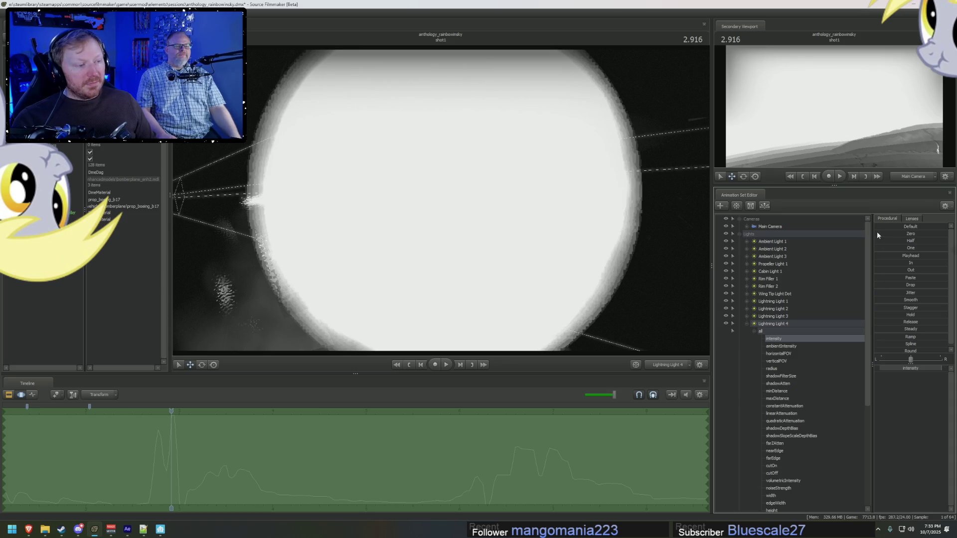
pyautogui.moveTo(876, 233); pyautogui.dragTo(940, 233)
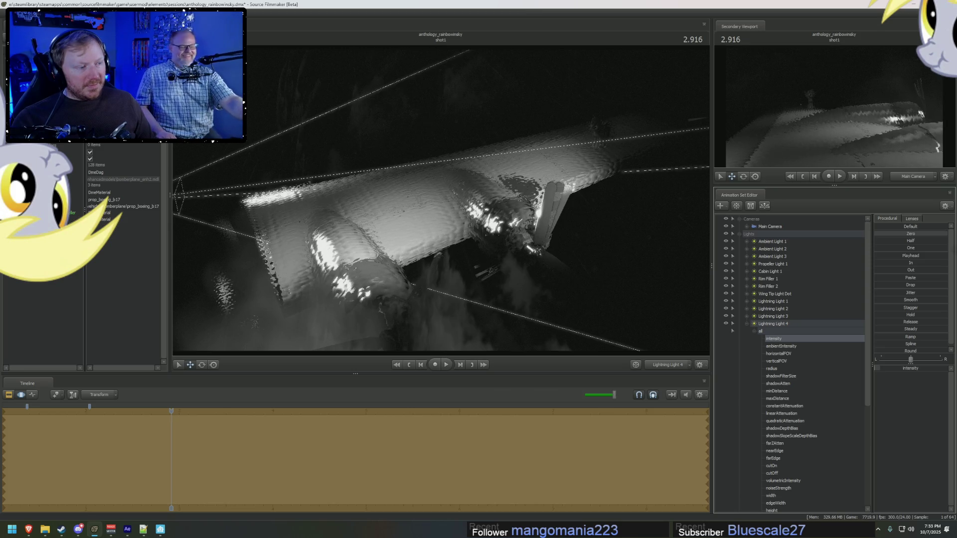
pyautogui.moveTo(918, 236)
pyautogui.mouseDown()
pyautogui.moveTo(938, 235)
pyautogui.moveTo(890, 241)
pyautogui.mouseUp()
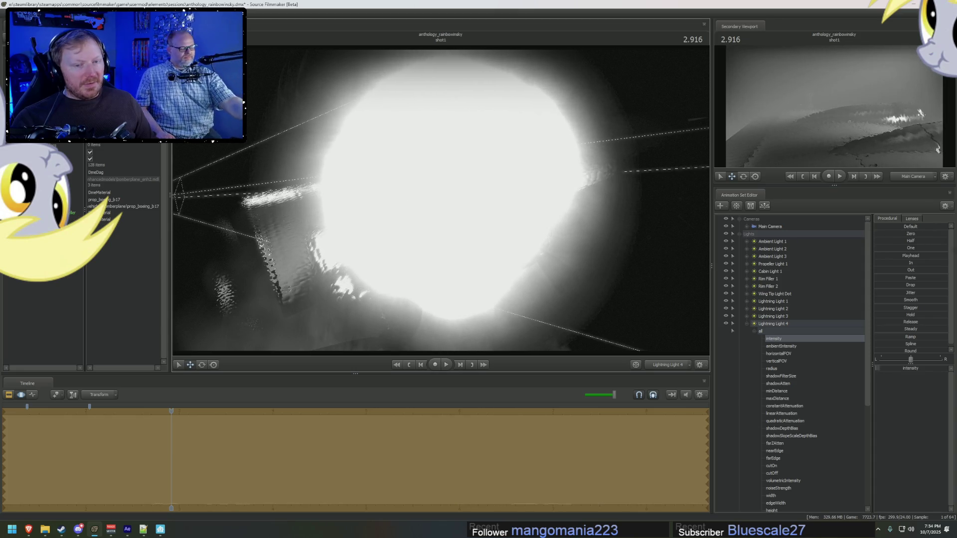
pyautogui.click(795, 332)
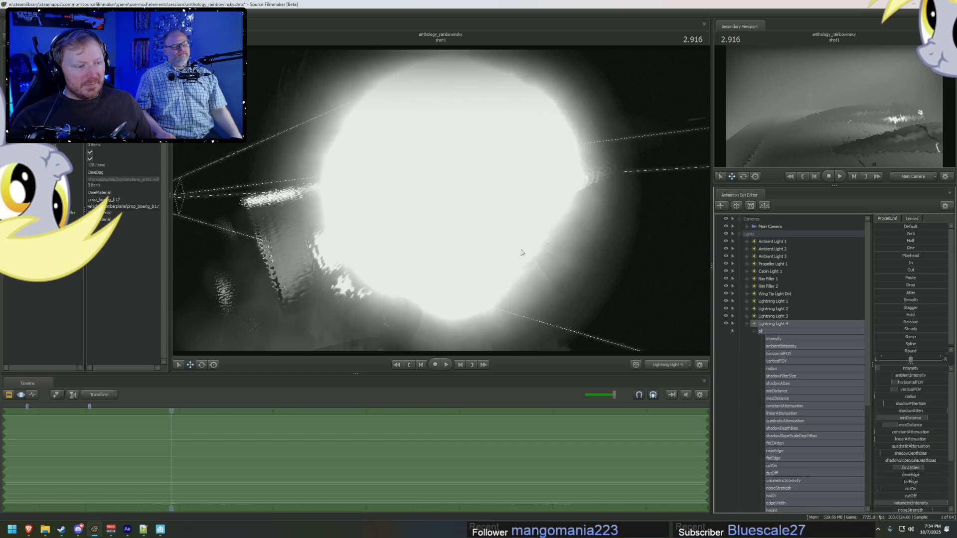
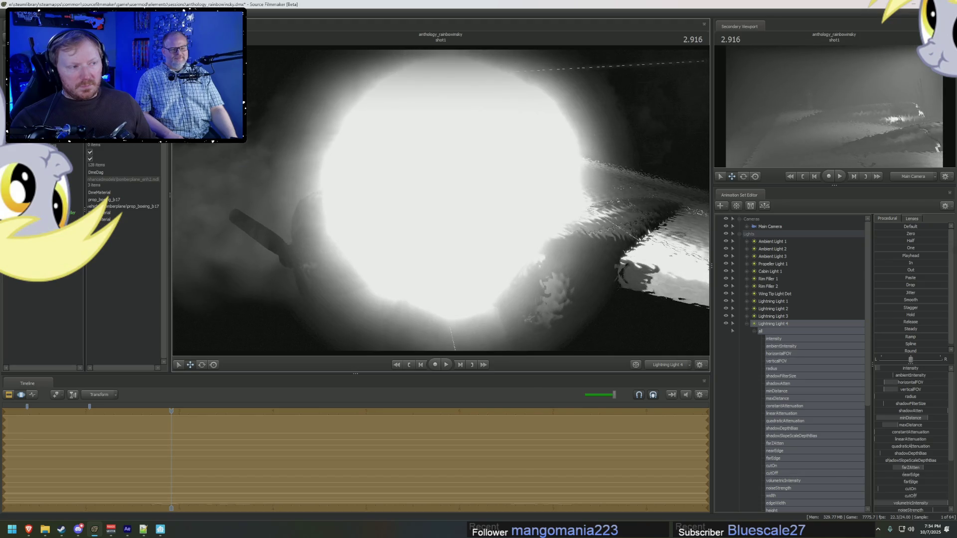
# Step: Check the rainy wing reference in After Effects, then rotate Lightning Light 4 onto the wing
pyautogui.hotkey('alt', 'Tab')
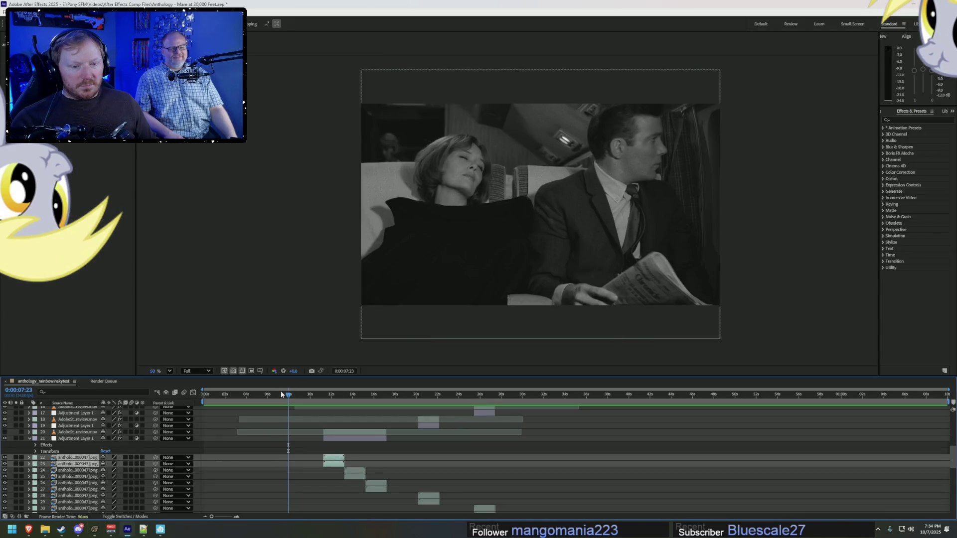
pyautogui.click(281, 394)
pyautogui.hotkey('alt', 'Tab')
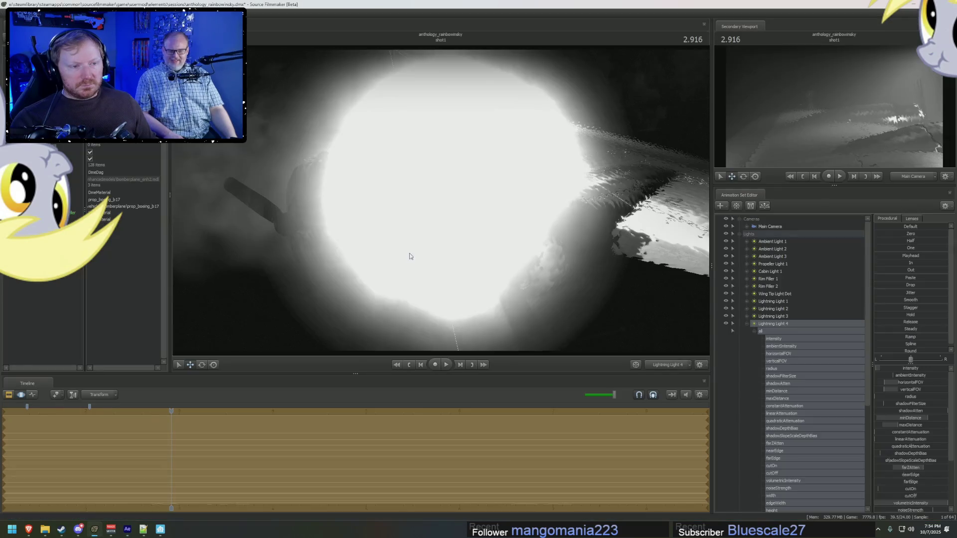
pyautogui.moveTo(540, 288); pyautogui.dragTo(452, 207)
pyautogui.press('F2')
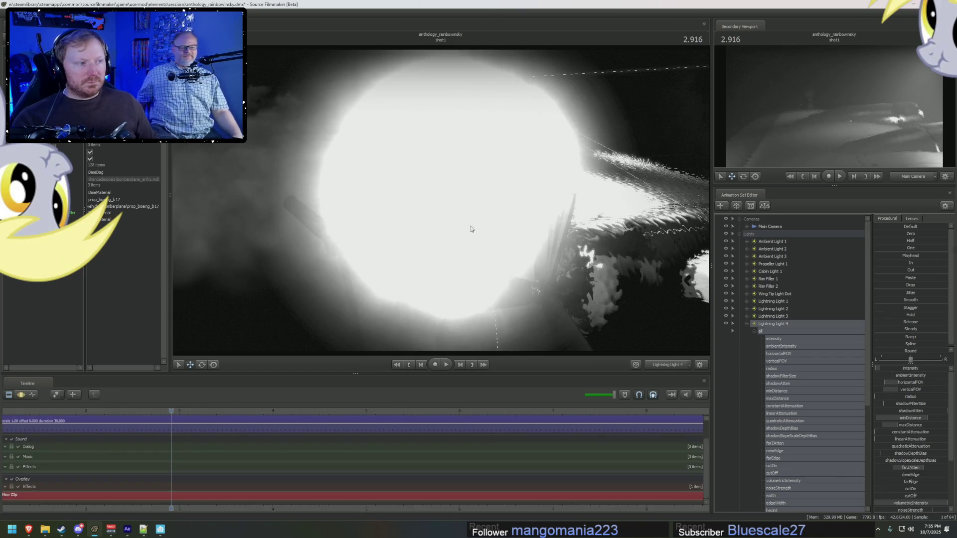
# Step: Preview the shot, then view through Main Camera, collapse Lightning Light 4 and hide the haze particles
pyautogui.moveTo(142, 409)
pyautogui.mouseDown()
pyautogui.moveTo(105, 413)
pyautogui.moveTo(170, 417)
pyautogui.mouseUp()
pyautogui.press('space')
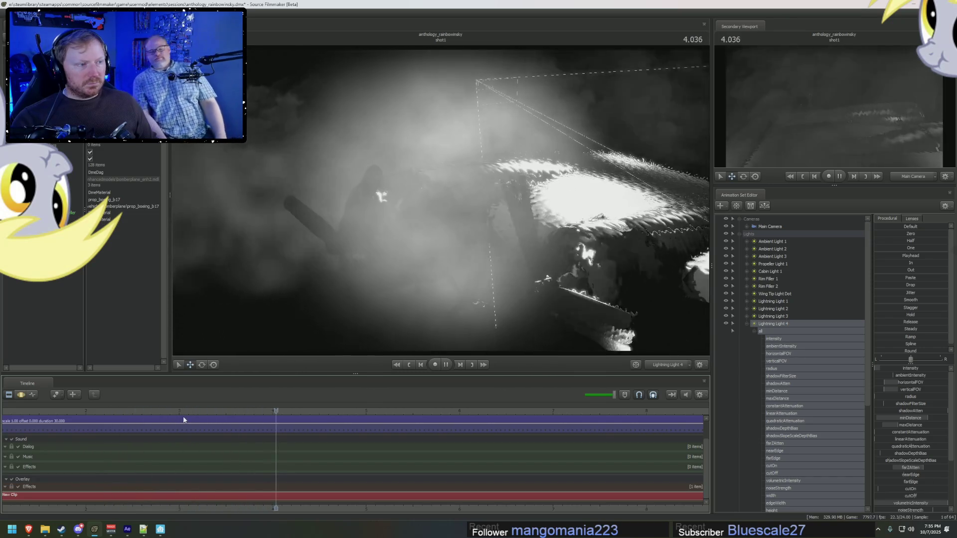
pyautogui.press('space')
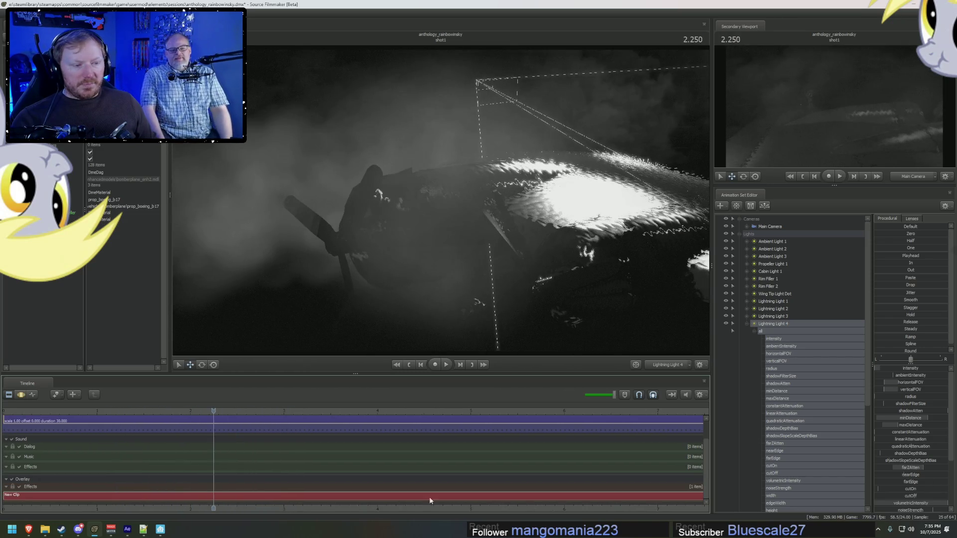
pyautogui.click(671, 367)
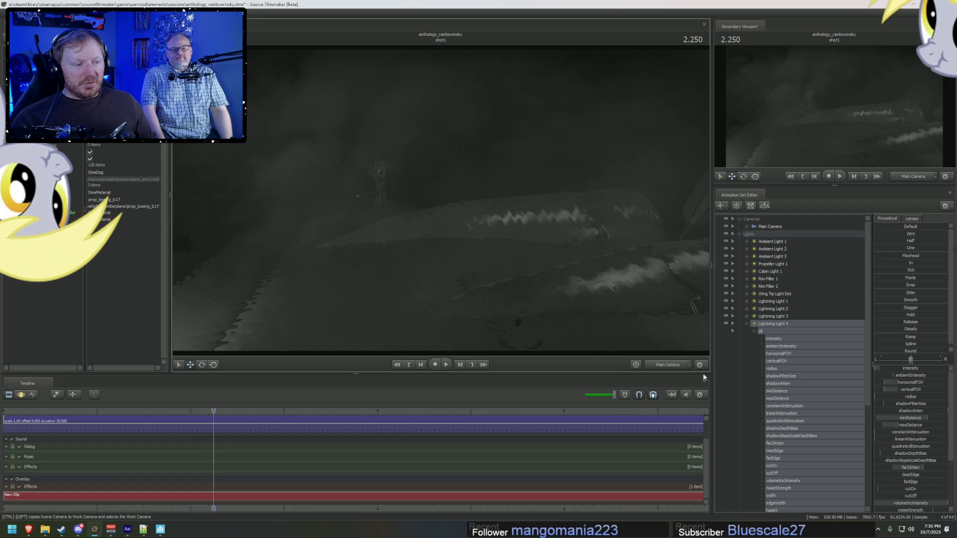
pyautogui.click(747, 324)
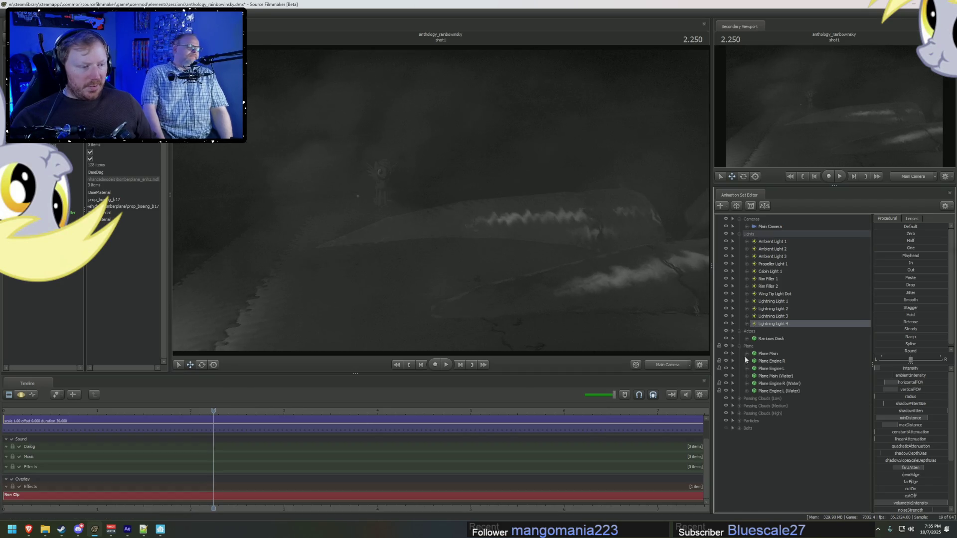
pyautogui.click(726, 420)
# Step: Play the shot from near the start and select Lightning Lights 1 through 4
pyautogui.press('space')
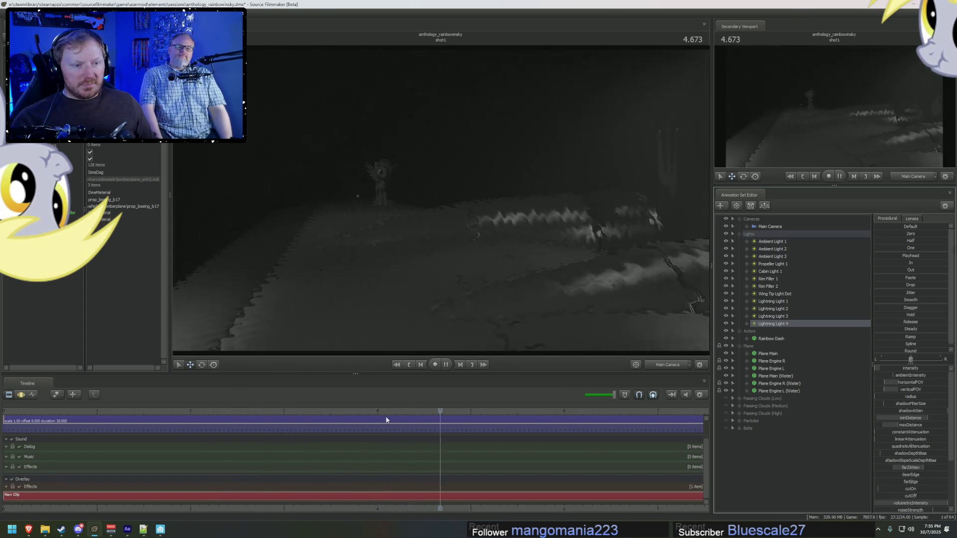
pyautogui.moveTo(86, 410); pyautogui.dragTo(79, 410)
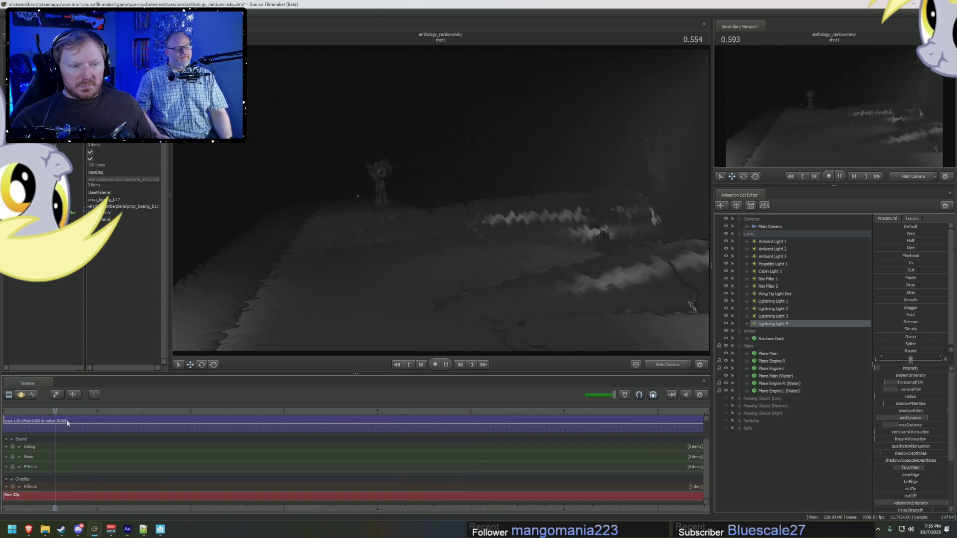
pyautogui.press('space')
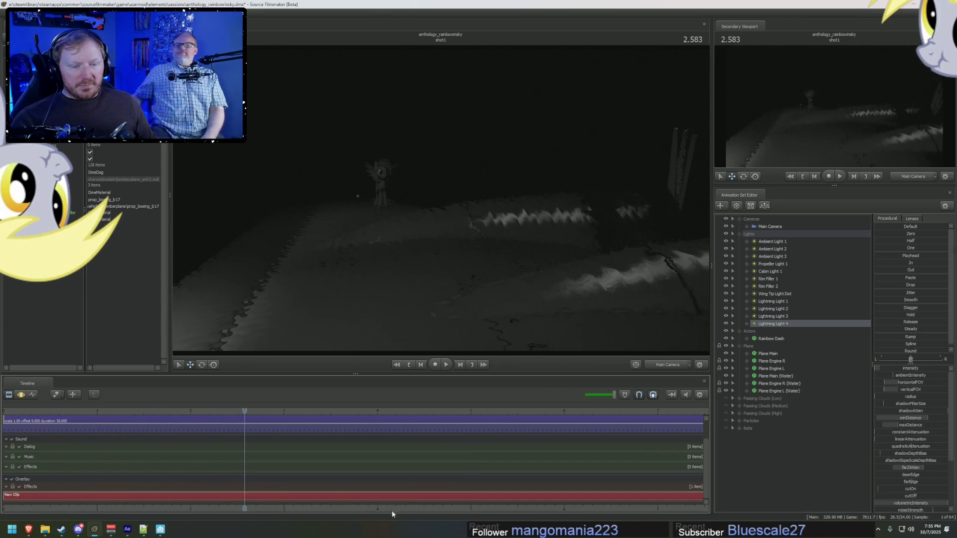
pyautogui.scroll(-2, 400, 507)
pyautogui.click(143, 410)
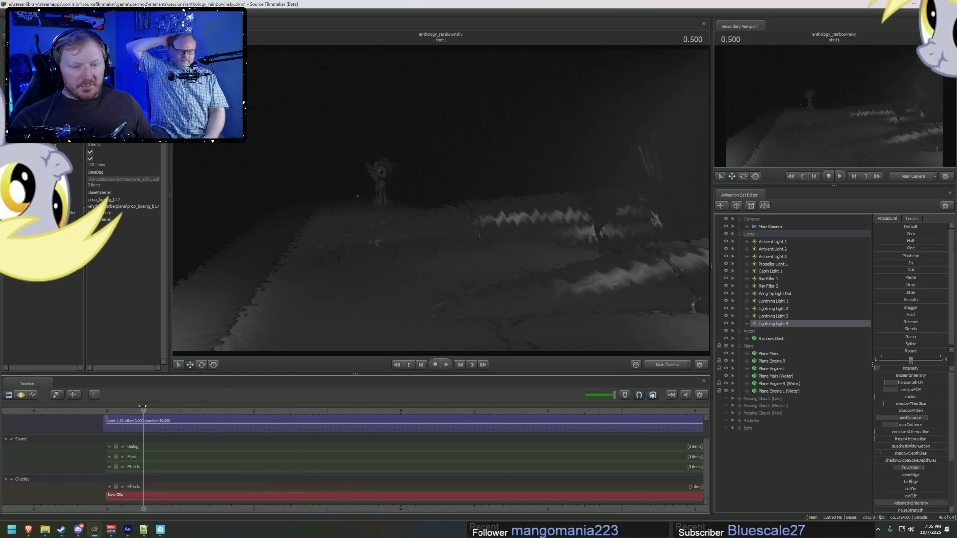
pyautogui.press('space')
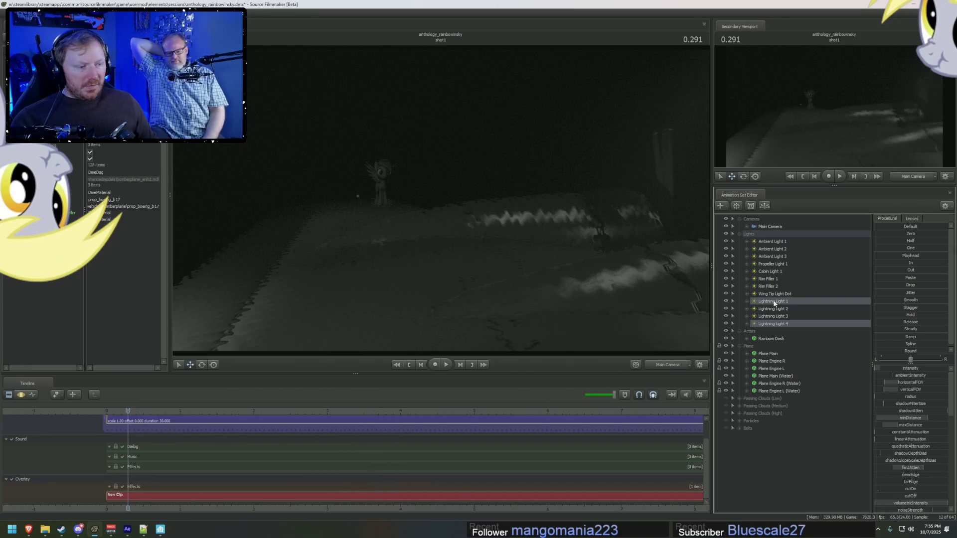
pyautogui.keyDown('shift'); pyautogui.click(776, 324); pyautogui.keyUp('shift')
# Step: Apply the In preset to a marked lightning range, then play the shot to check the flashes
pyautogui.press('F3')
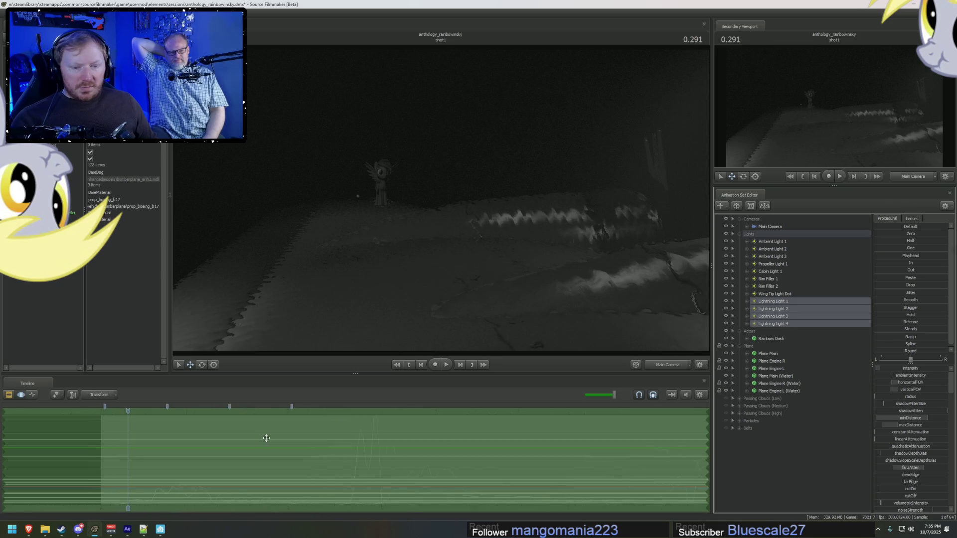
pyautogui.moveTo(125, 506); pyautogui.dragTo(377, 506)
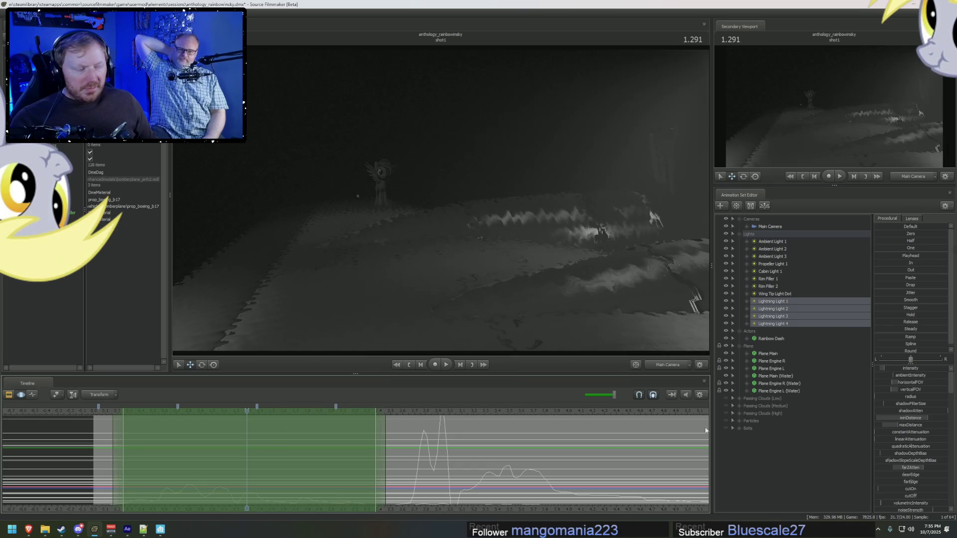
pyautogui.click(886, 262)
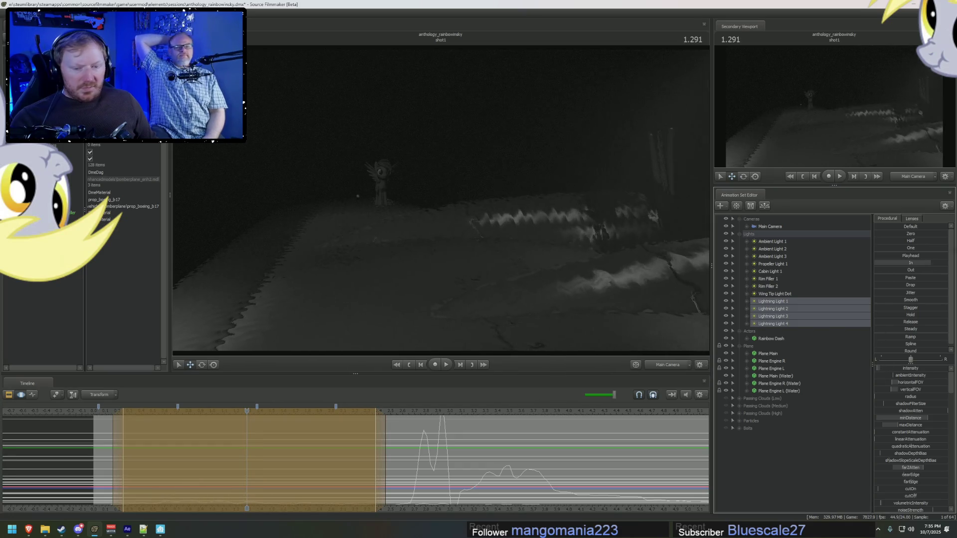
pyautogui.press('F2')
pyautogui.click(104, 408)
pyautogui.press('space')
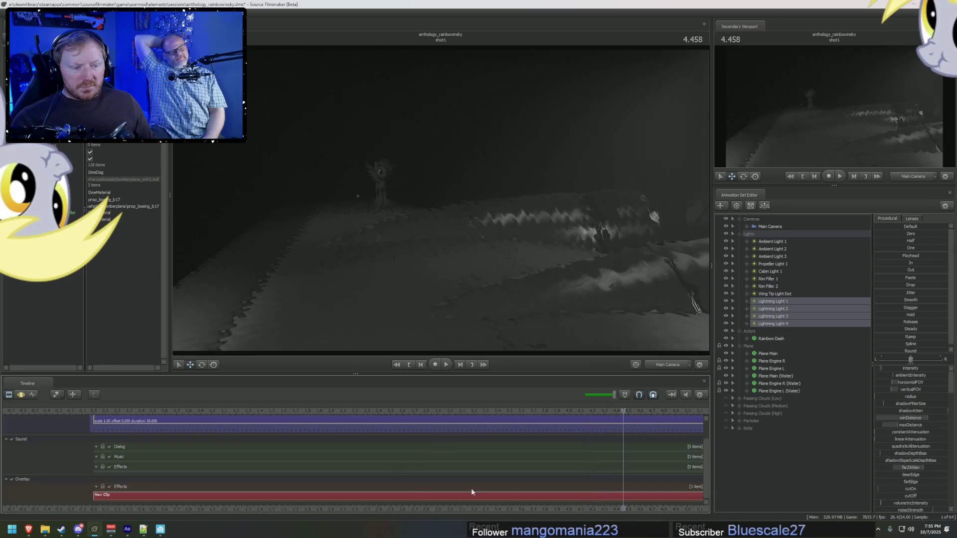
pyautogui.scroll(-5, 585, 492)
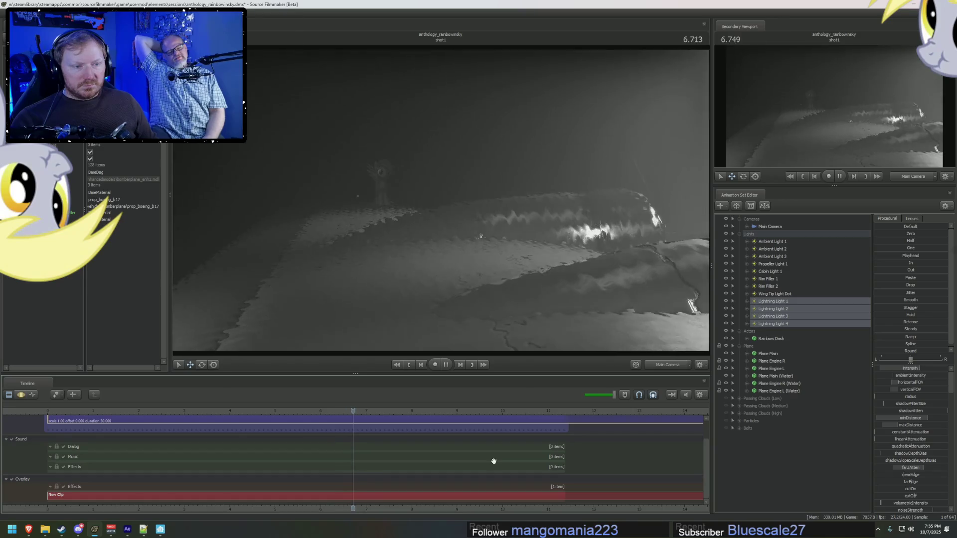
pyautogui.press('space')
# Step: Mark a 7.4–8.1 s range, set it to the lights' values at 9.625 s, and adjust its left falloff
pyautogui.press('F4')
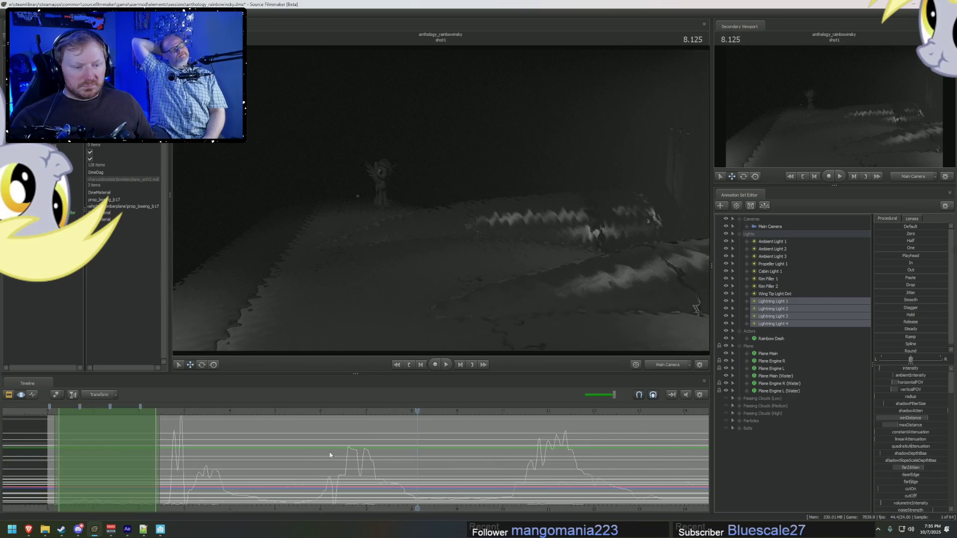
pyautogui.scroll(3, 329, 455)
pyautogui.moveTo(358, 469)
pyautogui.mouseDown()
pyautogui.moveTo(418, 469)
pyautogui.moveTo(371, 470)
pyautogui.mouseUp()
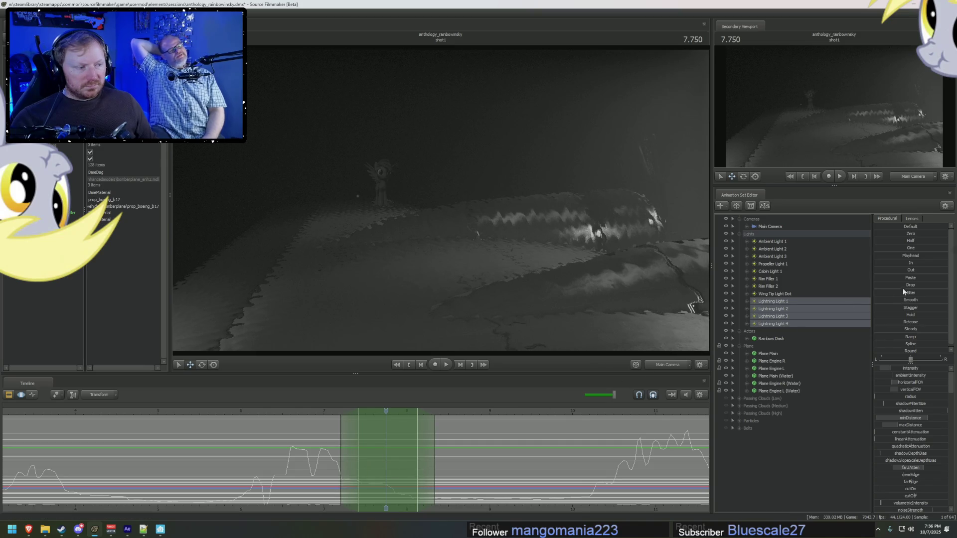
pyautogui.click(542, 412)
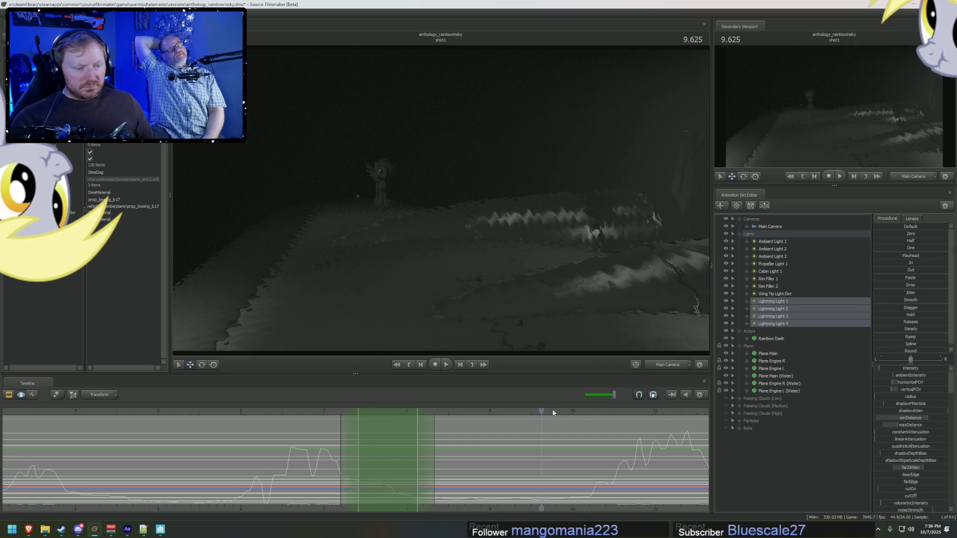
pyautogui.click(882, 257)
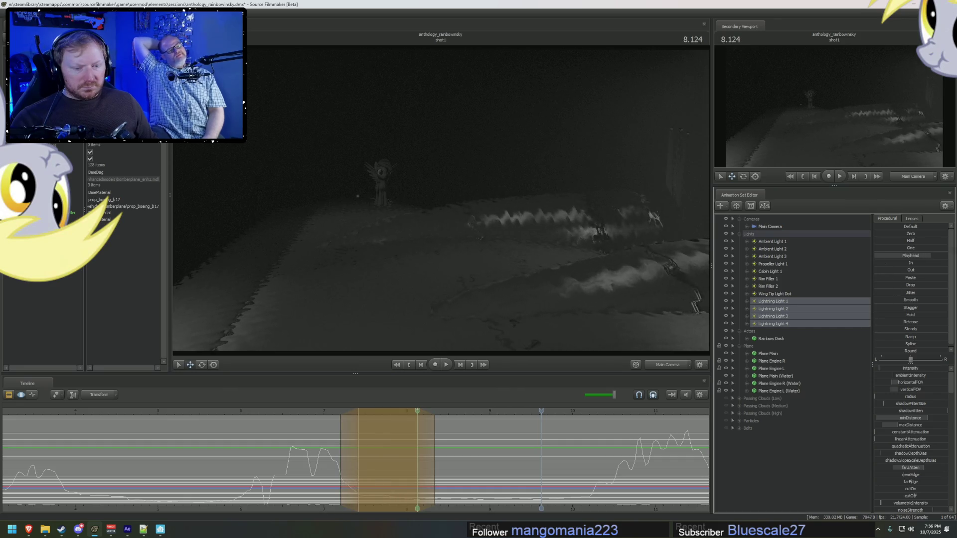
pyautogui.moveTo(356, 454); pyautogui.dragTo(351, 454)
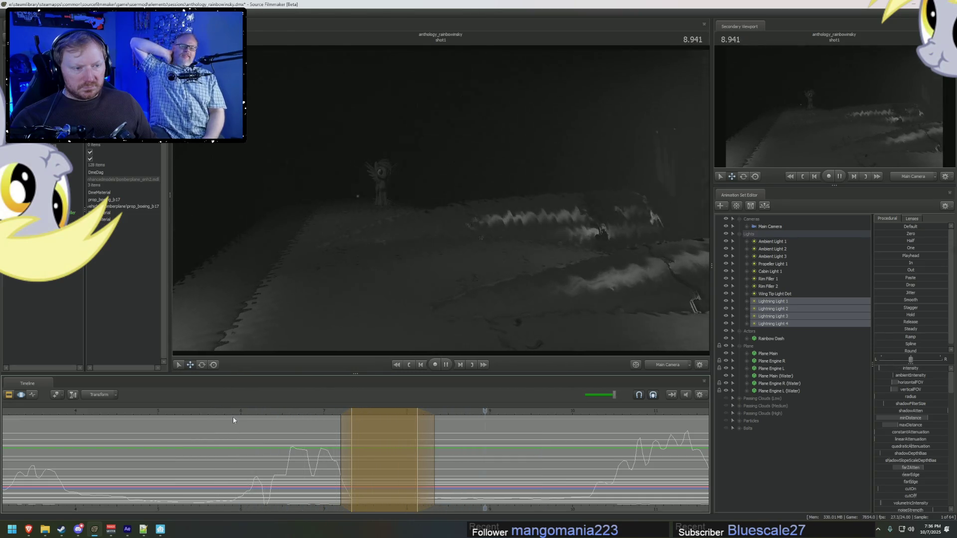
pyautogui.press('space')
pyautogui.moveTo(348, 445); pyautogui.dragTo(361, 446)
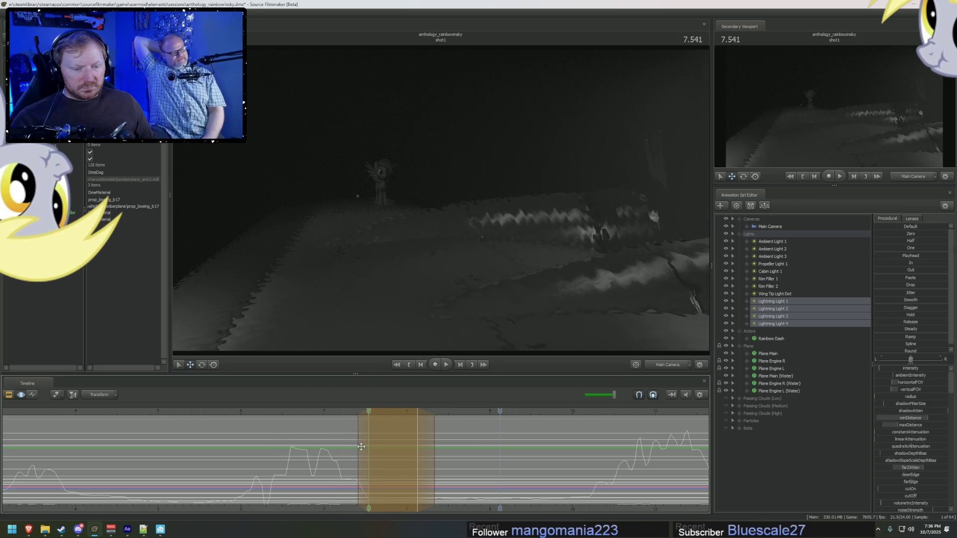
# Step: Refine the time range around 6.958–7.458 s with falloff and play the flash around 7.8 seconds
pyautogui.press('space')
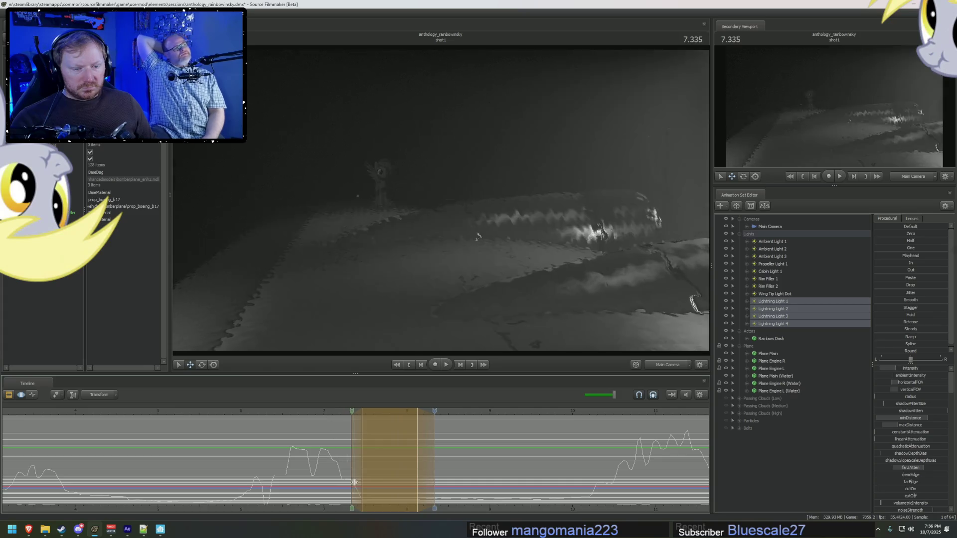
pyautogui.click(359, 472)
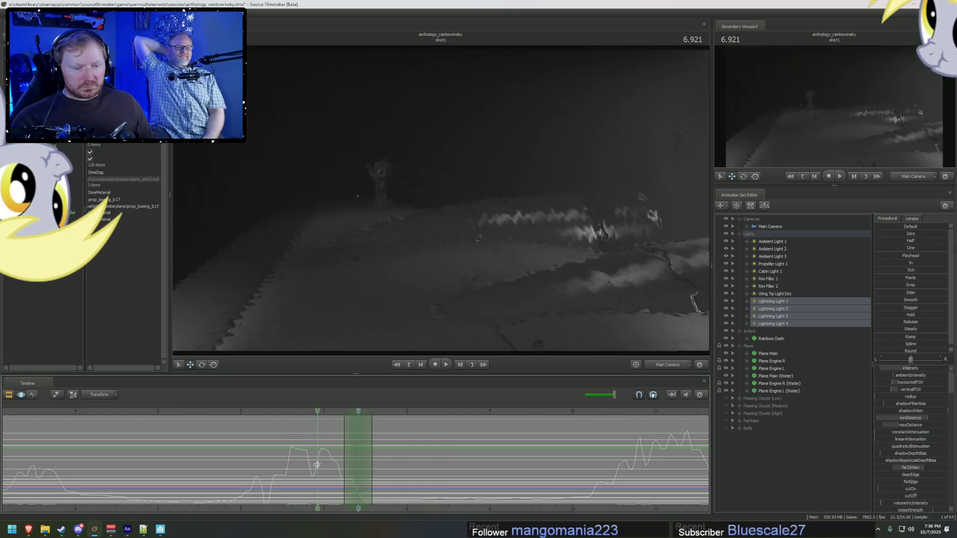
pyautogui.click(320, 461)
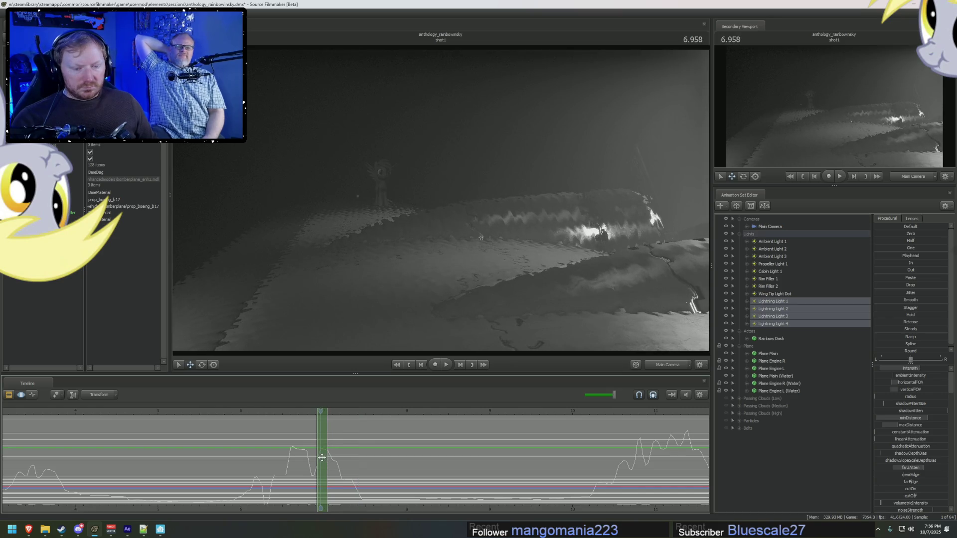
pyautogui.click(365, 463)
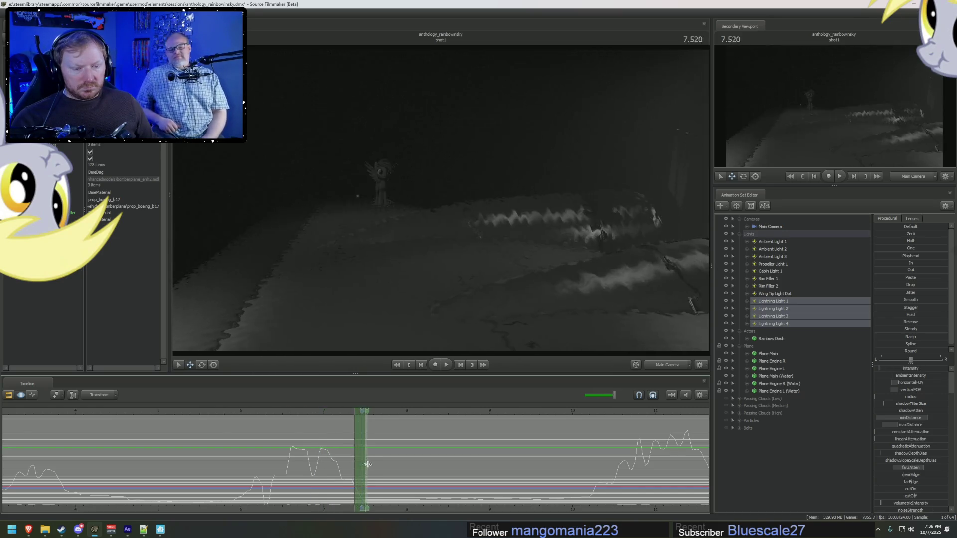
pyautogui.moveTo(364, 463); pyautogui.dragTo(387, 465)
pyautogui.click(358, 459)
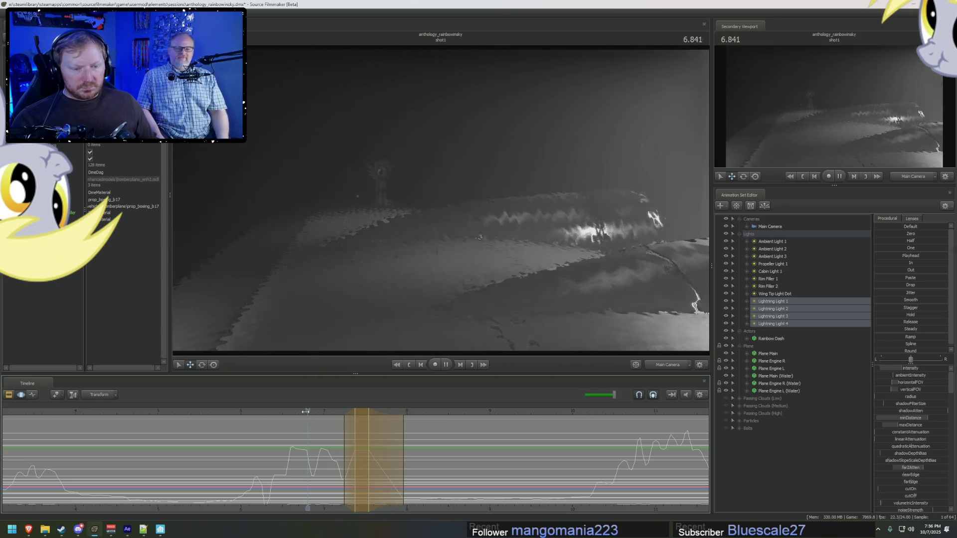
pyautogui.press('space')
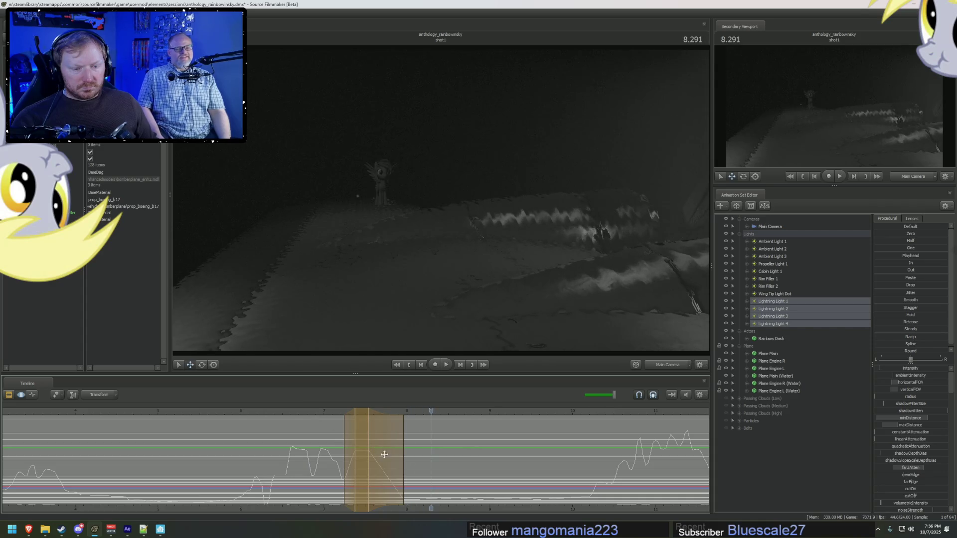
pyautogui.click(388, 472)
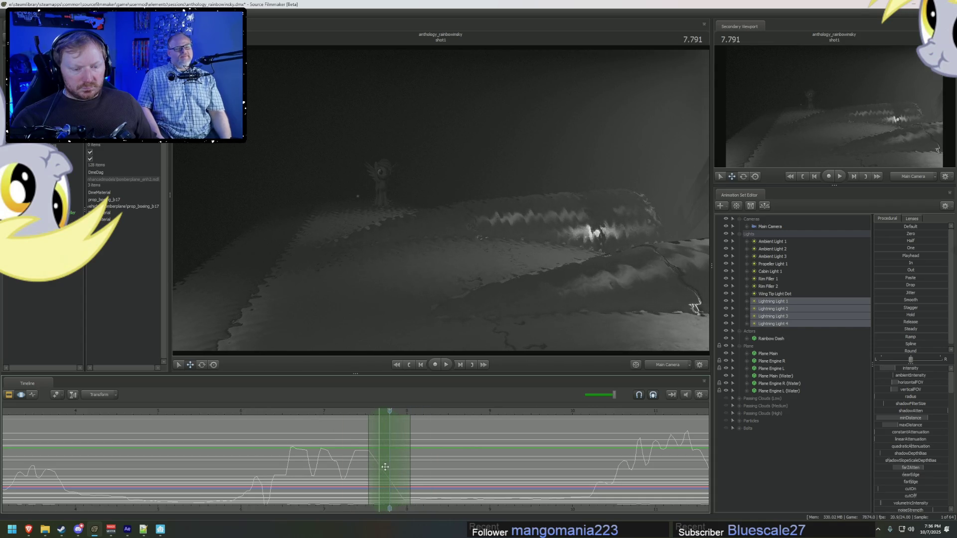
pyautogui.press('space')
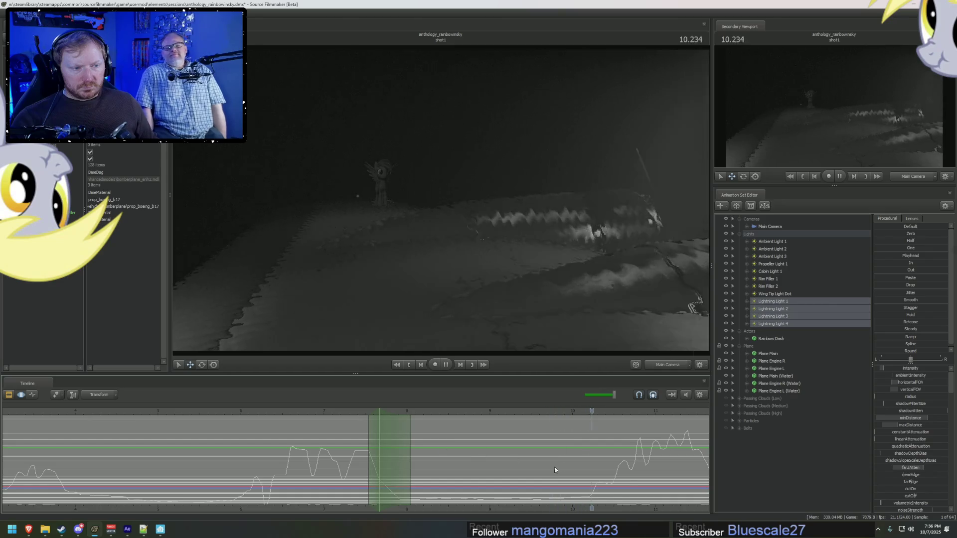
pyautogui.press('space')
# Step: Make a time selection, move it to around 12 seconds, widen its left falloff, and play it back
pyautogui.scroll(-5, 184, 476)
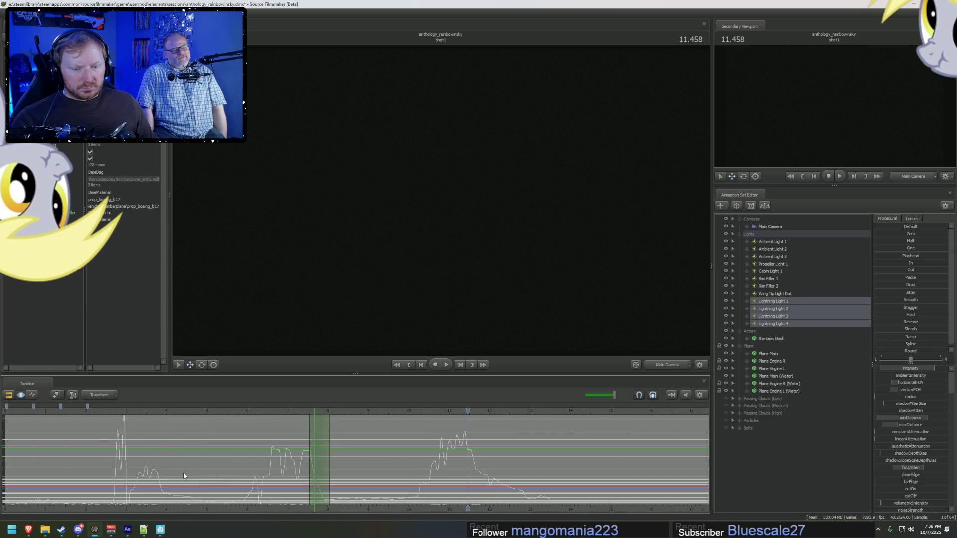
pyautogui.click(102, 475)
pyautogui.moveTo(107, 474); pyautogui.dragTo(206, 491)
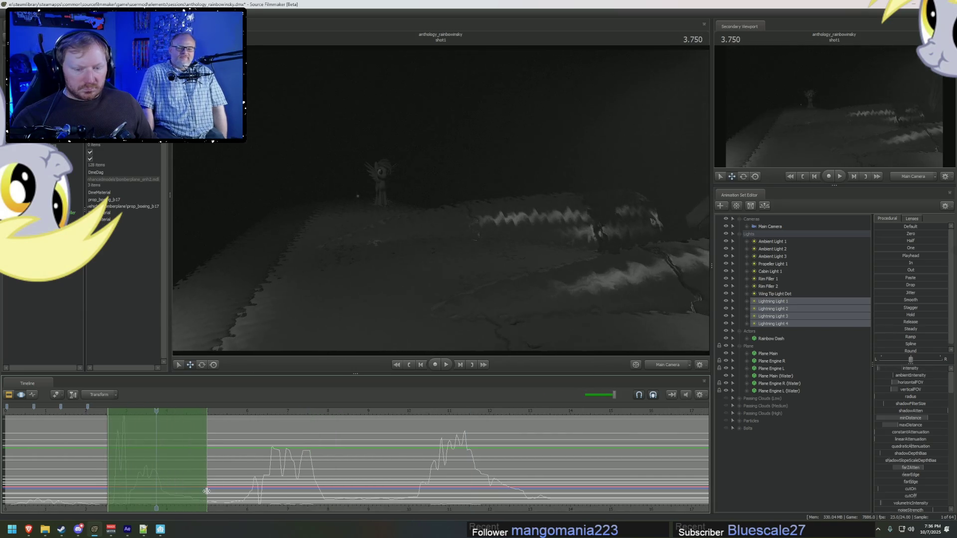
pyautogui.scroll(3, 186, 474)
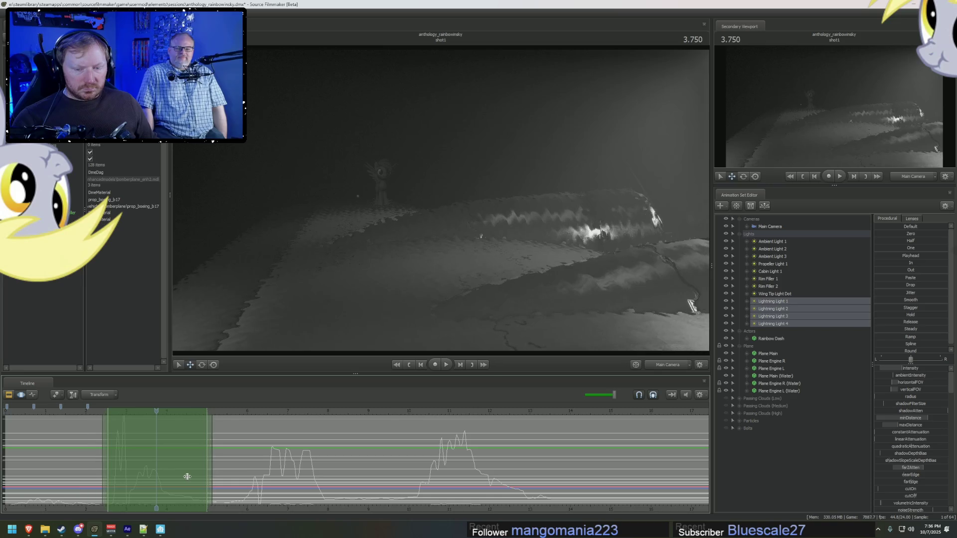
pyautogui.click(487, 473)
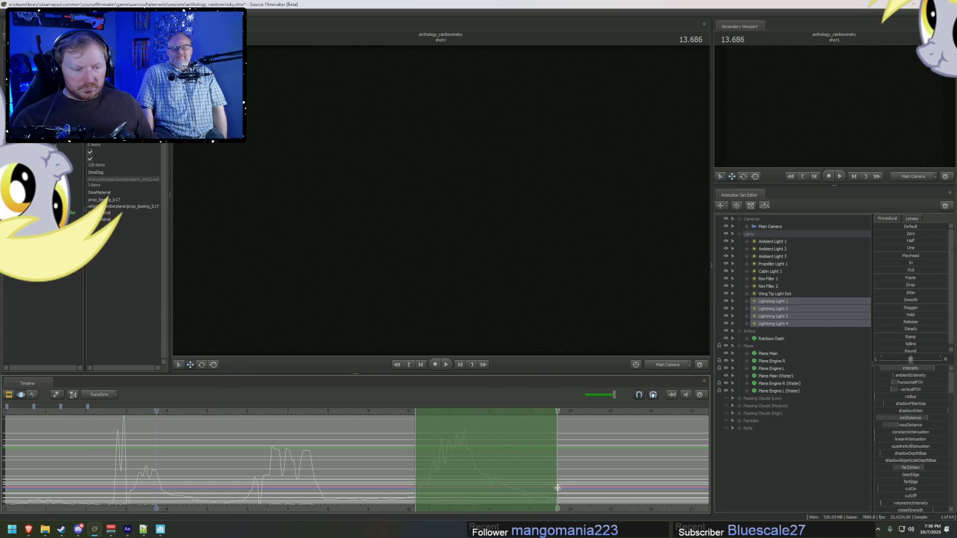
pyautogui.scroll(1, 470, 466)
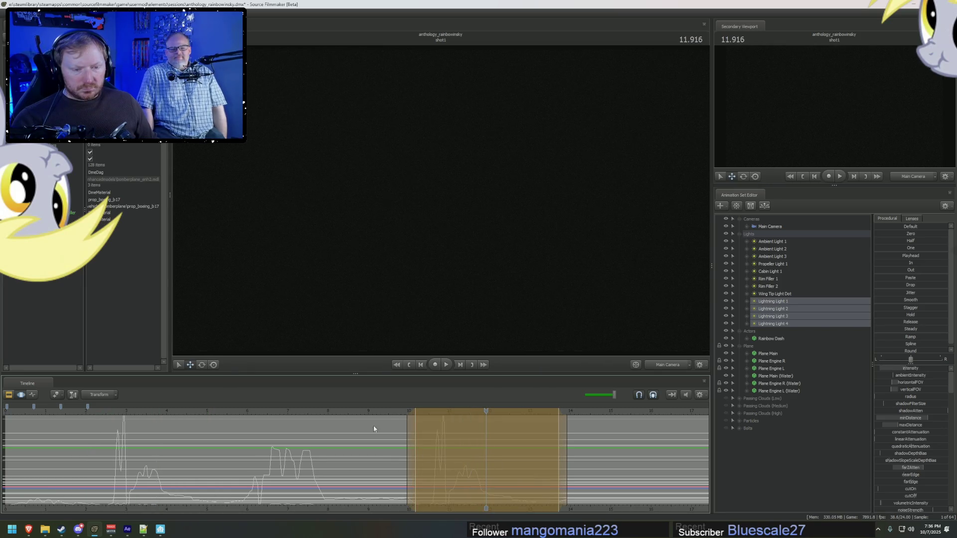
pyautogui.press('space')
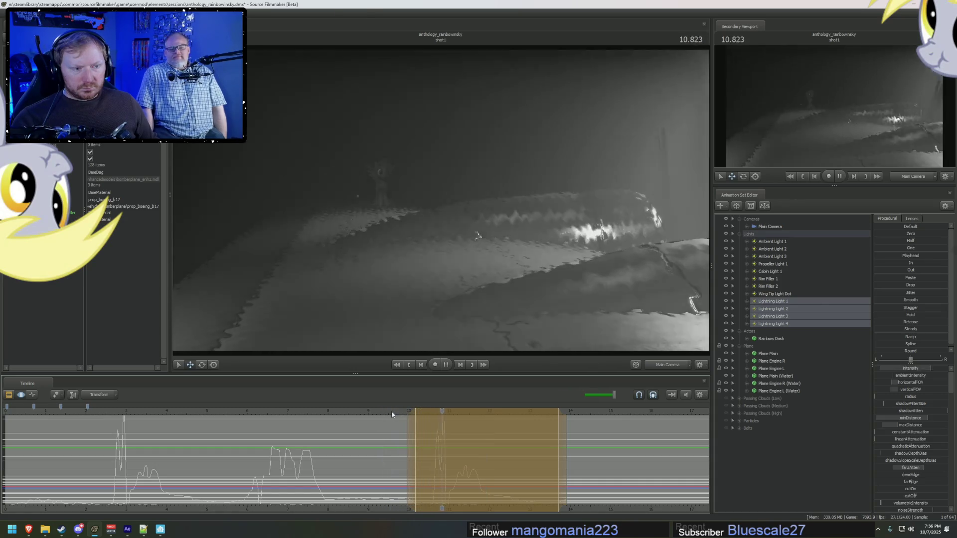
pyautogui.moveTo(407, 438); pyautogui.dragTo(400, 440)
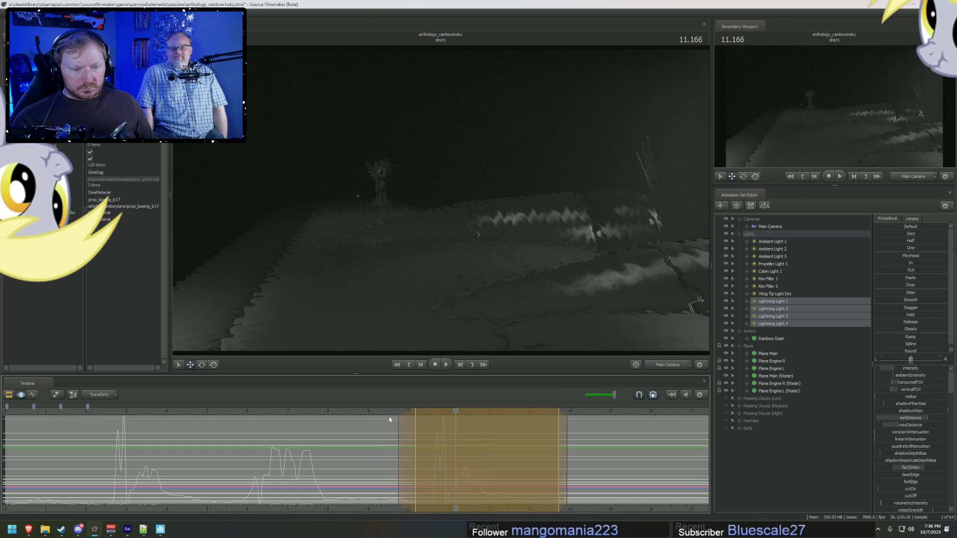
pyautogui.press('space')
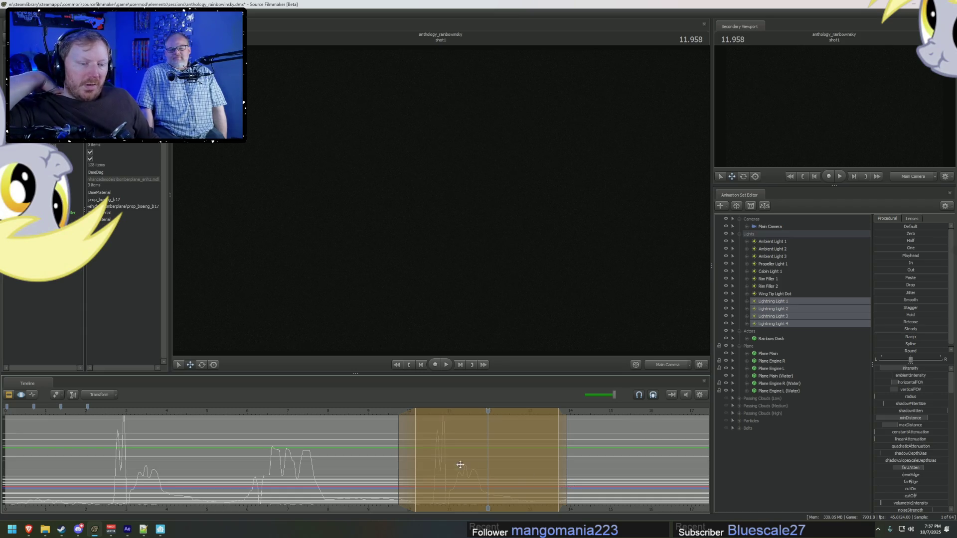
# Step: Play the shot from about 2 seconds and compare the opening against the After Effects reference
pyautogui.press('F2')
pyautogui.press('F3')
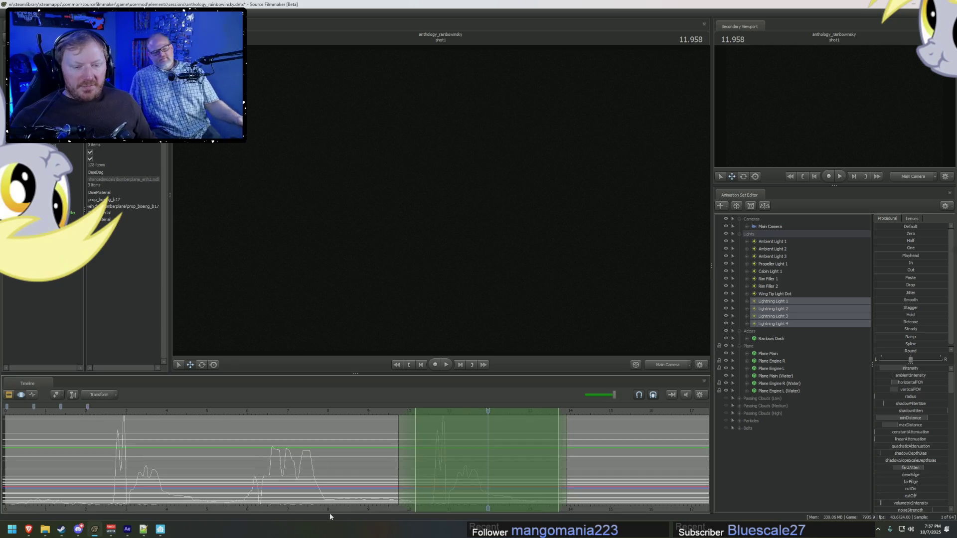
pyautogui.moveTo(387, 509)
pyautogui.mouseDown(button='middle')
pyautogui.moveTo(564, 479)
pyautogui.moveTo(436, 474)
pyautogui.moveTo(507, 469)
pyautogui.mouseUp(button='middle')
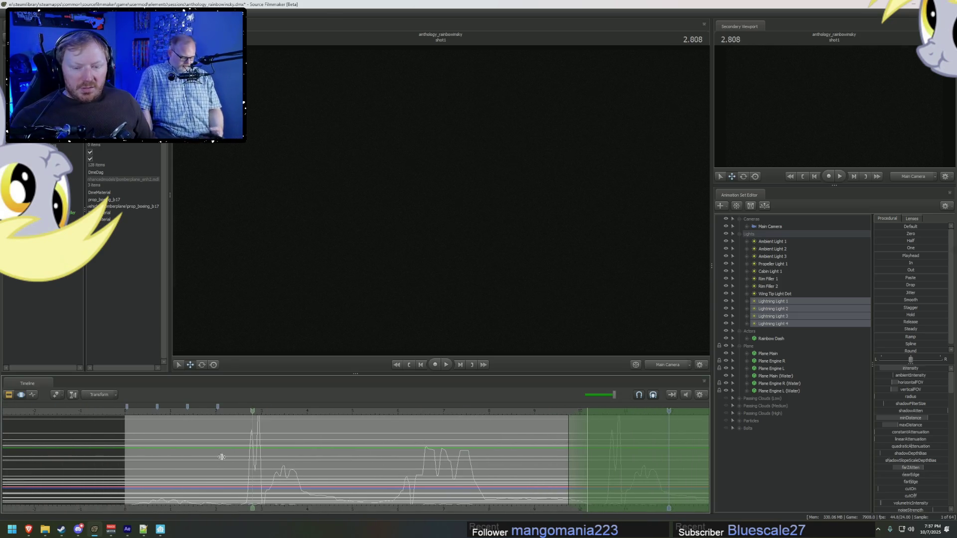
pyautogui.click(213, 456)
pyautogui.press('space')
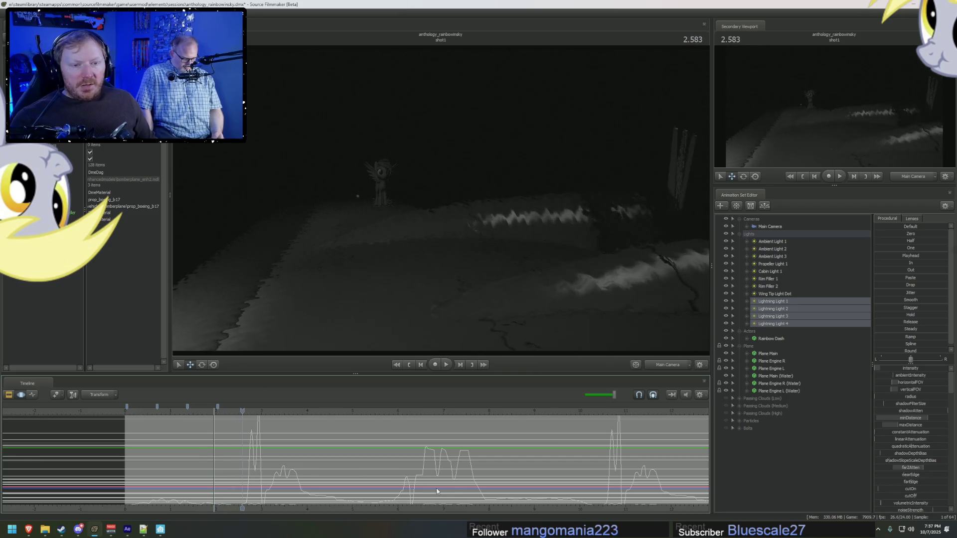
pyautogui.press('space')
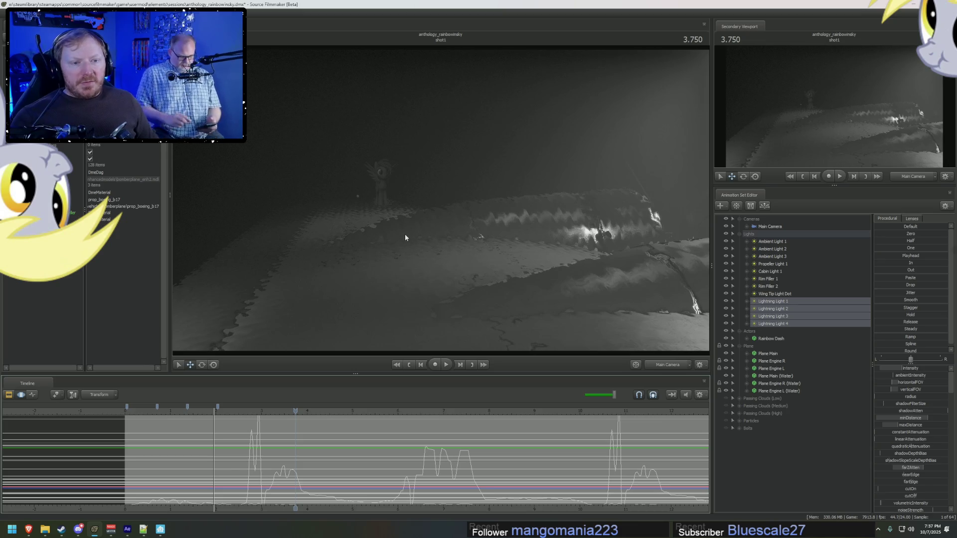
pyautogui.hotkey('alt', 'Tab')
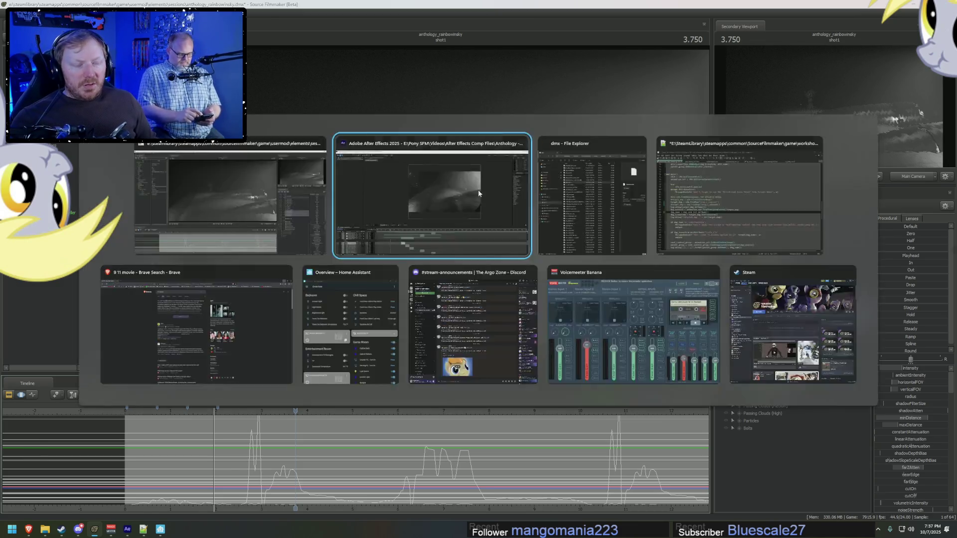
pyautogui.press('space')
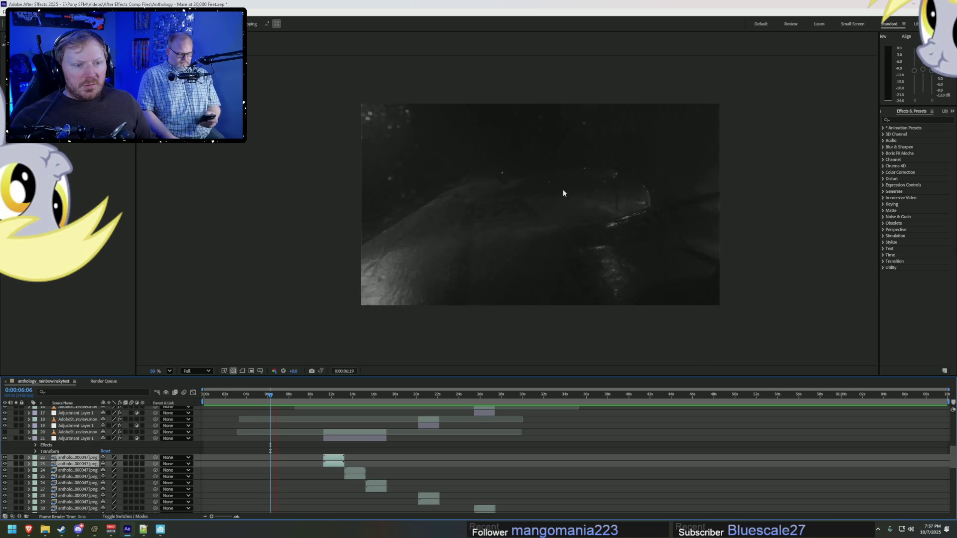
pyautogui.hotkey('alt', 'Tab')
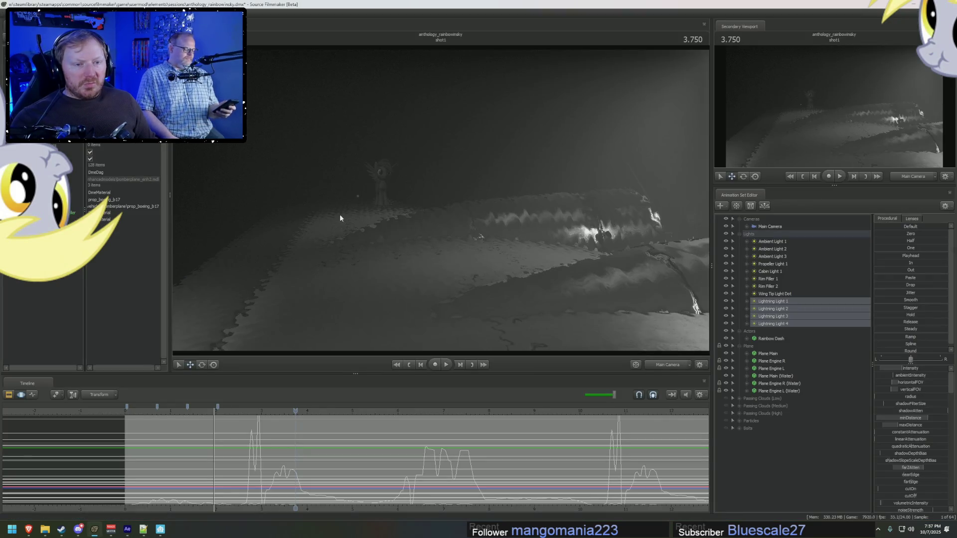
pyautogui.click(147, 417)
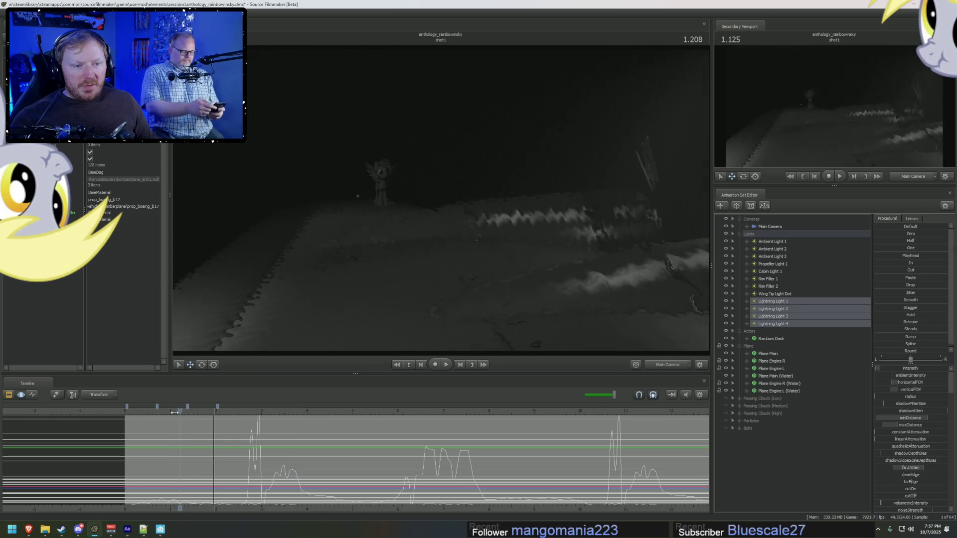
pyautogui.moveTo(147, 418)
pyautogui.mouseDown()
pyautogui.moveTo(230, 439)
pyautogui.moveTo(319, 440)
pyautogui.moveTo(314, 471)
pyautogui.moveTo(385, 471)
pyautogui.mouseUp()
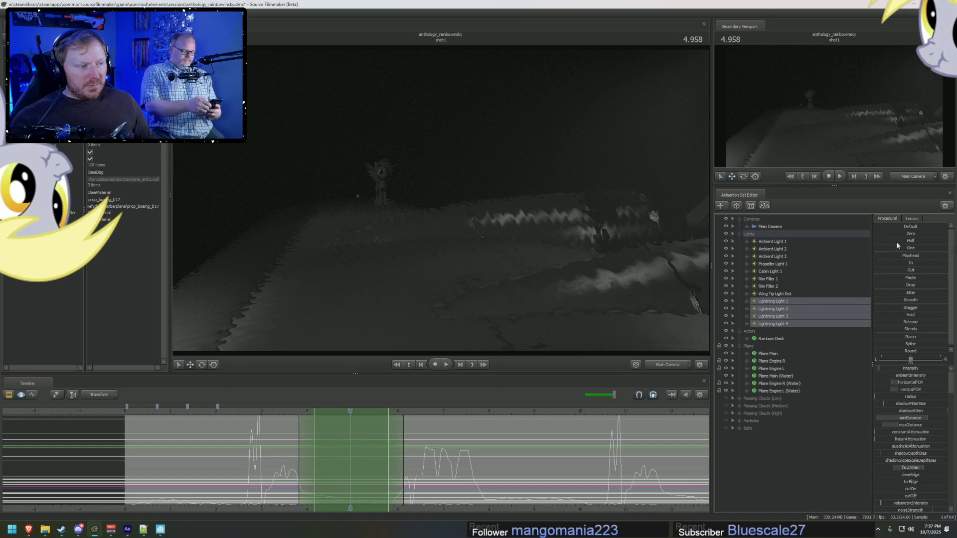
# Step: Select the intensity curves of Lightning Lights 1–4 and apply Procedural Zero to the selection
pyautogui.click(747, 324)
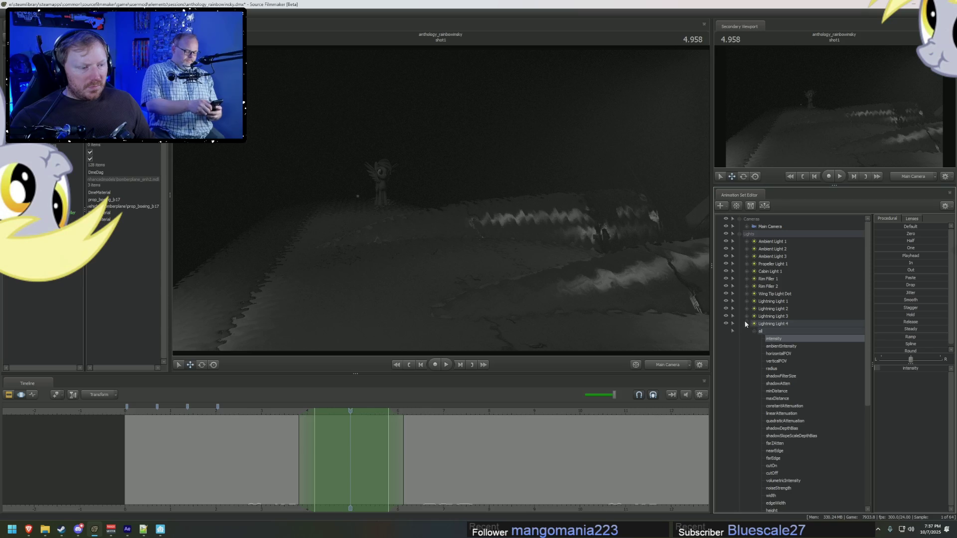
pyautogui.click(755, 322)
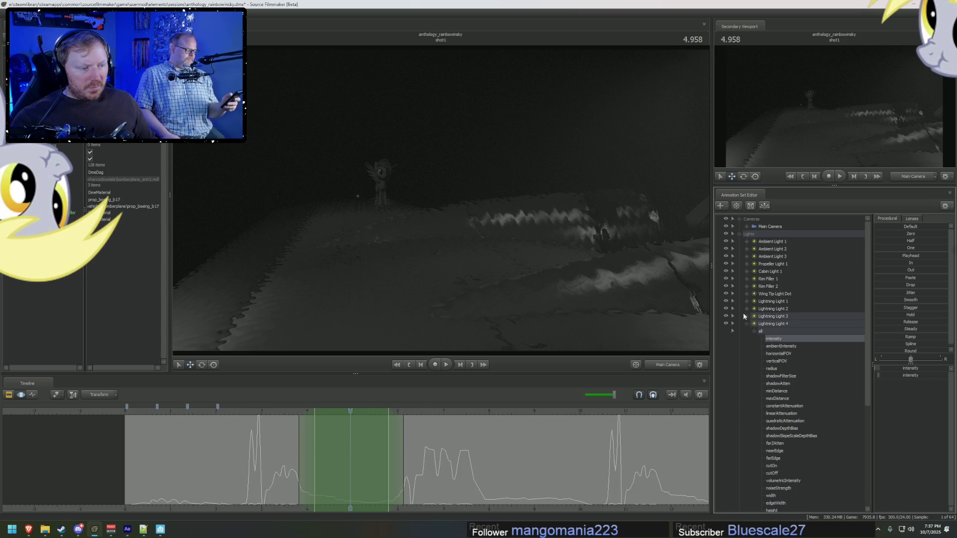
pyautogui.click(754, 317)
pyautogui.click(754, 317)
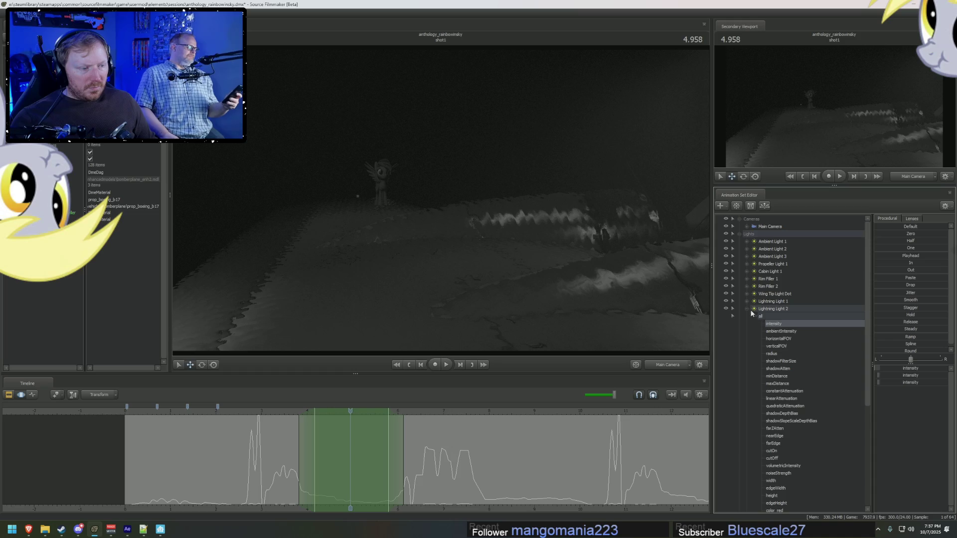
pyautogui.click(746, 302)
pyautogui.click(754, 309)
pyautogui.click(747, 302)
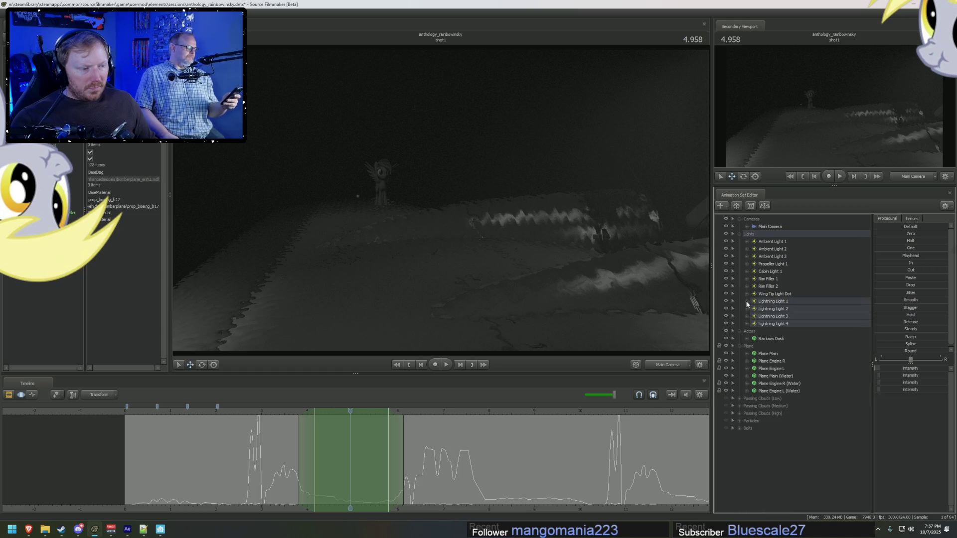
pyautogui.click(892, 234)
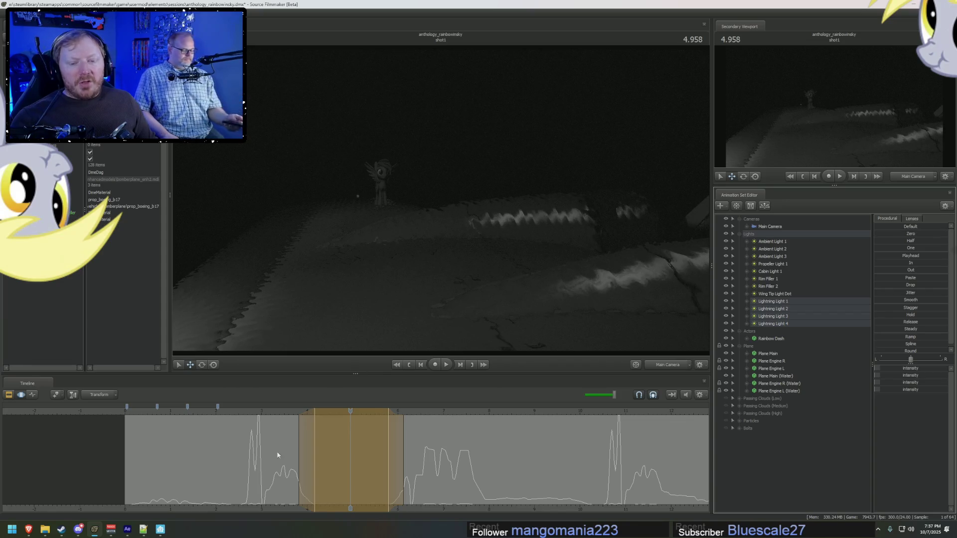
# Step: Zero the lightning intensity around 1.5–2.5 seconds and around 10 seconds, checking playback between
pyautogui.click(210, 498)
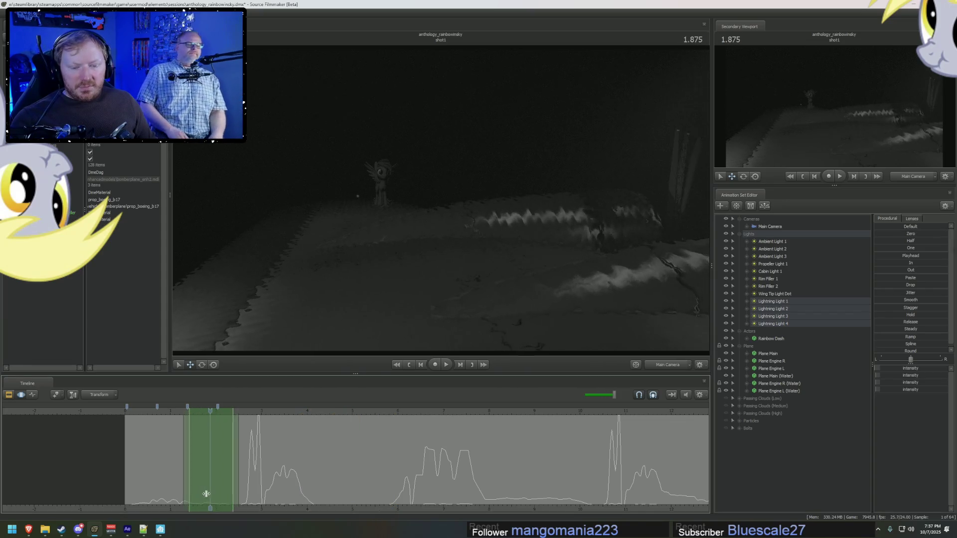
pyautogui.click(882, 232)
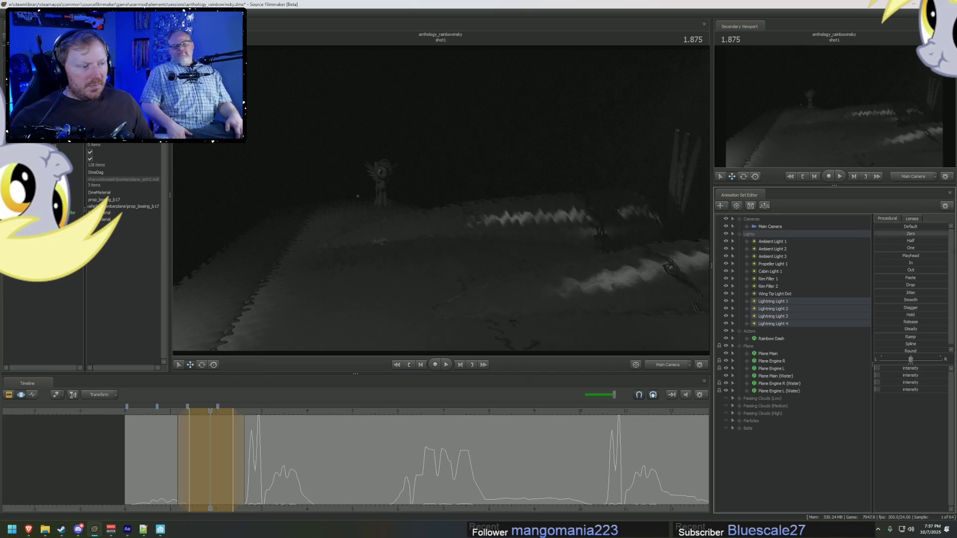
pyautogui.press('space')
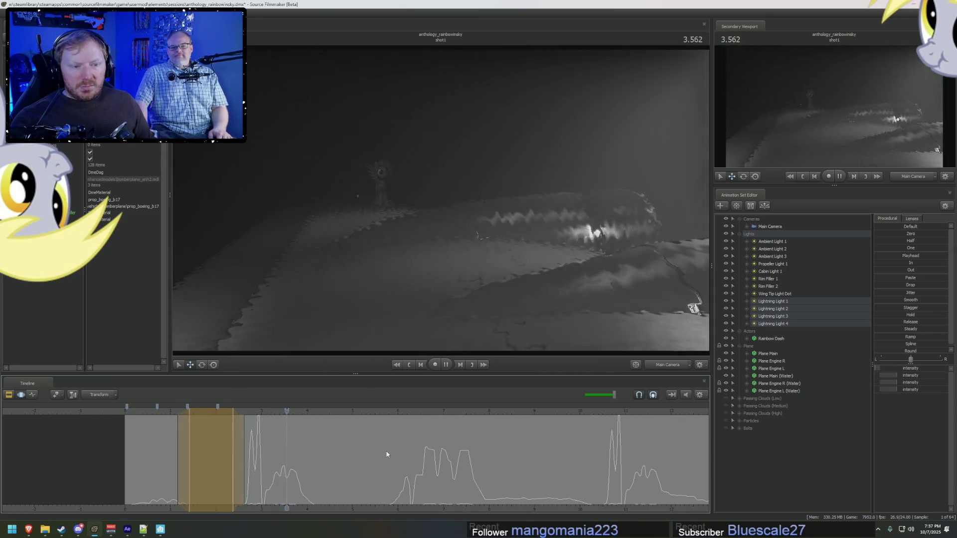
pyautogui.press('space')
pyautogui.press('F2')
pyautogui.press('F3')
pyautogui.moveTo(491, 496)
pyautogui.mouseDown()
pyautogui.moveTo(605, 495)
pyautogui.moveTo(593, 497)
pyautogui.mouseUp()
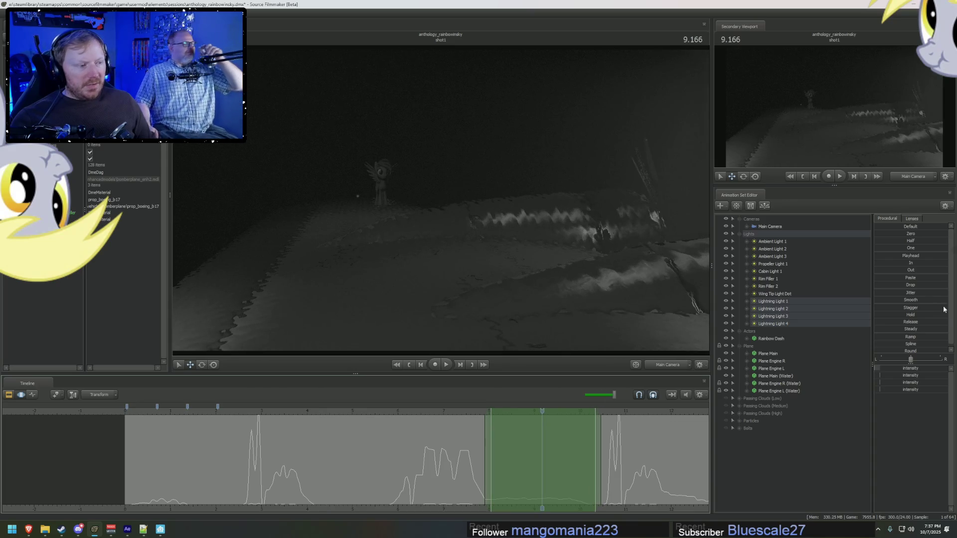
pyautogui.click(881, 233)
pyautogui.scroll(-3, 668, 489)
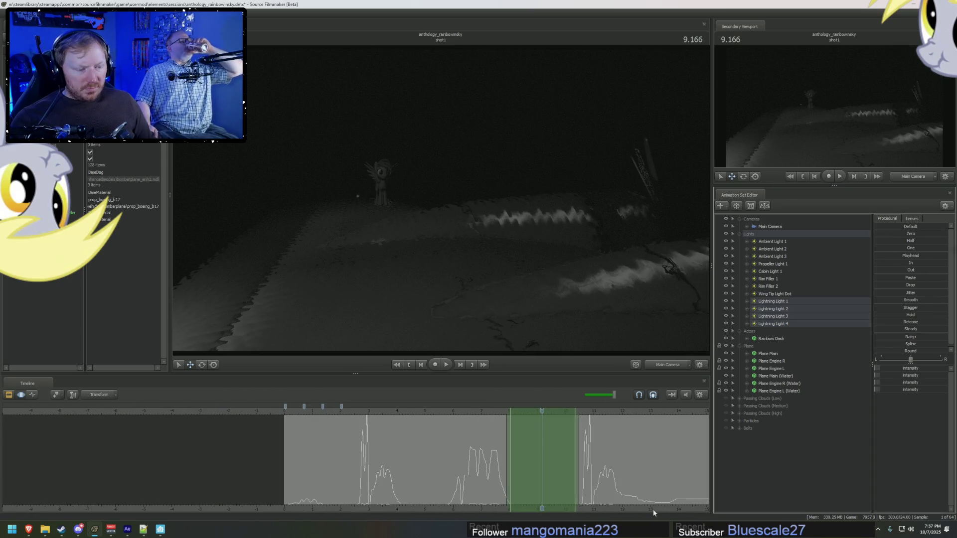
# Step: Select to the shot's end with a left falloff, then play the flashes from about 3 seconds
pyautogui.moveTo(654, 509); pyautogui.dragTo(511, 513, button='middle')
pyautogui.scroll(2, 512, 512)
pyautogui.click(517, 491)
pyautogui.moveTo(516, 491); pyautogui.dragTo(667, 475)
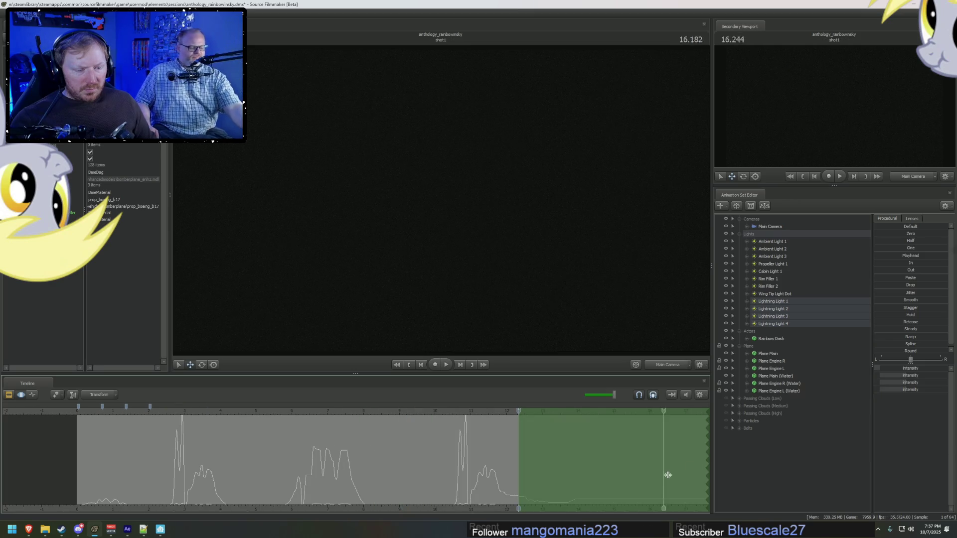
pyautogui.moveTo(594, 469); pyautogui.dragTo(579, 481)
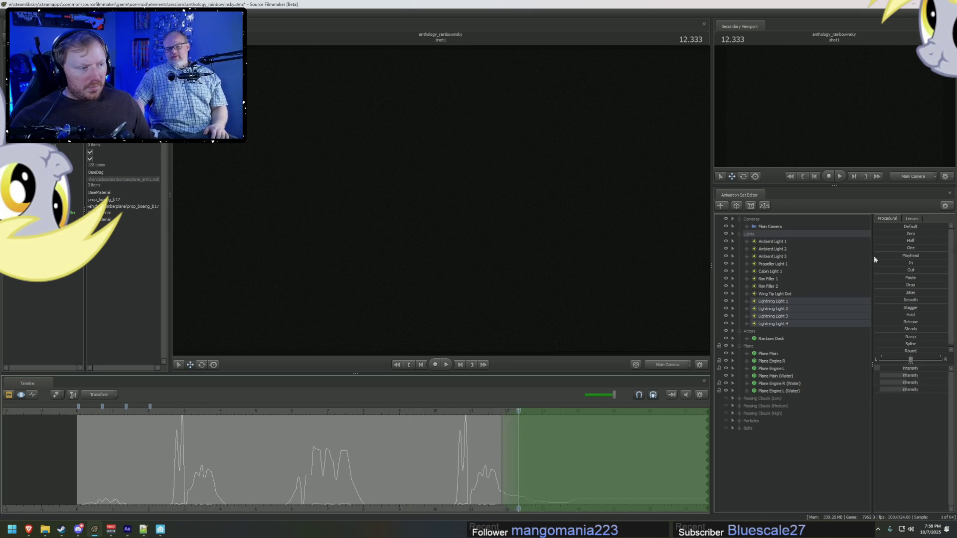
pyautogui.click(456, 413)
pyautogui.press('space')
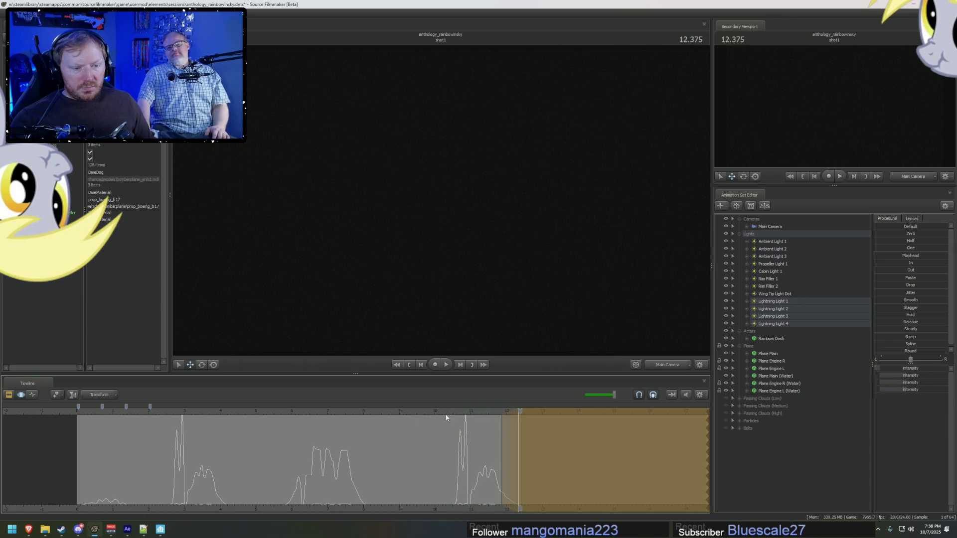
pyautogui.click(182, 419)
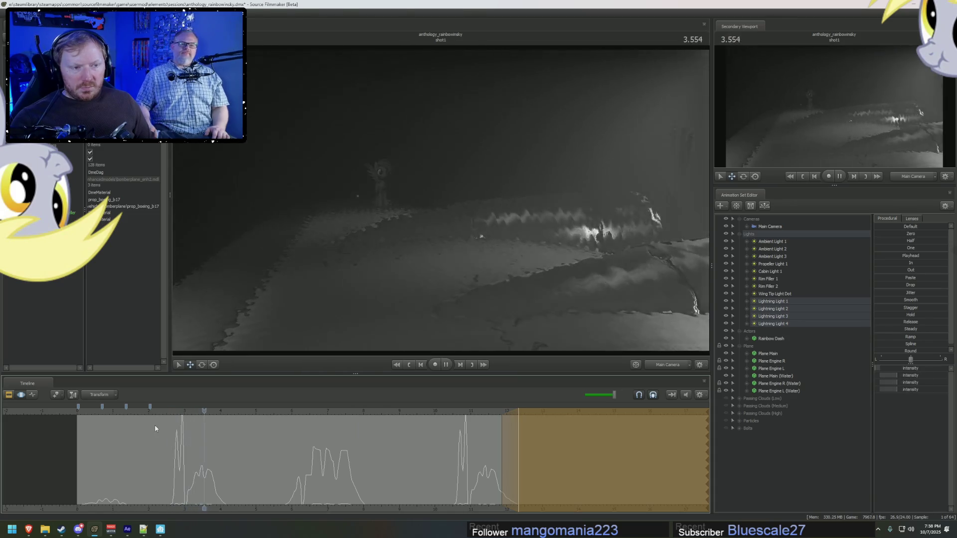
pyautogui.press('space')
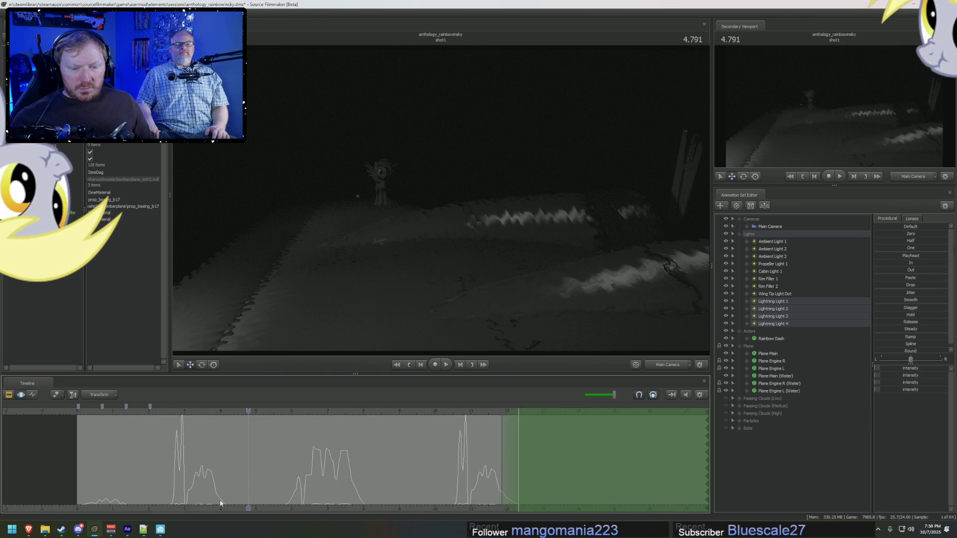
# Step: Add a left fade ramp near 3.750–4.375 s, clear the selection, and select Rim Filler 1 at 1.833
pyautogui.click(221, 502)
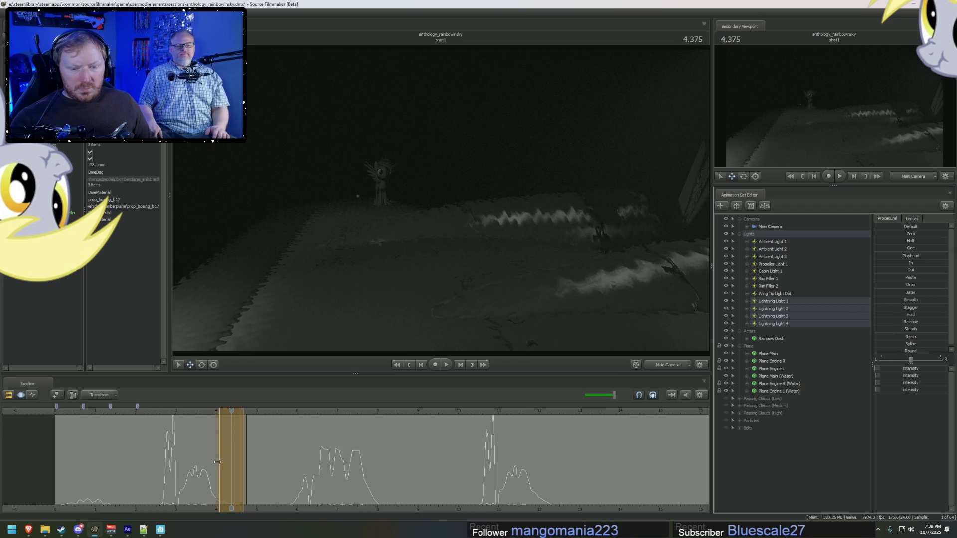
pyautogui.moveTo(218, 462); pyautogui.dragTo(215, 465)
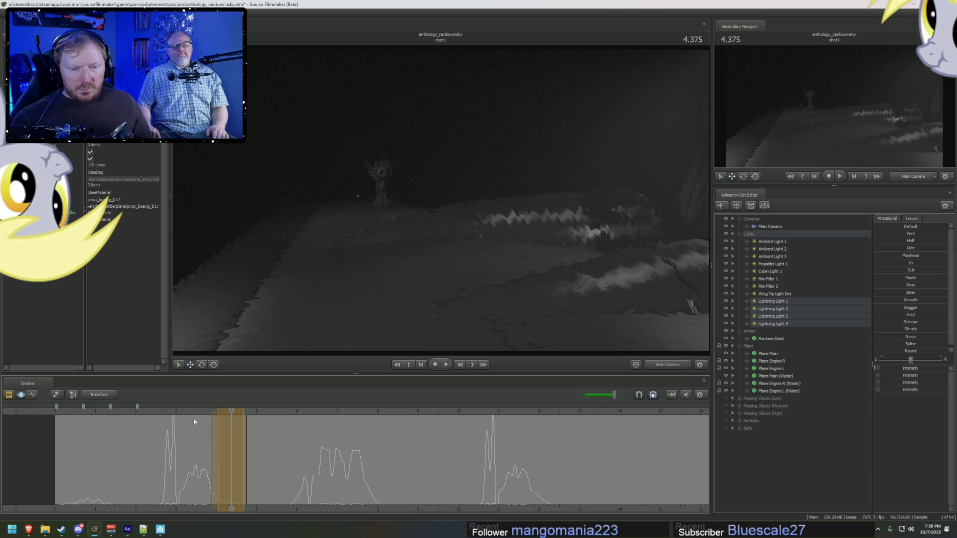
pyautogui.click(205, 413)
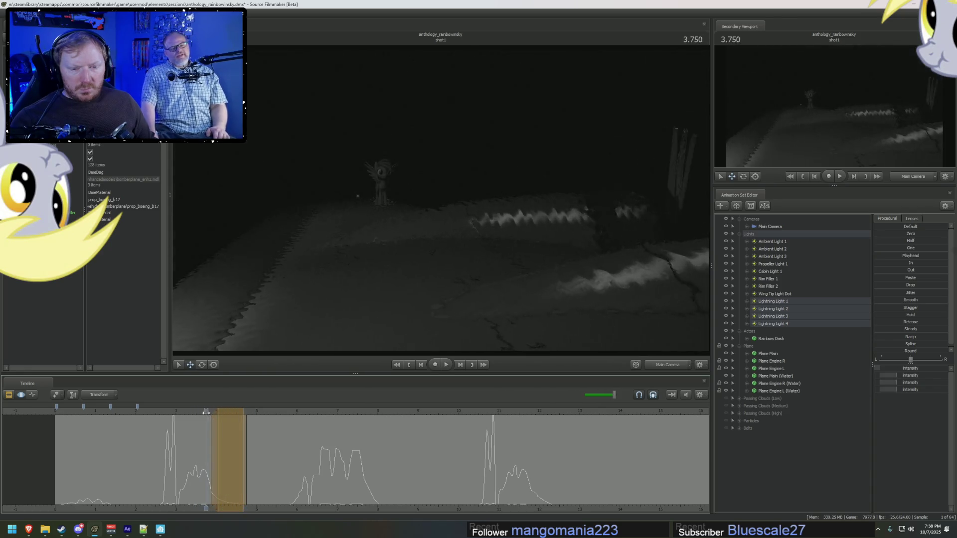
pyautogui.moveTo(206, 413); pyautogui.dragTo(231, 413)
pyautogui.click(269, 443)
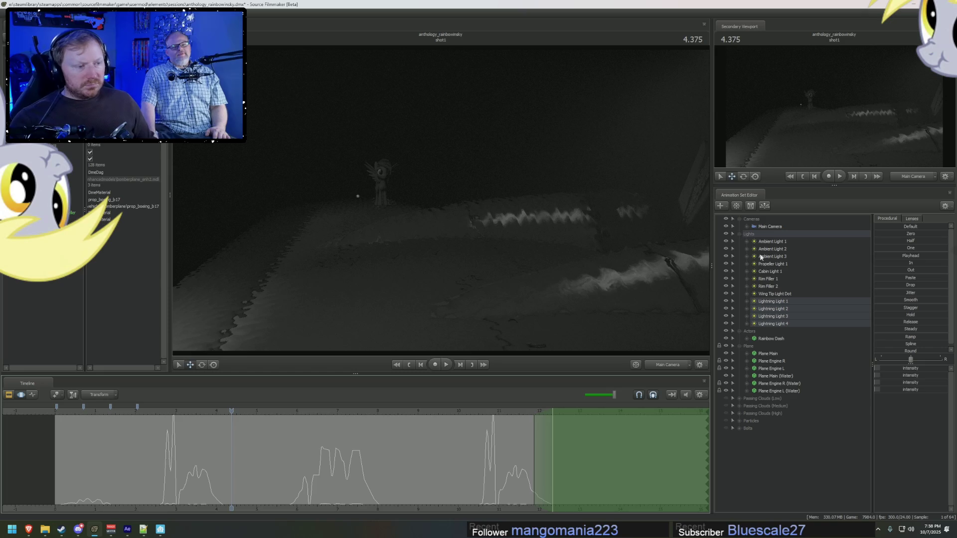
pyautogui.scroll(-5, 349, 509)
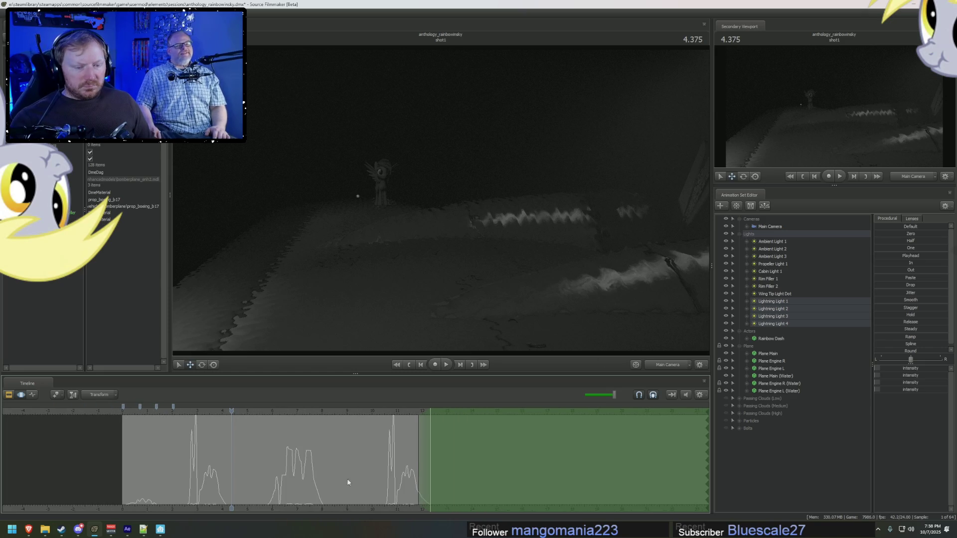
pyautogui.moveTo(349, 511); pyautogui.dragTo(447, 474, button='middle')
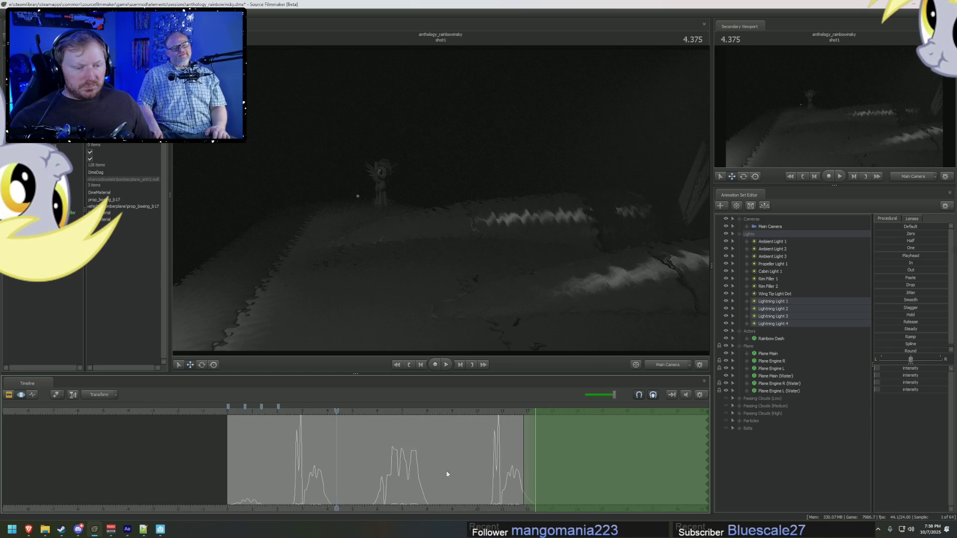
pyautogui.click(273, 412)
pyautogui.click(773, 280)
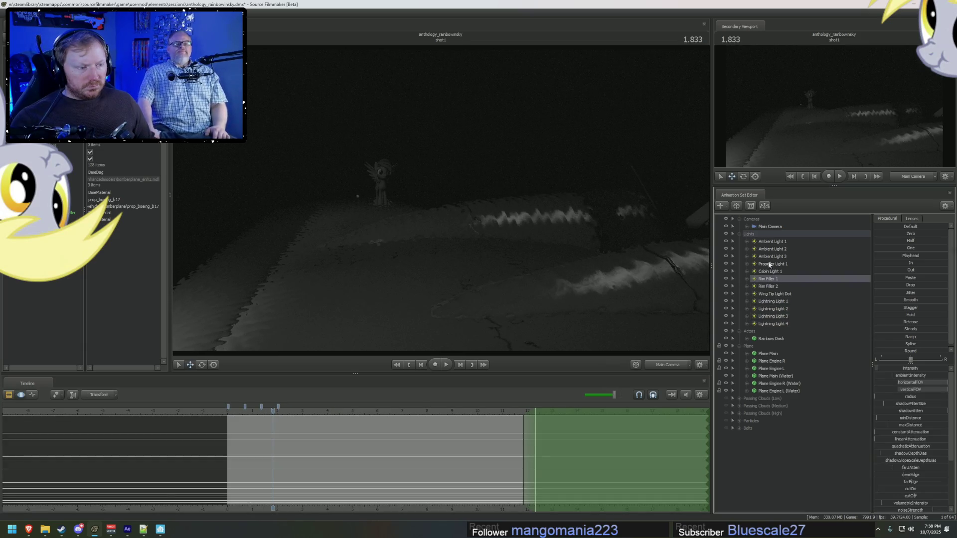
# Step: Toggle Ambient Light 1 off and on to judge its effect, then select it
pyautogui.click(726, 242)
pyautogui.click(726, 241)
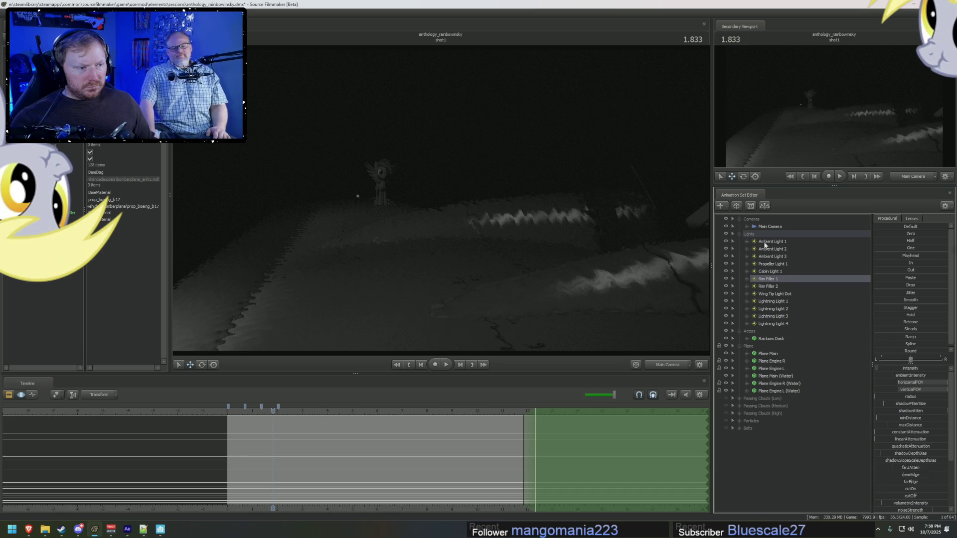
pyautogui.click(773, 241)
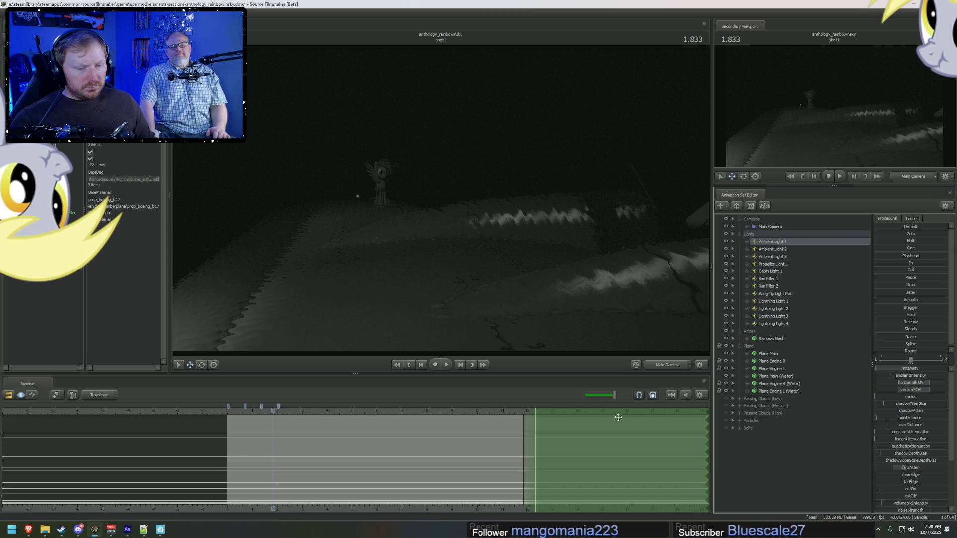
# Step: Create a new ambient light, name it Filler Random Light 1, and look through it
pyautogui.rightClick(747, 473)
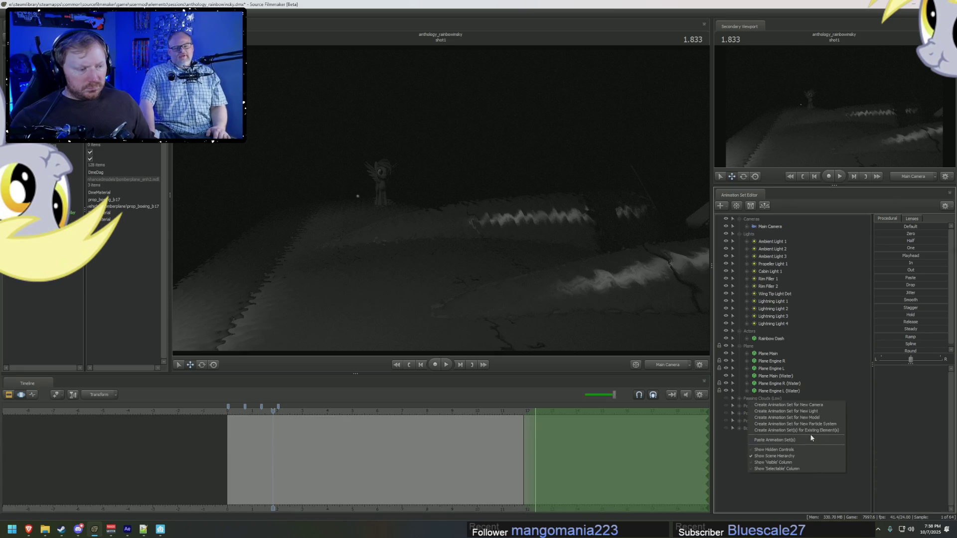
pyautogui.click(777, 441)
pyautogui.rightClick(775, 438)
pyautogui.rightClick(760, 437)
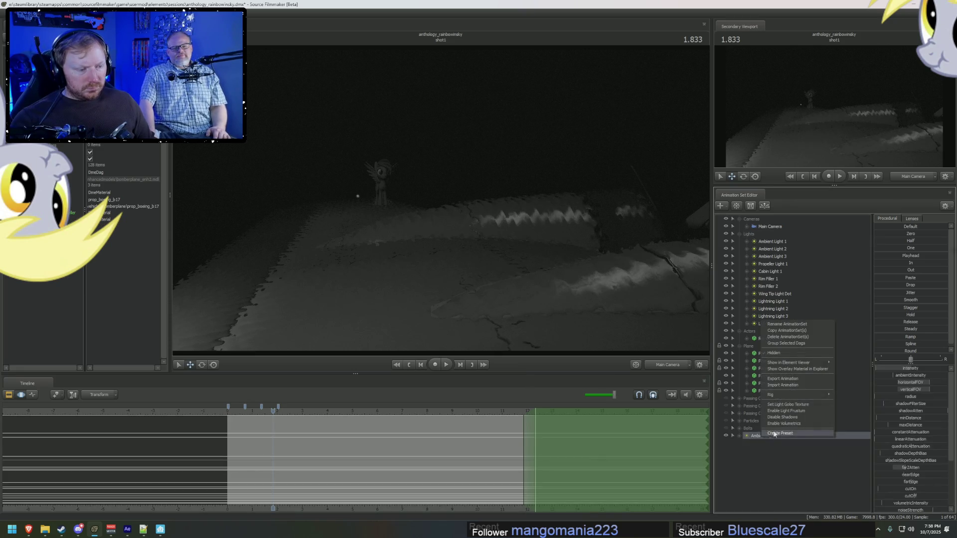
pyautogui.click(788, 325)
pyautogui.write('Filler Random Lig')
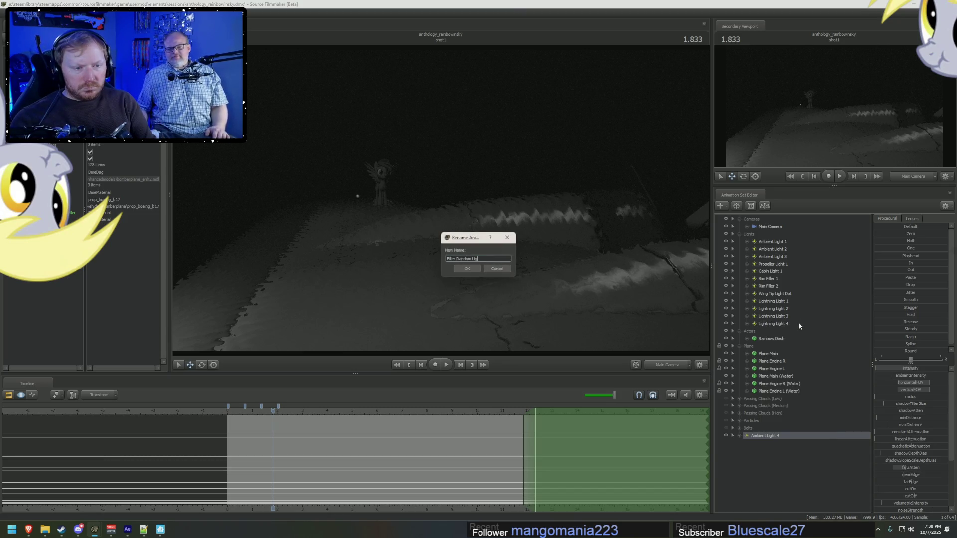
pyautogui.write('ht 1')
pyautogui.press('Return')
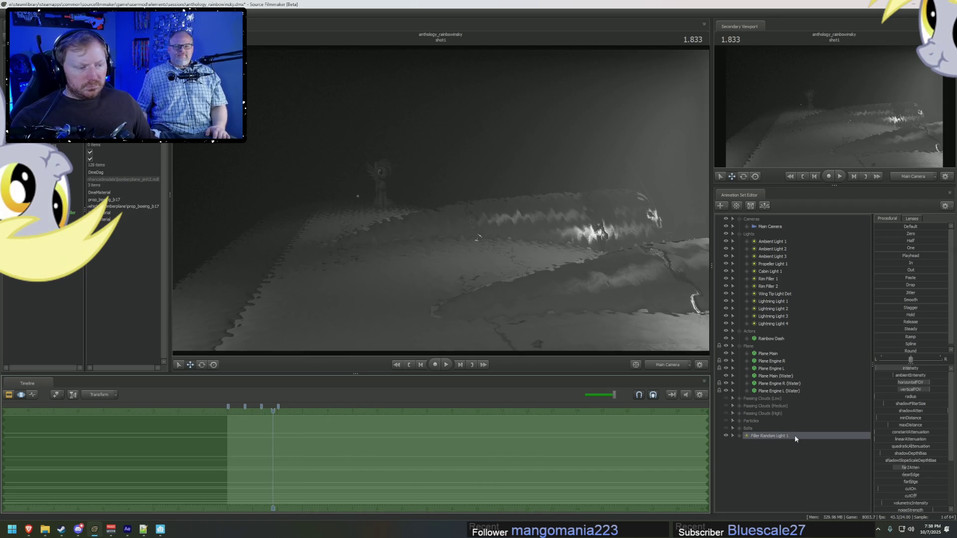
pyautogui.doubleClick(795, 436)
# Step: Scrub the reference to about 5 seconds in After Effects, then aim Filler Random Light 1 down at the plane
pyautogui.moveTo(598, 270)
pyautogui.mouseDown()
pyautogui.moveTo(573, 280)
pyautogui.moveTo(441, 199)
pyautogui.mouseUp()
pyautogui.hotkey('alt', 'Tab')
pyautogui.hotkey('alt', 'Tab')
pyautogui.hotkey('alt', 'Tab')
pyautogui.moveTo(288, 397); pyautogui.dragTo(268, 397)
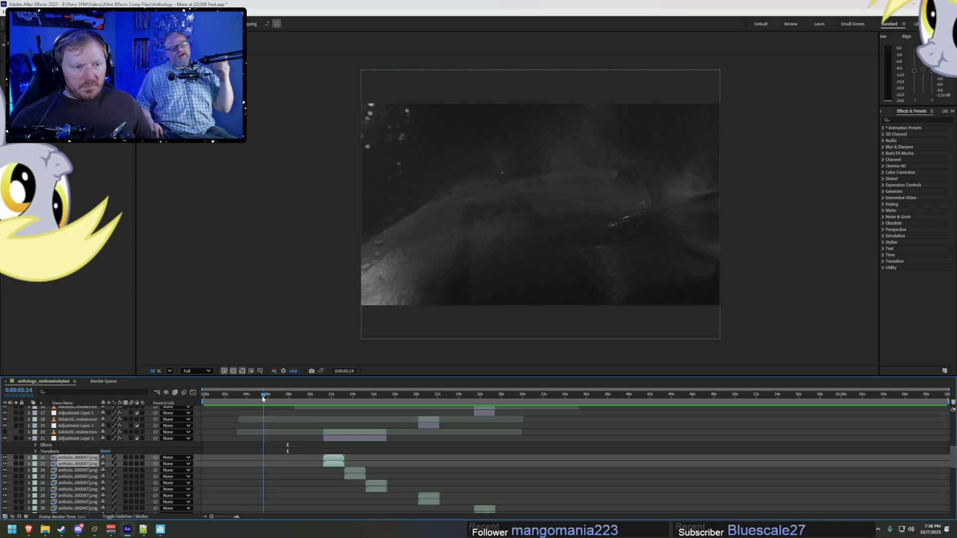
pyautogui.hotkey('alt', 'Tab')
pyautogui.moveTo(441, 200); pyautogui.dragTo(260, 110)
# Step: Accept the filler light's intensity range, test its intensity slider, and move to the shot's start
pyautogui.rightClick(910, 371)
pyautogui.click(922, 378)
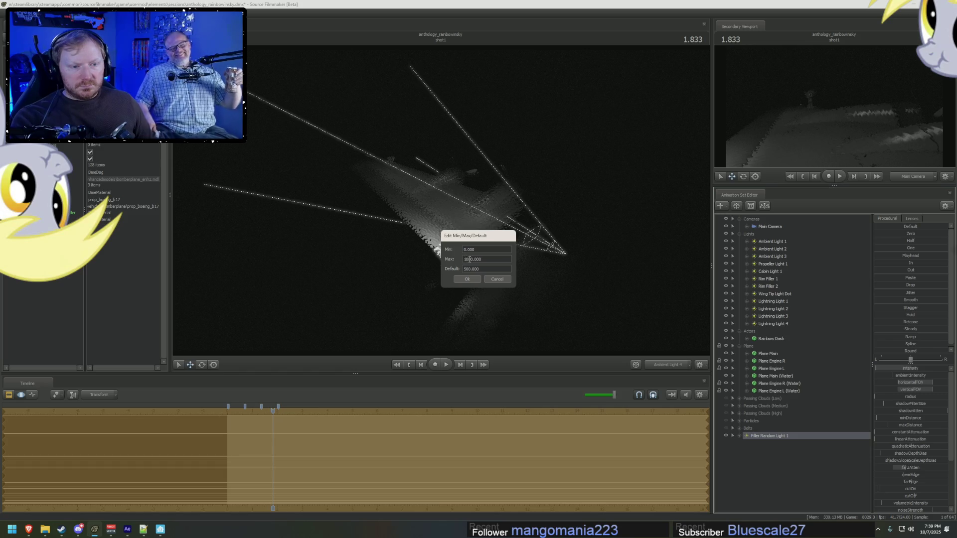
pyautogui.click(468, 280)
pyautogui.moveTo(903, 372); pyautogui.dragTo(890, 369)
pyautogui.press('F2')
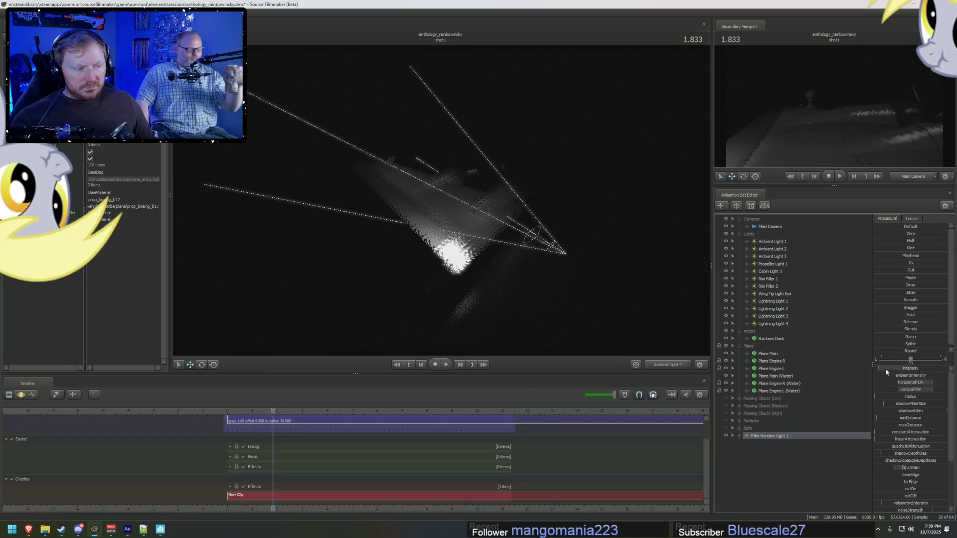
pyautogui.press('F3')
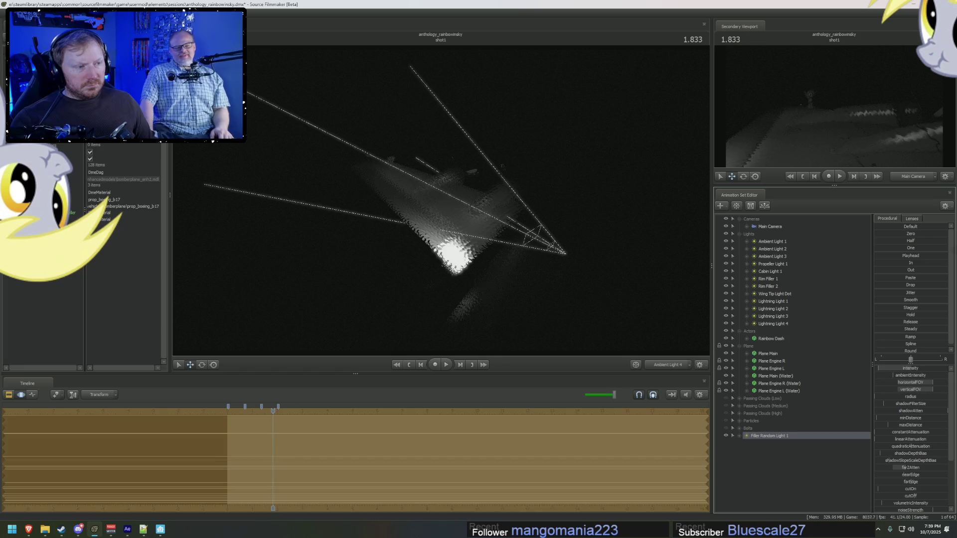
pyautogui.press('F2')
pyautogui.scroll(-3, 410, 510)
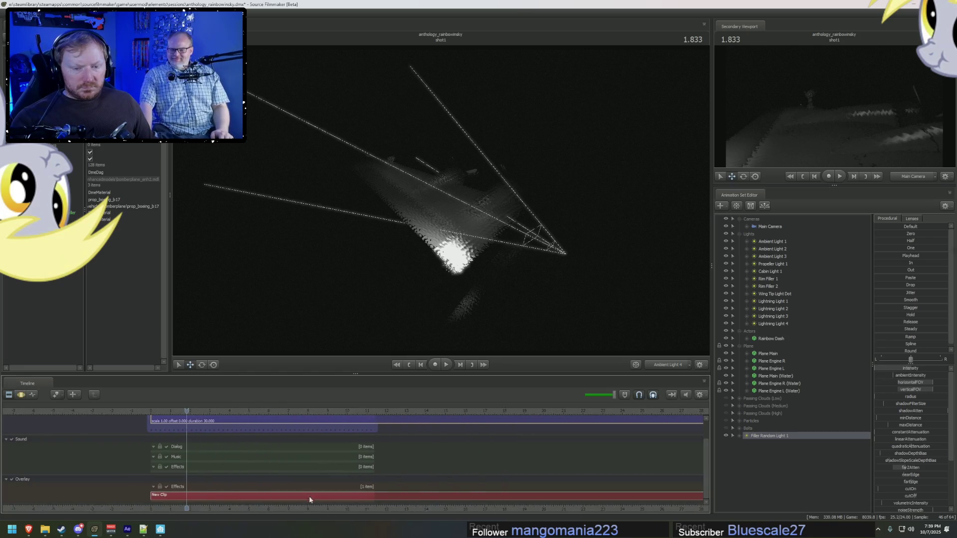
pyautogui.click(159, 509)
pyautogui.press('F3')
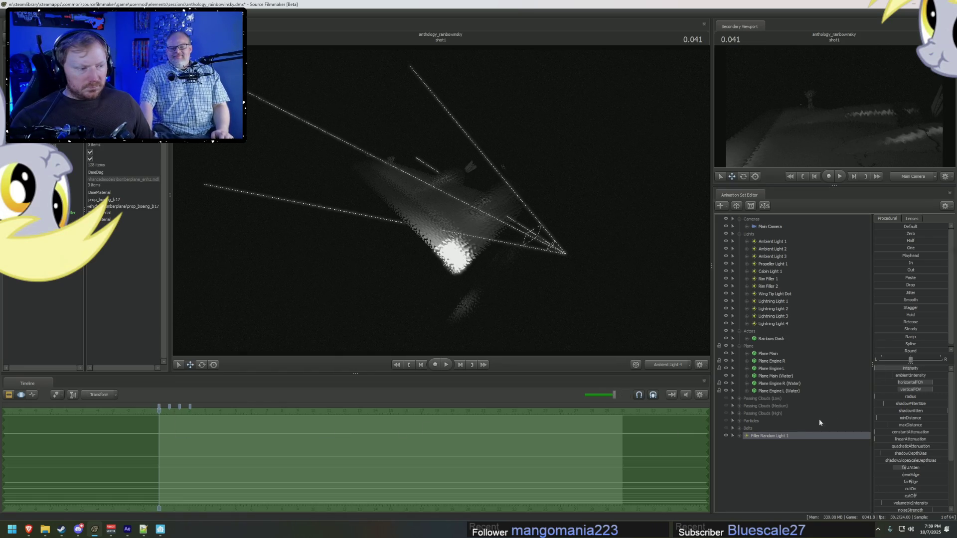
# Step: Set the filler light's maximum intensity to 20 and scrub to 0.083 to check it
pyautogui.rightClick(891, 369)
pyautogui.click(902, 377)
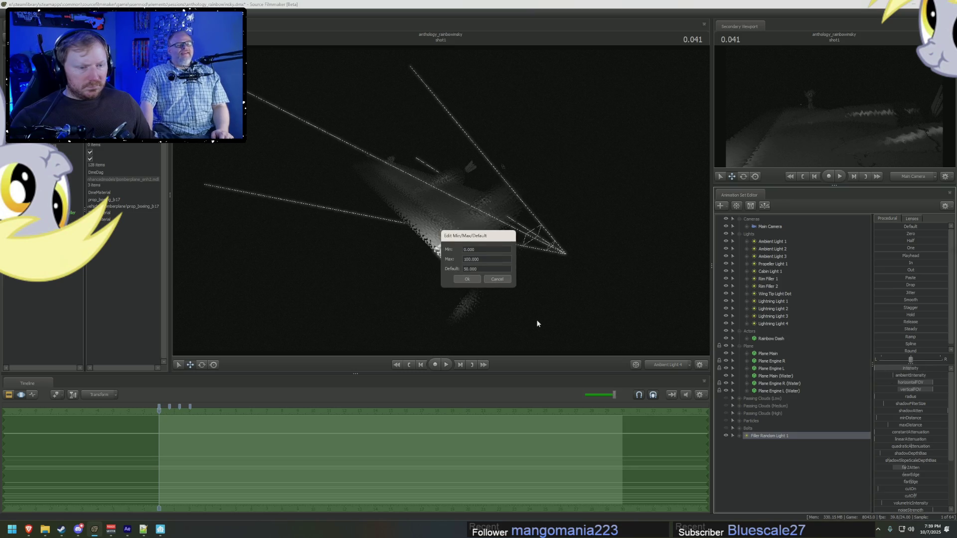
pyautogui.write('20')
pyautogui.press('Tab')
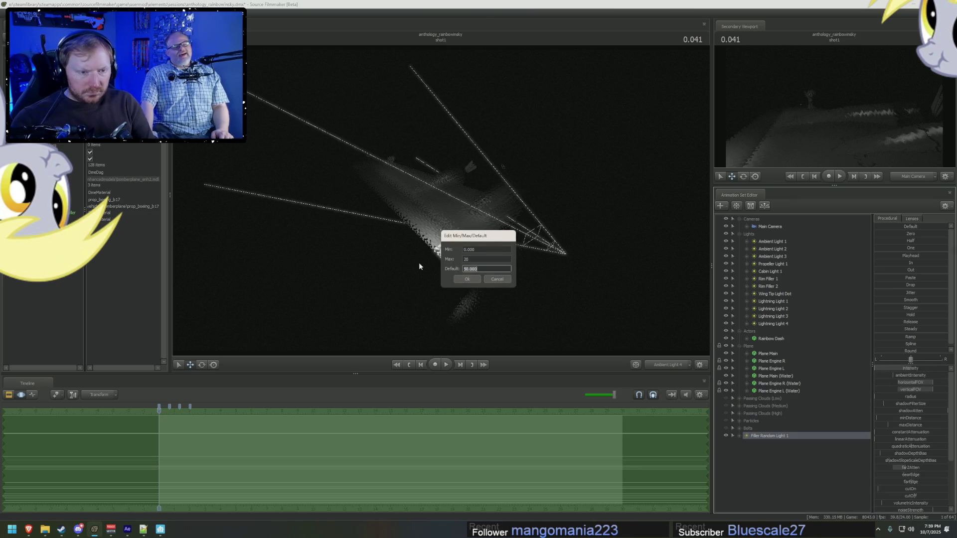
pyautogui.press('Return')
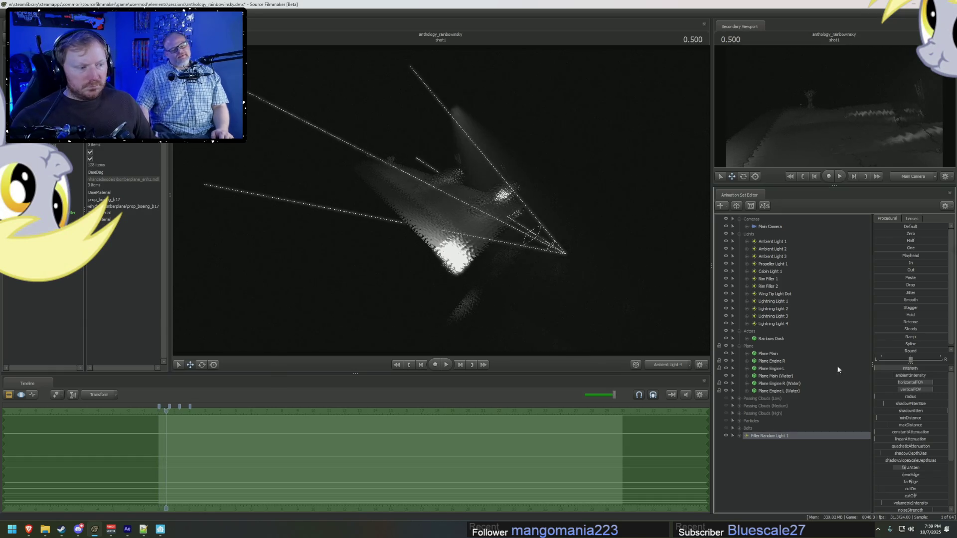
pyautogui.click(897, 370)
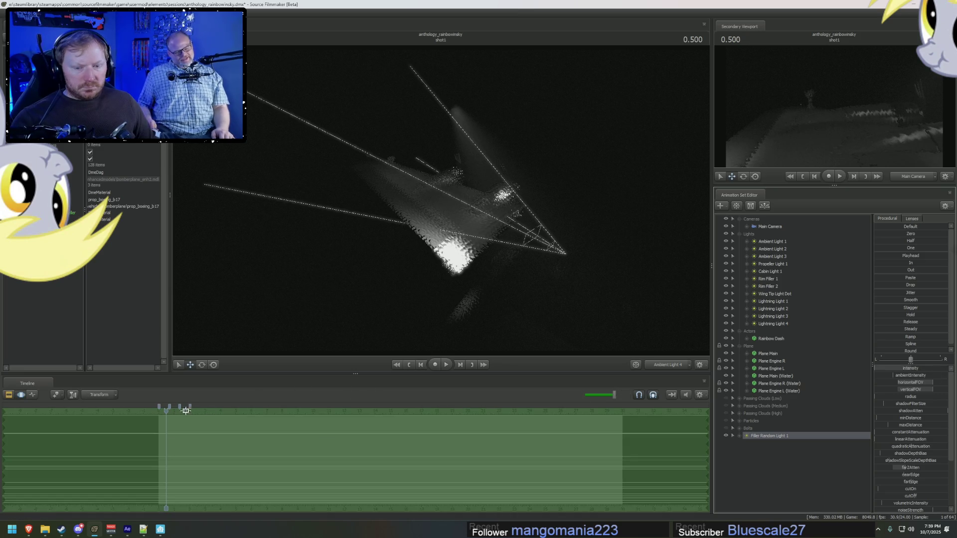
pyautogui.moveTo(165, 412); pyautogui.dragTo(160, 412)
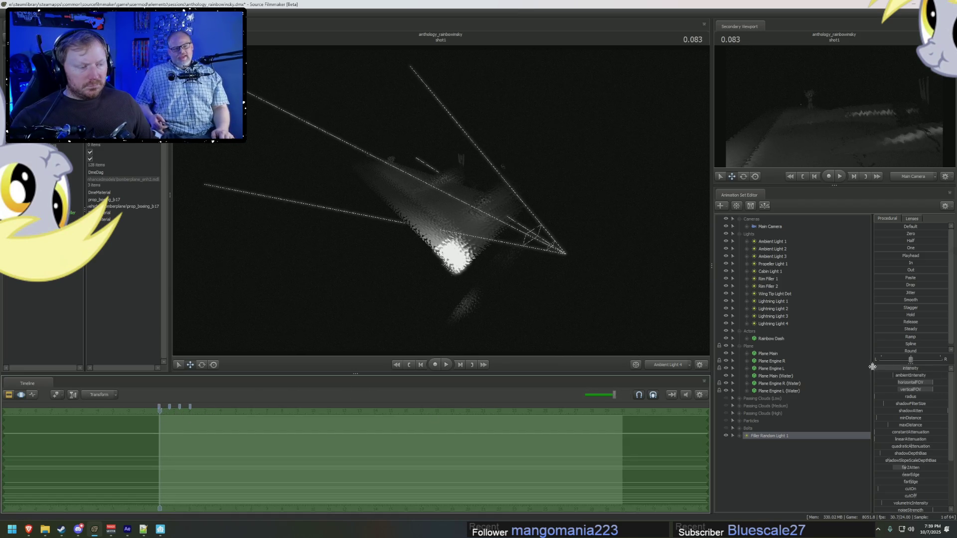
pyautogui.rightClick(774, 437)
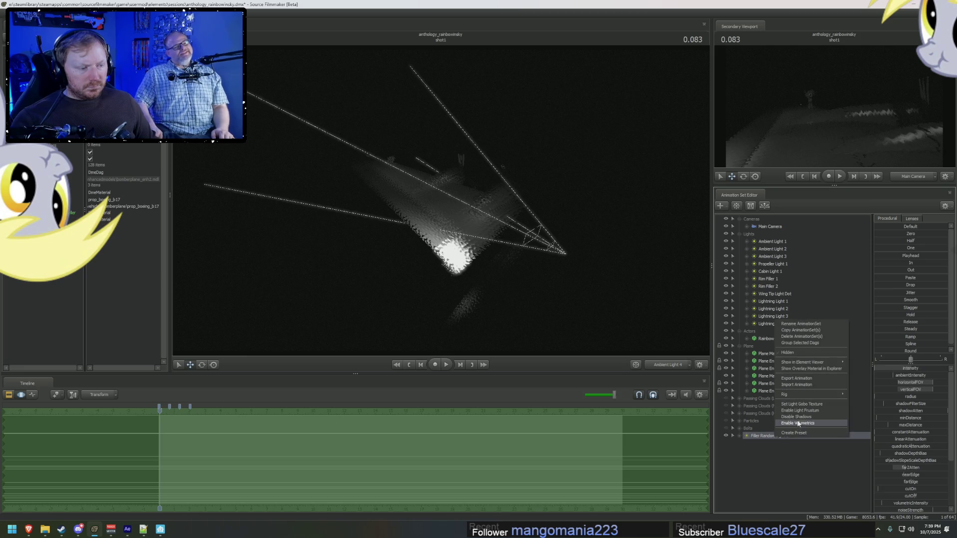
pyautogui.click(756, 438)
pyautogui.press('F2')
pyautogui.press('F3')
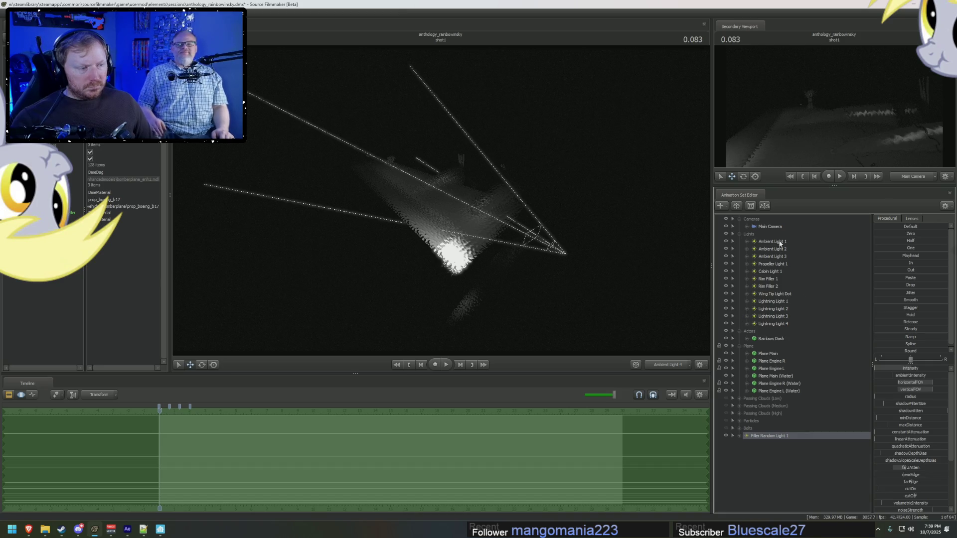
pyautogui.click(781, 243)
pyautogui.click(938, 412)
pyautogui.click(781, 250)
pyautogui.click(939, 410)
pyautogui.click(781, 256)
pyautogui.click(938, 411)
pyautogui.click(785, 264)
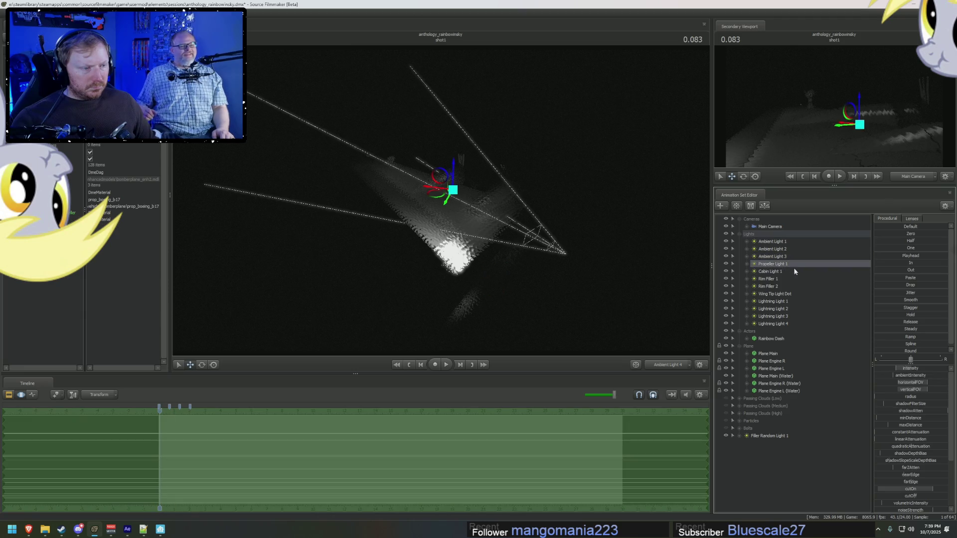
pyautogui.click(948, 410)
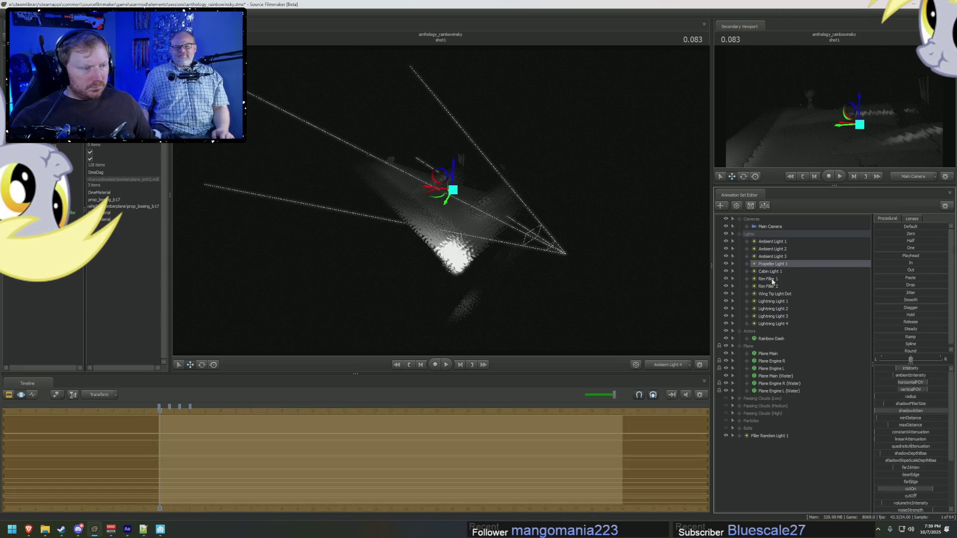
pyautogui.click(770, 272)
pyautogui.click(942, 412)
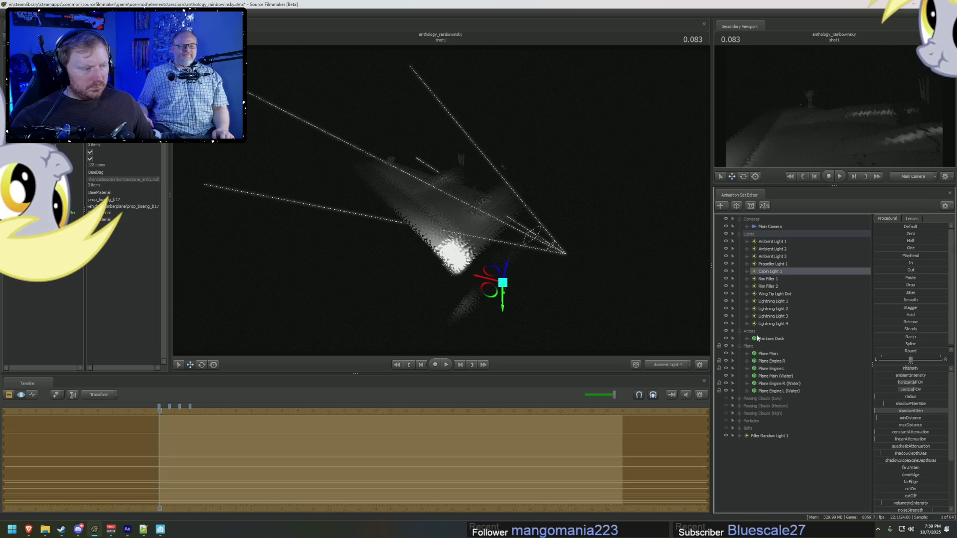
pyautogui.click(769, 279)
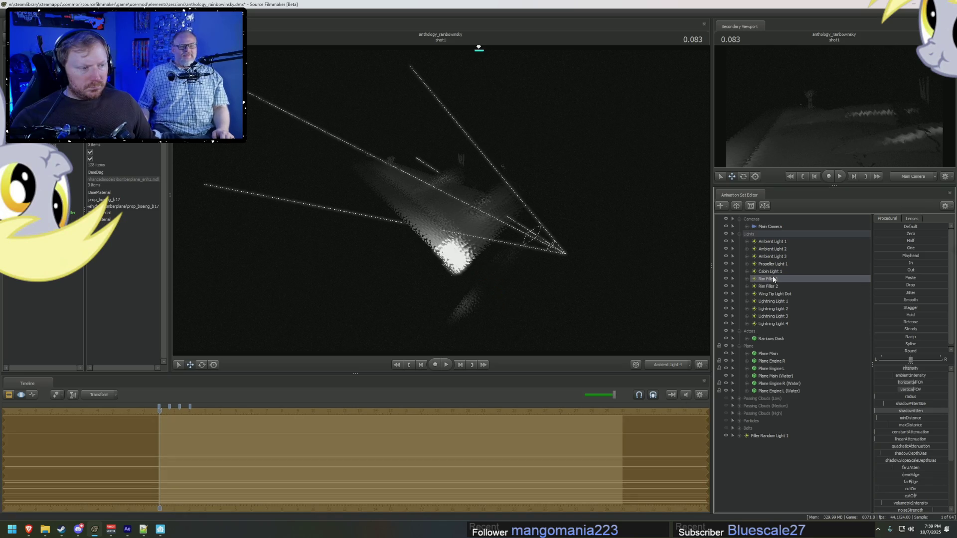
pyautogui.click(942, 412)
pyautogui.click(769, 286)
pyautogui.click(932, 412)
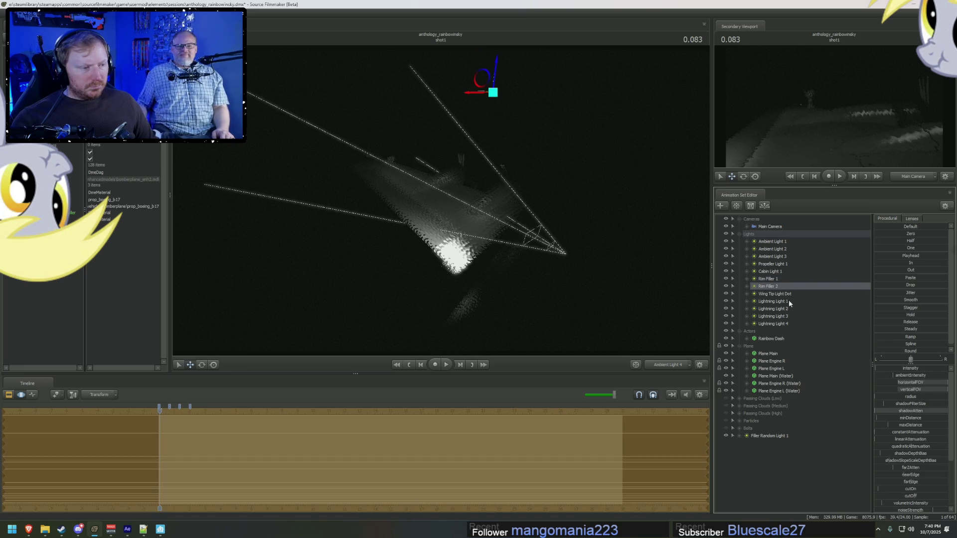
pyautogui.click(786, 294)
pyautogui.click(936, 409)
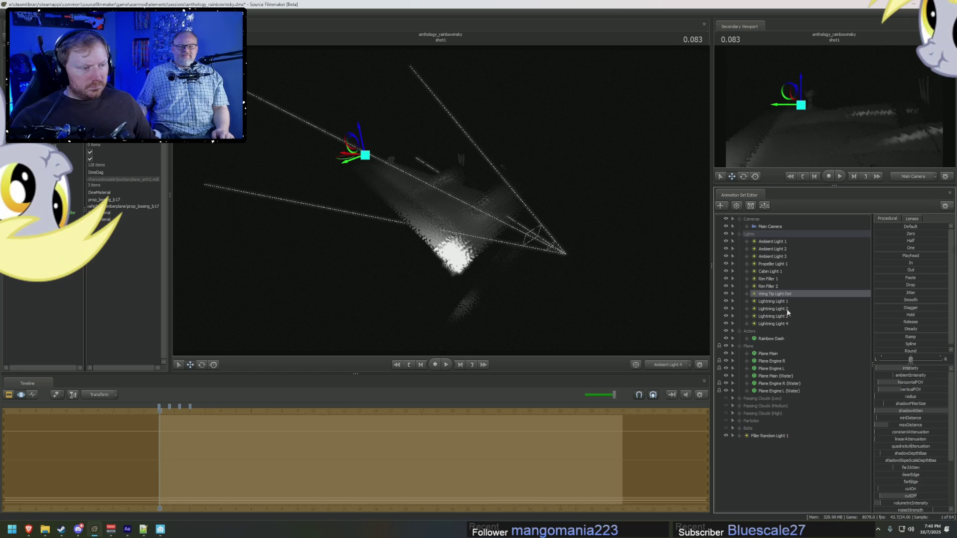
pyautogui.click(778, 301)
pyautogui.click(942, 414)
pyautogui.click(778, 308)
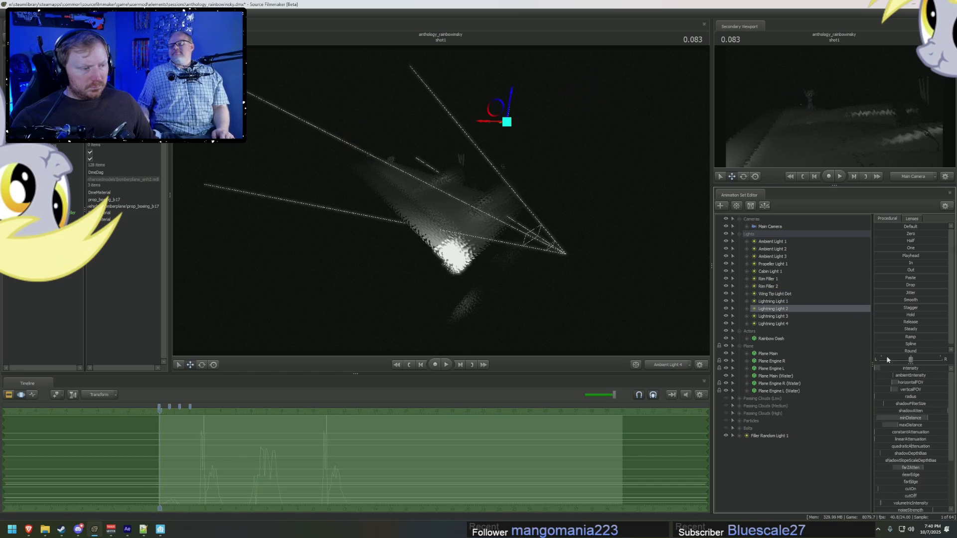
pyautogui.click(941, 415)
pyautogui.click(787, 316)
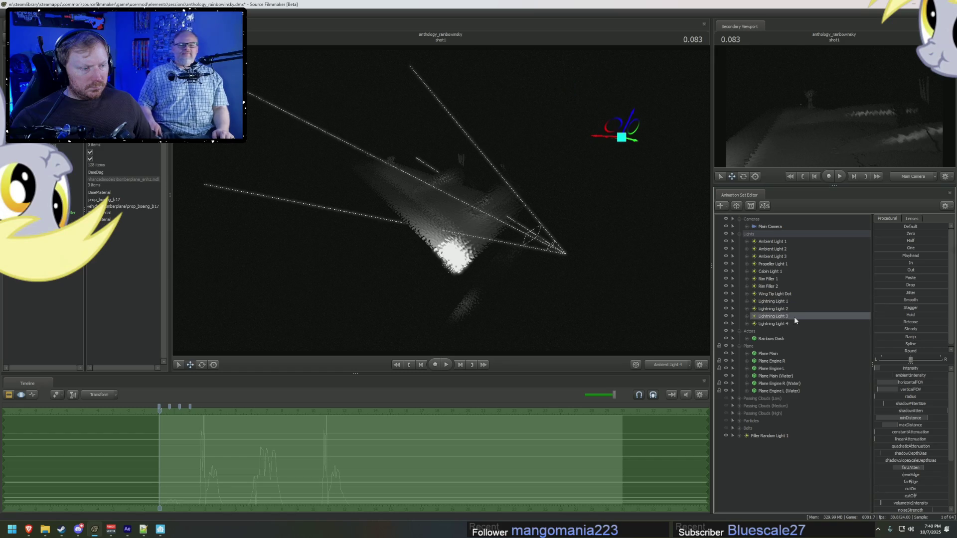
pyautogui.click(783, 324)
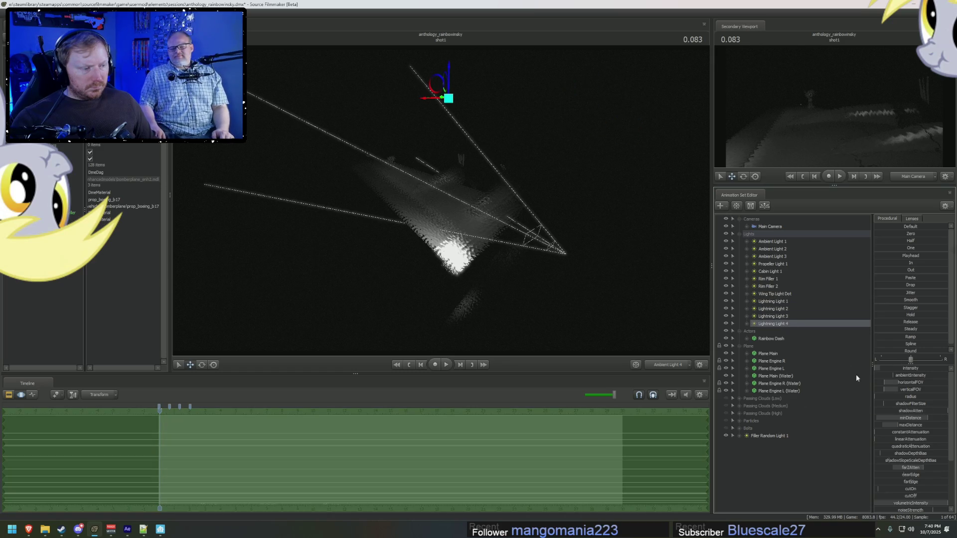
pyautogui.click(947, 415)
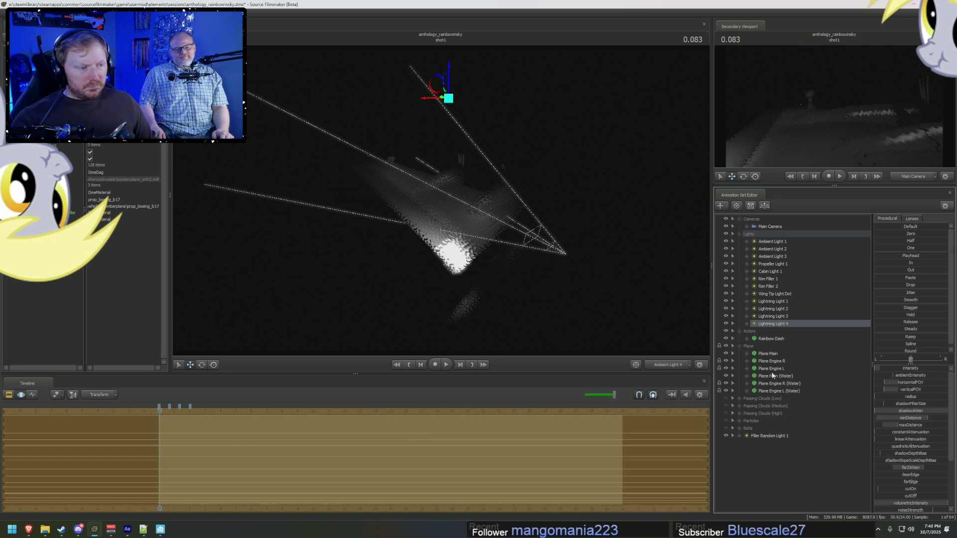
pyautogui.click(786, 302)
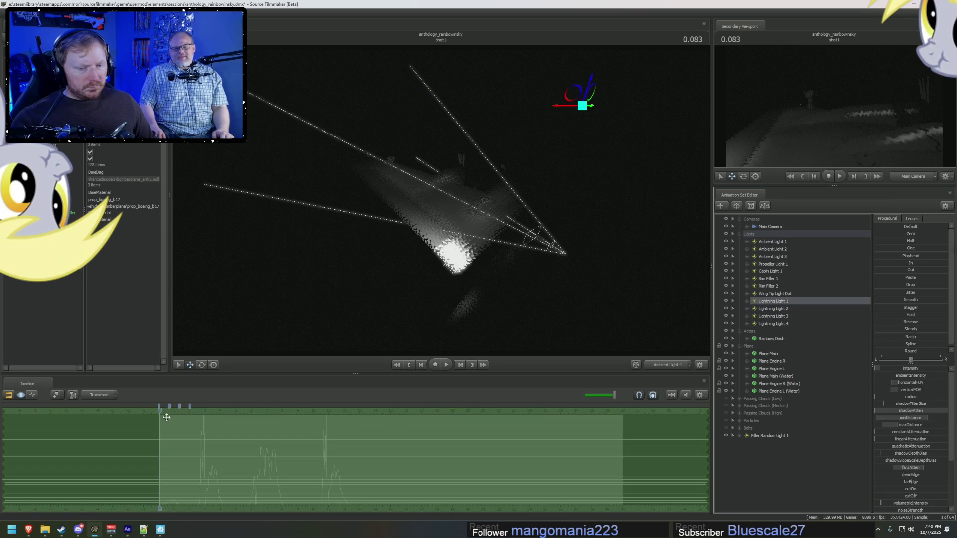
# Step: Jump to the lightning flash at 2.916 s and inspect Lightning Light 1's shadowAtten and constantAttenuation
pyautogui.moveTo(160, 411); pyautogui.dragTo(203, 424)
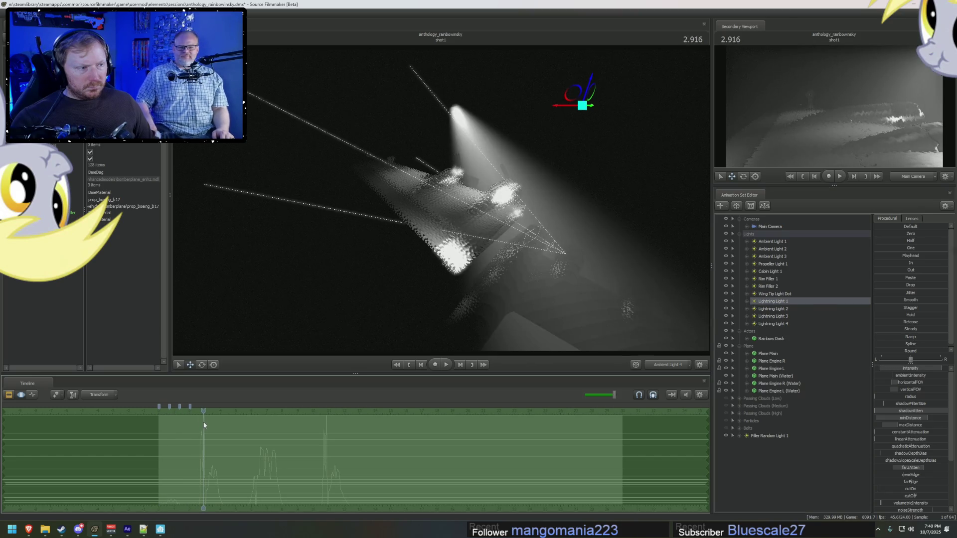
pyautogui.click(912, 410)
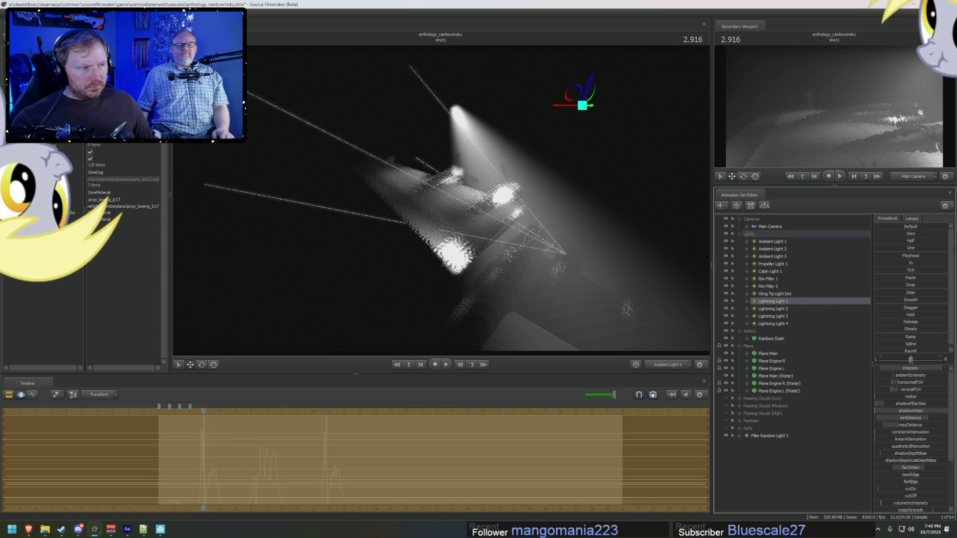
pyautogui.click(905, 431)
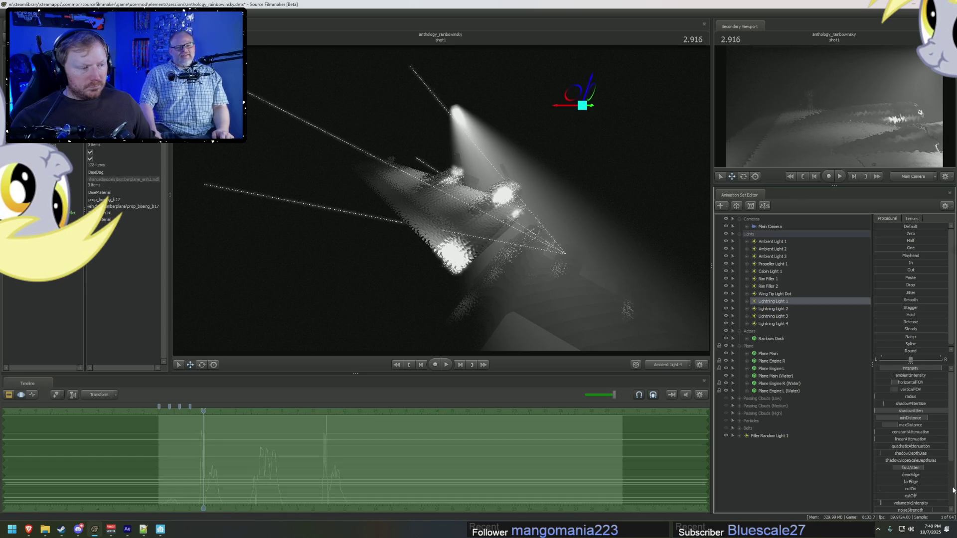
# Step: Select Filler Random Light 1 and restore its controls after an accidental deselect
pyautogui.click(768, 436)
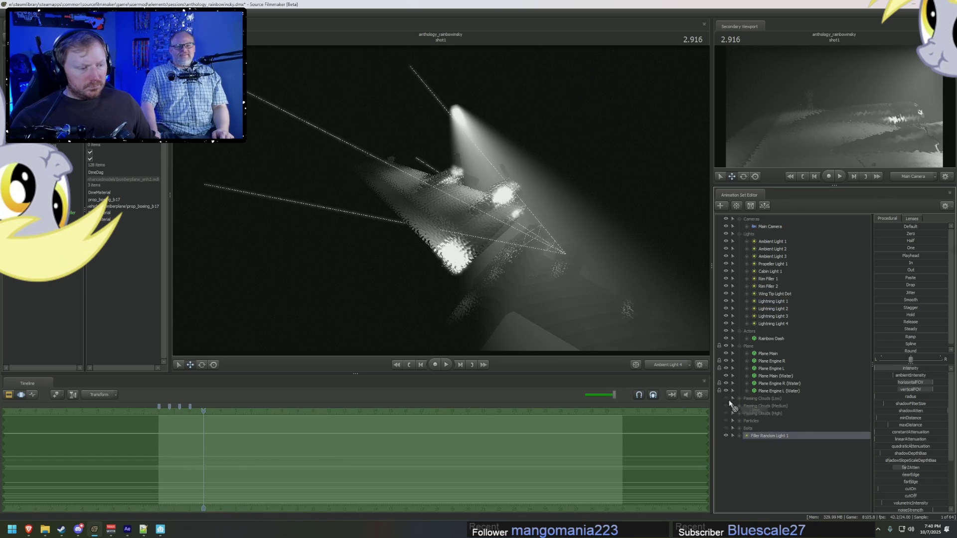
pyautogui.press('F2')
pyautogui.press('F3')
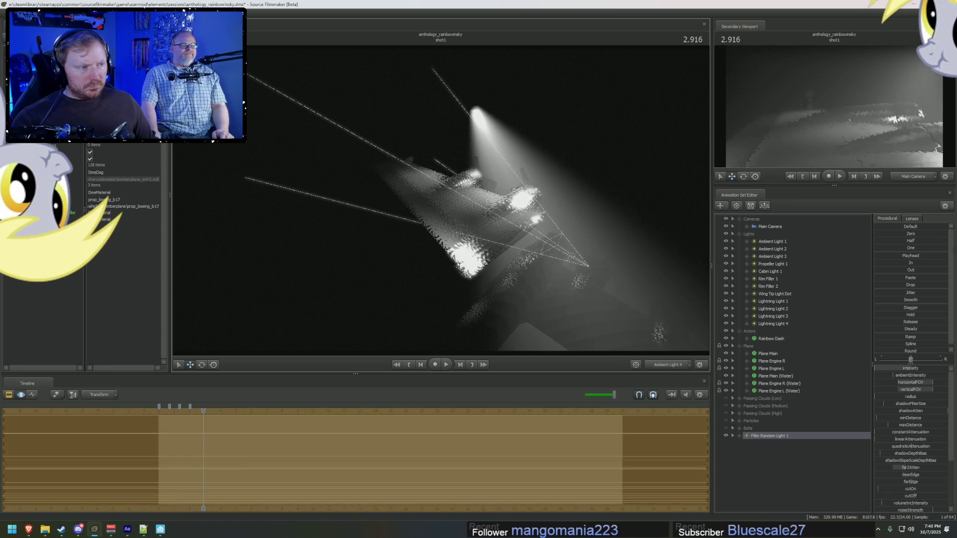
pyautogui.press('F2')
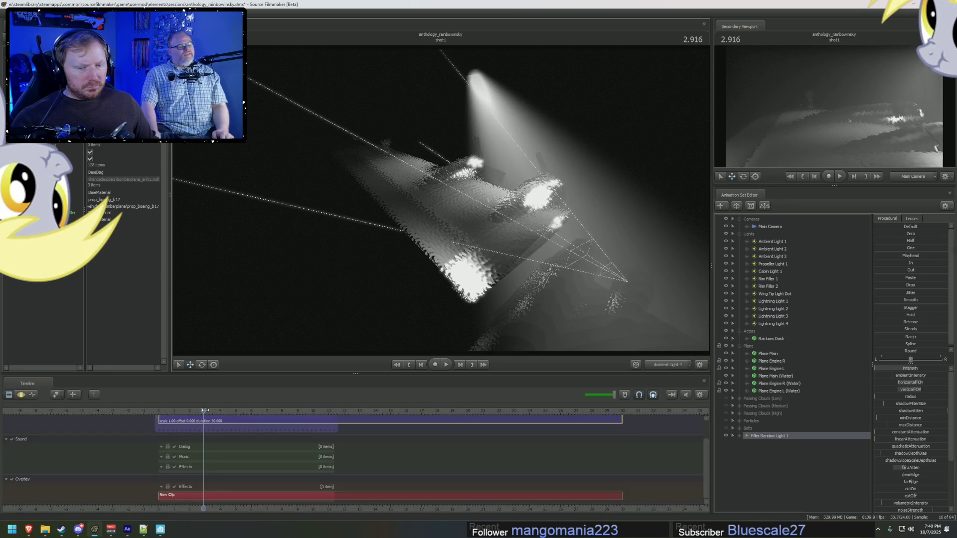
pyautogui.press('F4')
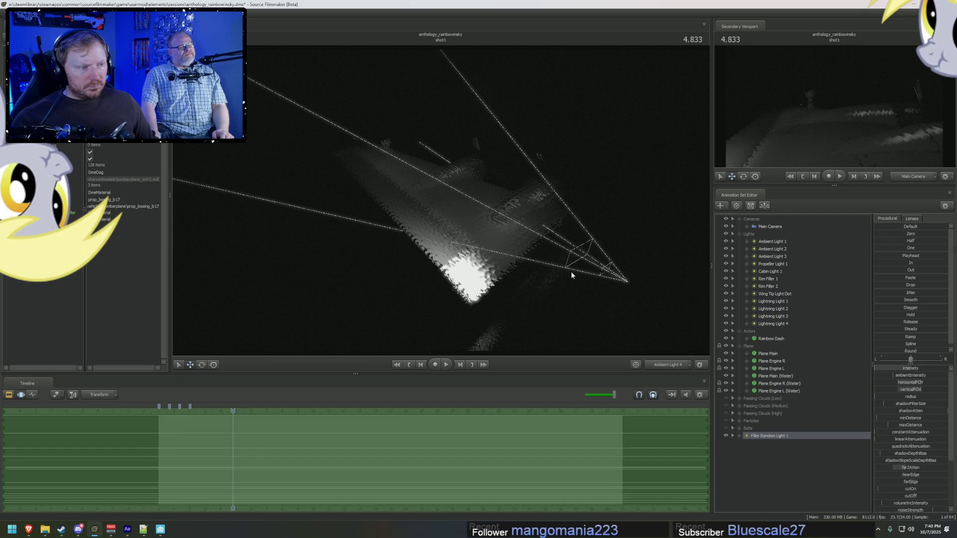
pyautogui.click(527, 230)
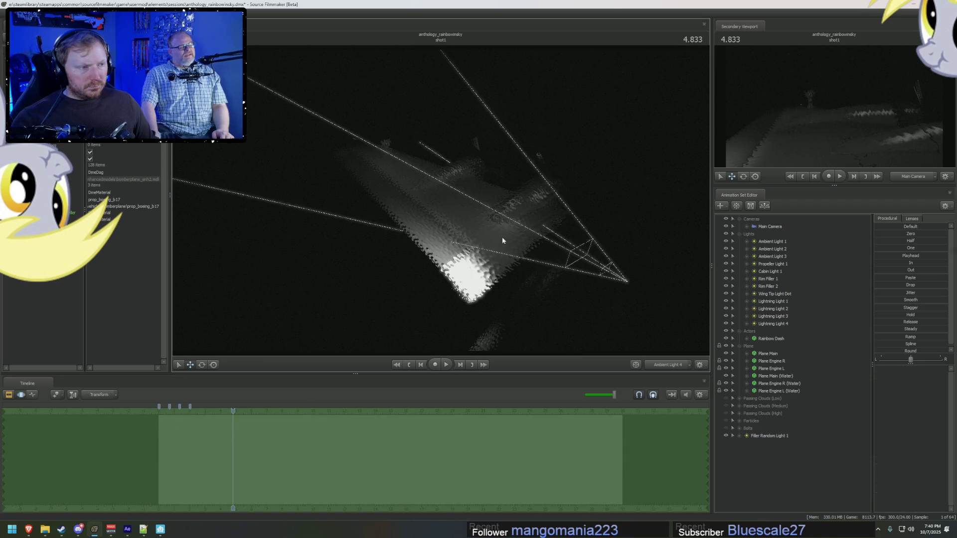
pyautogui.press('F2')
pyautogui.press('F4')
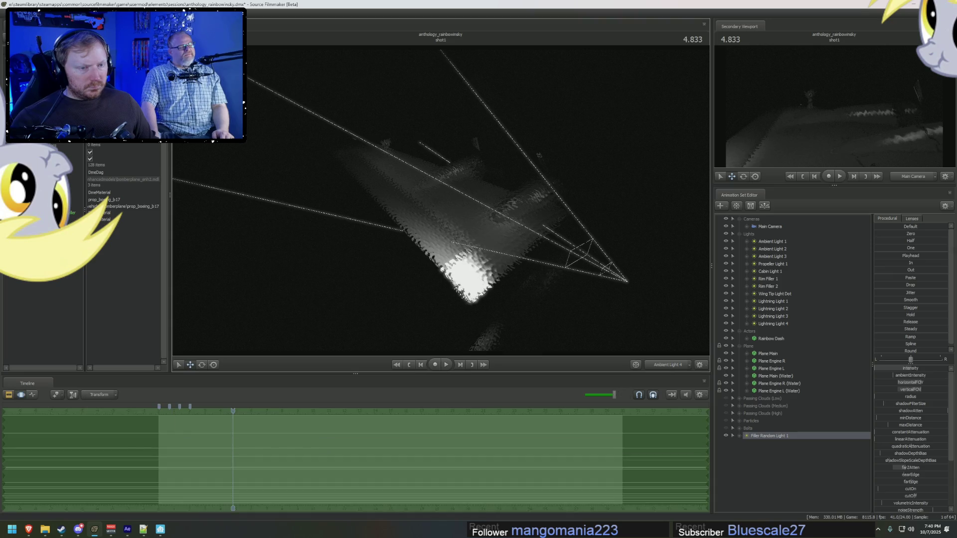
pyautogui.hotkey('ctrl', 'z')
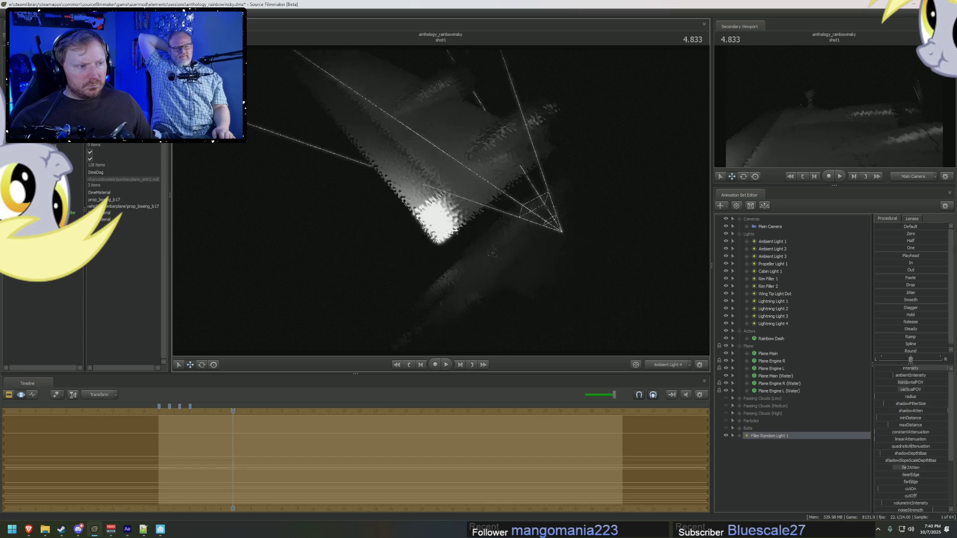
# Step: Re-angle the view on the wing and drag Filler Random Light 1's intensity slider
pyautogui.moveTo(577, 277); pyautogui.dragTo(576, 276)
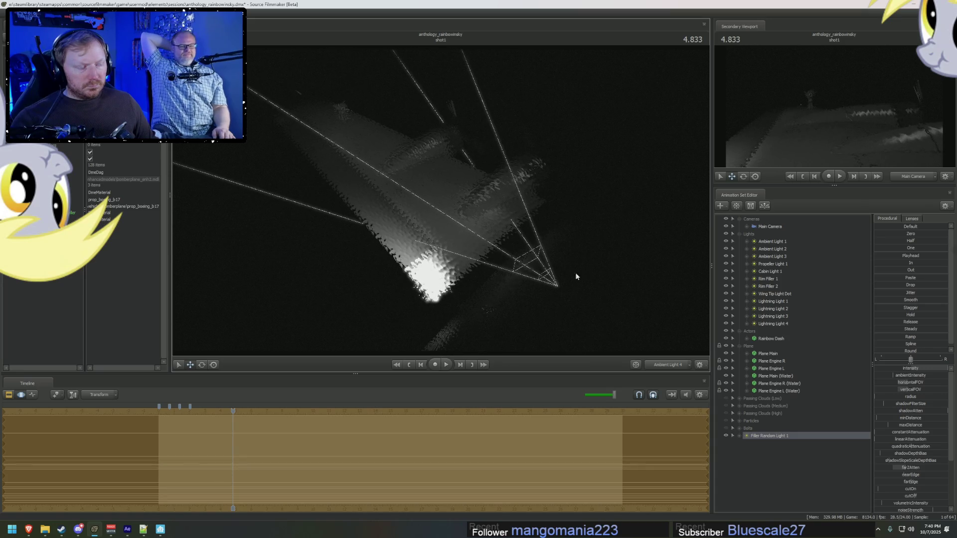
pyautogui.moveTo(900, 368); pyautogui.dragTo(891, 383)
pyautogui.press('F2')
pyautogui.press('F3')
# Step: Play the shot from the start twice, pausing at 4.291 s, then move to 1.208 s
pyautogui.moveTo(234, 410); pyautogui.dragTo(160, 415)
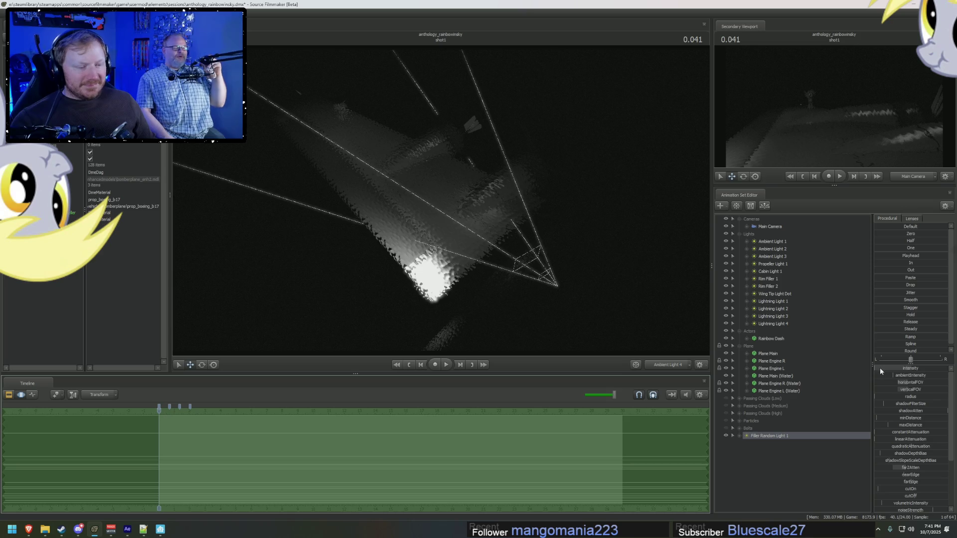
pyautogui.press('space')
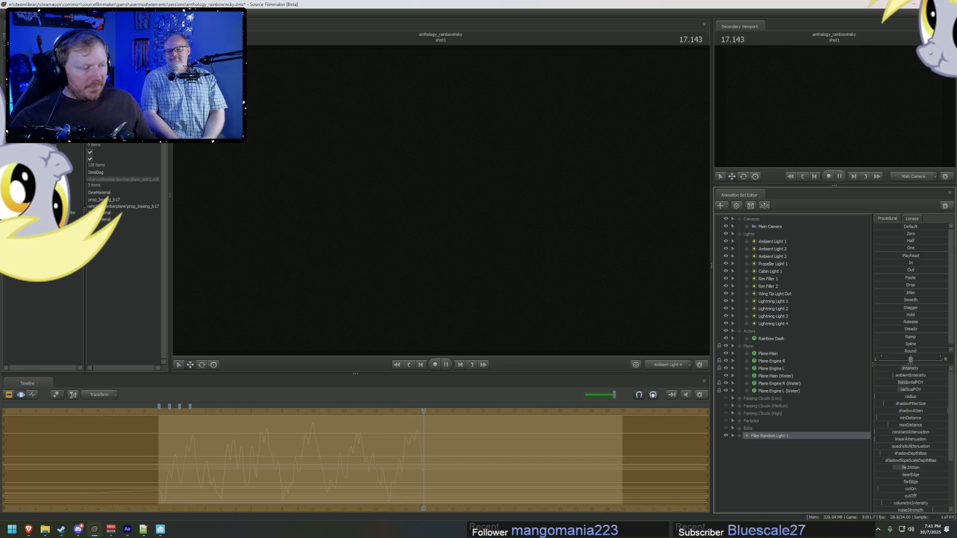
pyautogui.press('space')
pyautogui.press('F2')
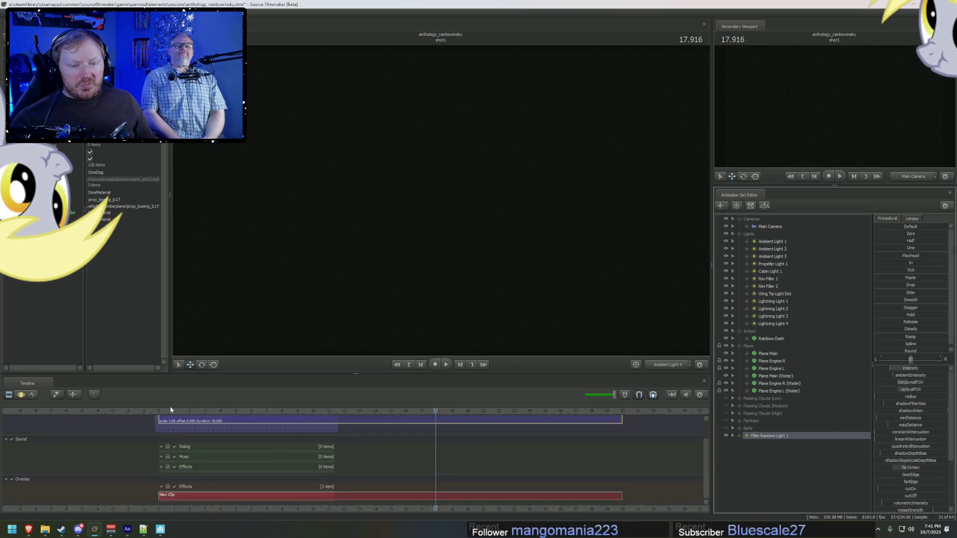
pyautogui.click(159, 411)
pyautogui.press('space')
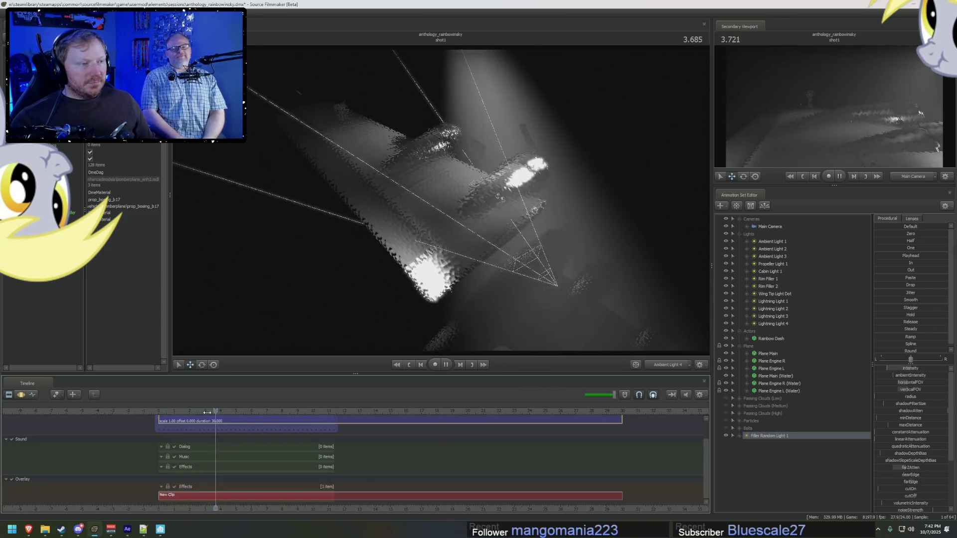
pyautogui.press('space')
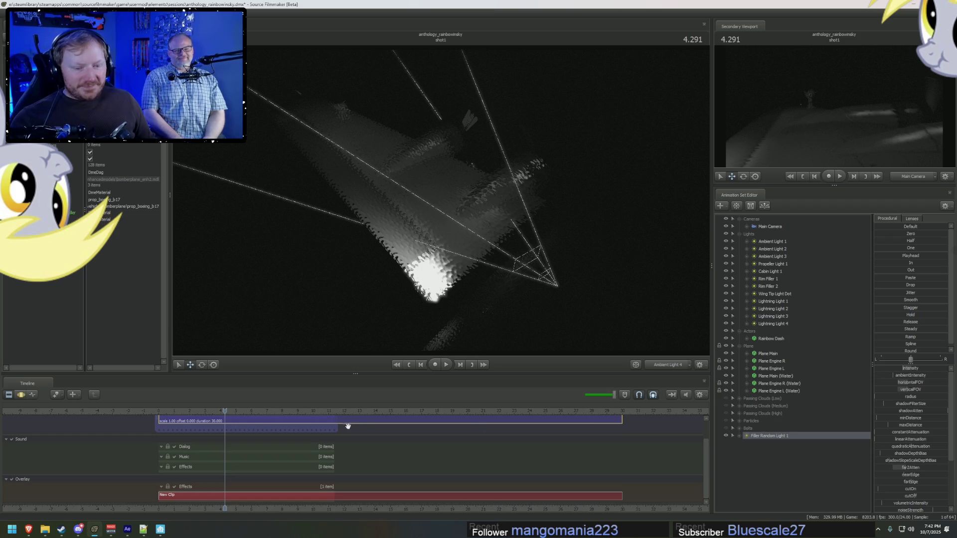
pyautogui.click(177, 411)
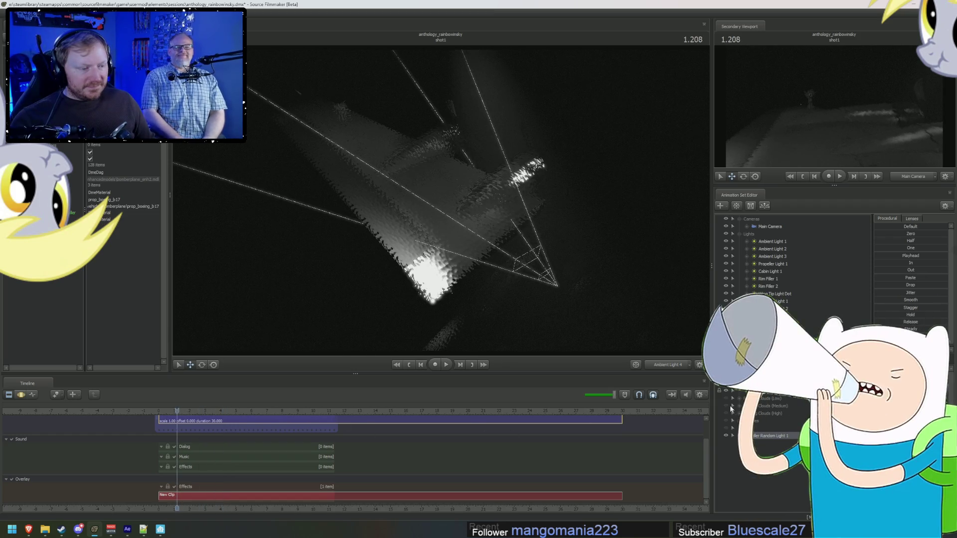
# Step: Show the smoke particles, hide the lightning bolts, and play the shot from near its start
pyautogui.click(726, 422)
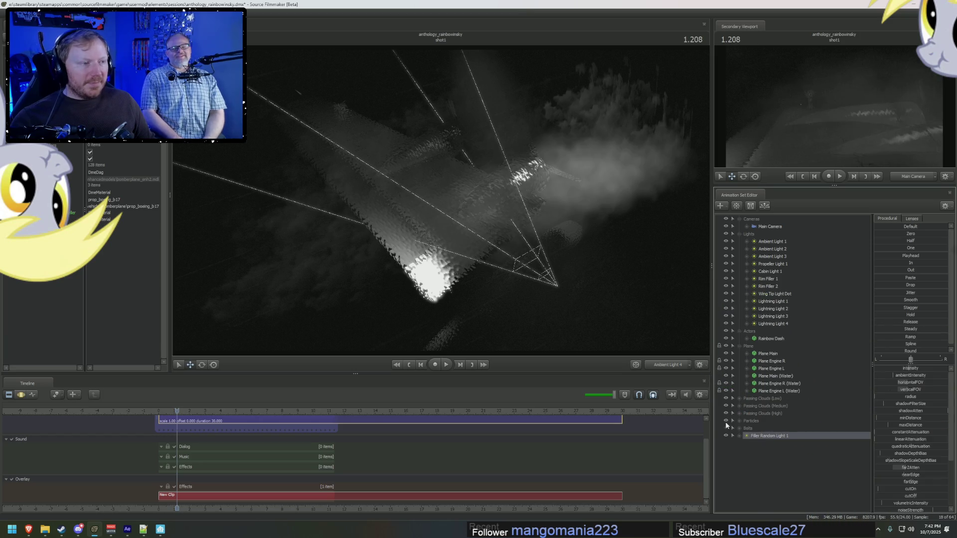
pyautogui.click(726, 428)
pyautogui.press('space')
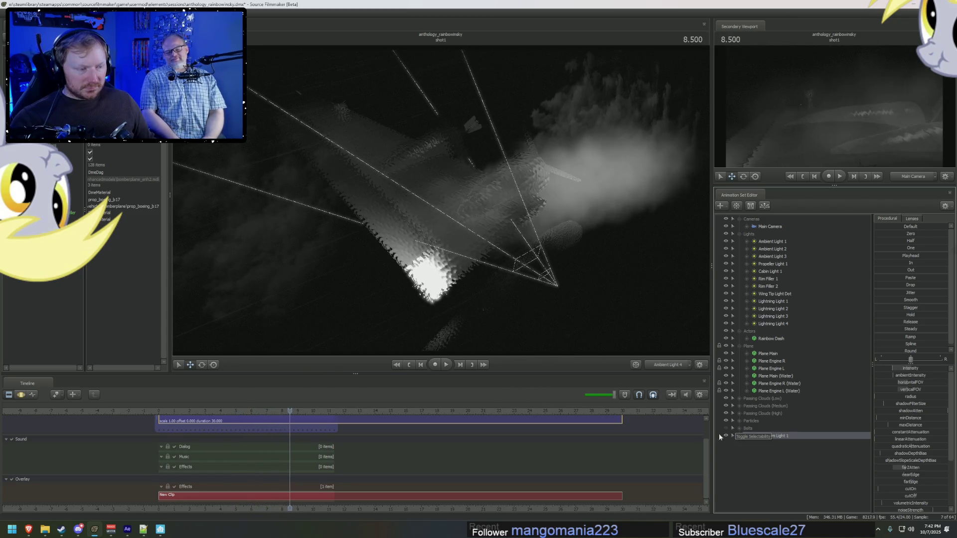
pyautogui.moveTo(176, 410); pyautogui.dragTo(170, 411)
pyautogui.press('space')
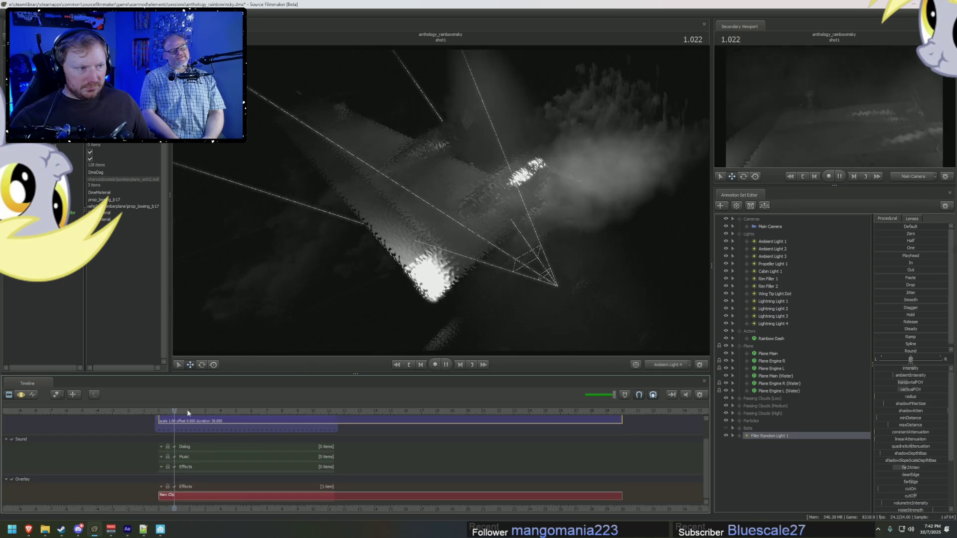
pyautogui.press('space')
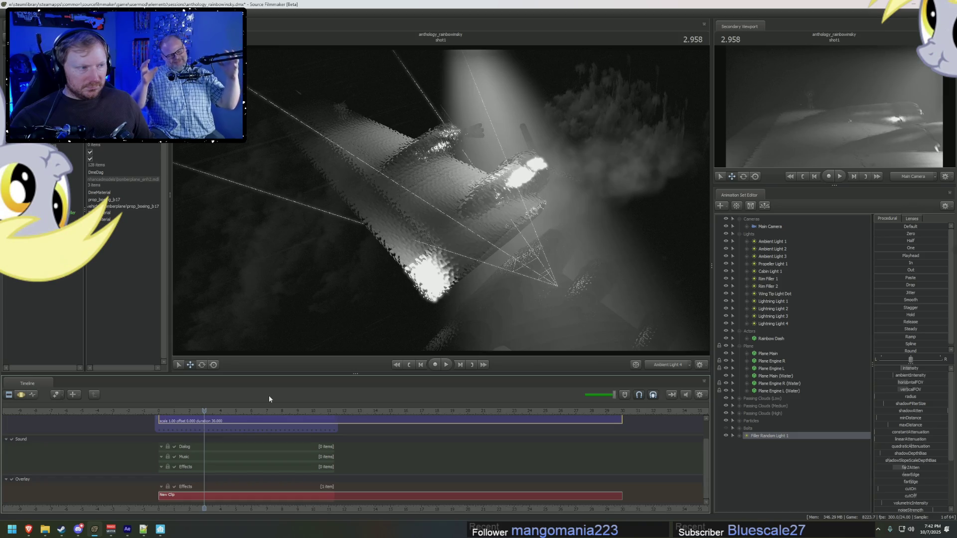
# Step: Turn the lightning bolts back on, replay the shot, and view it through Main Camera
pyautogui.click(726, 429)
pyautogui.press('space')
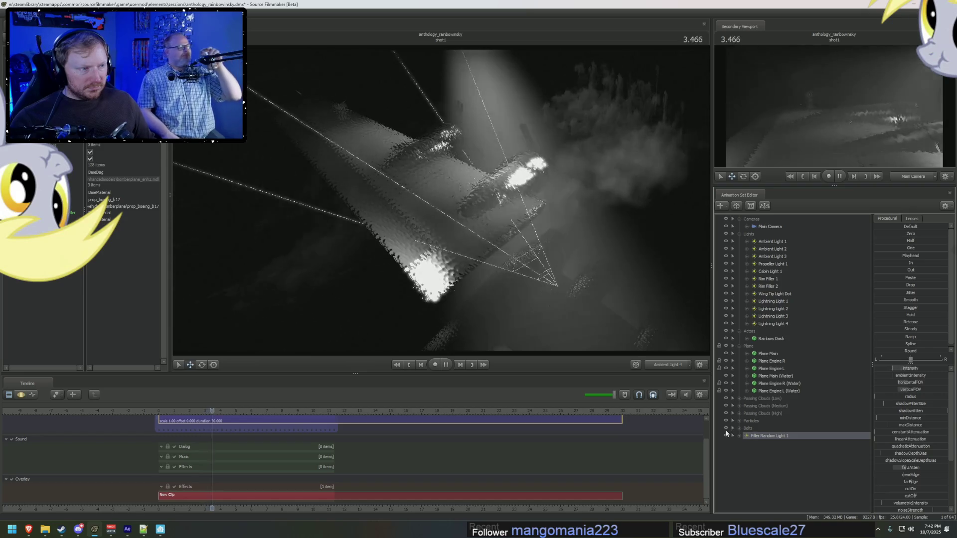
pyautogui.press('space')
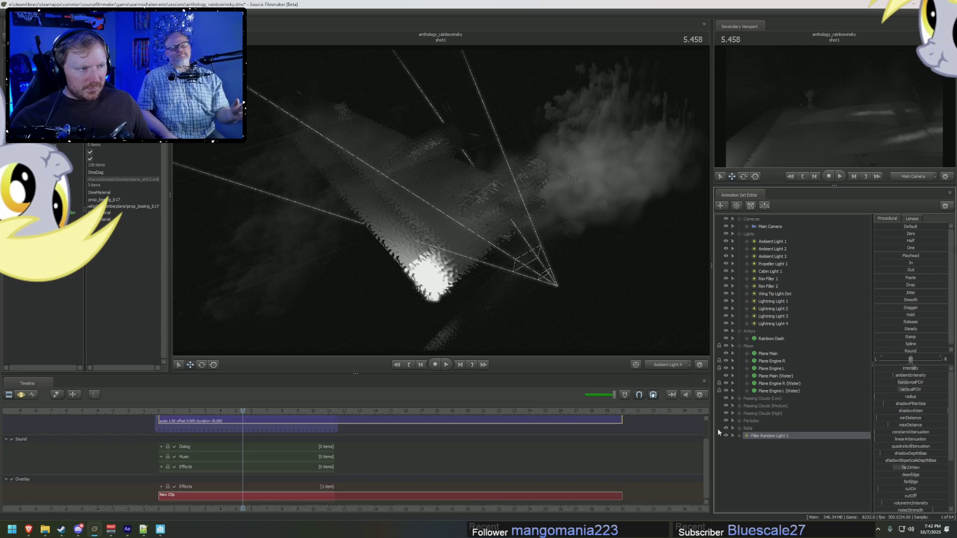
pyautogui.click(668, 366)
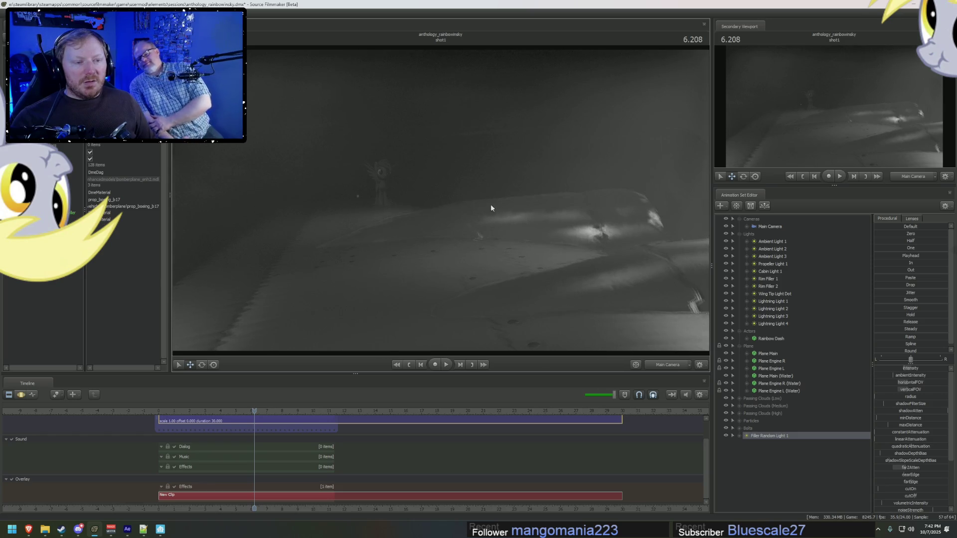
pyautogui.press('space')
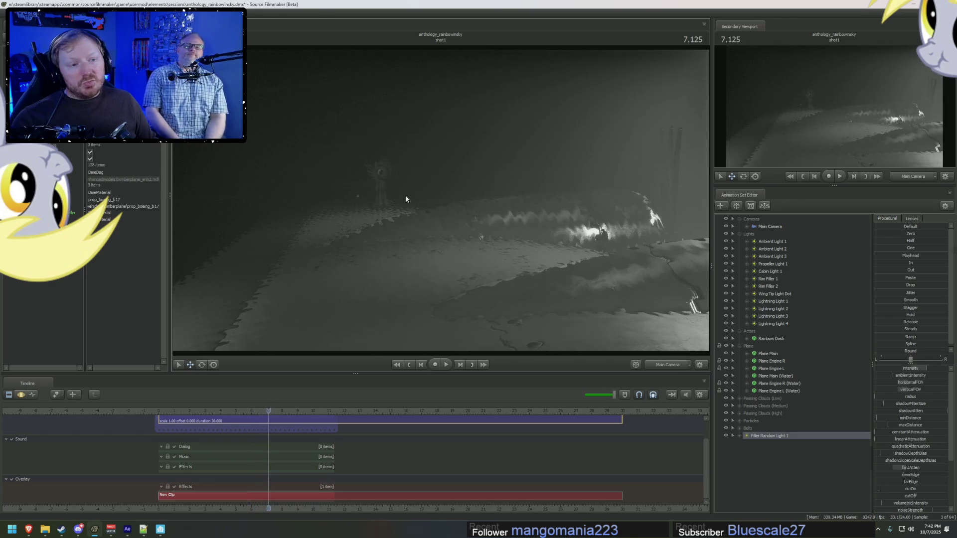
pyautogui.press('space')
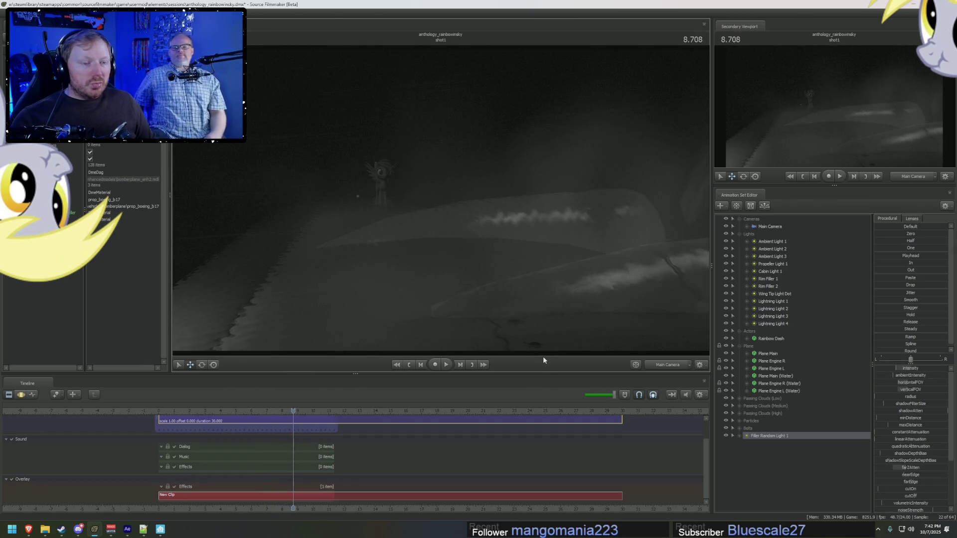
pyautogui.moveTo(294, 409)
pyautogui.mouseDown()
pyautogui.moveTo(186, 409)
pyautogui.moveTo(233, 409)
pyautogui.mouseUp()
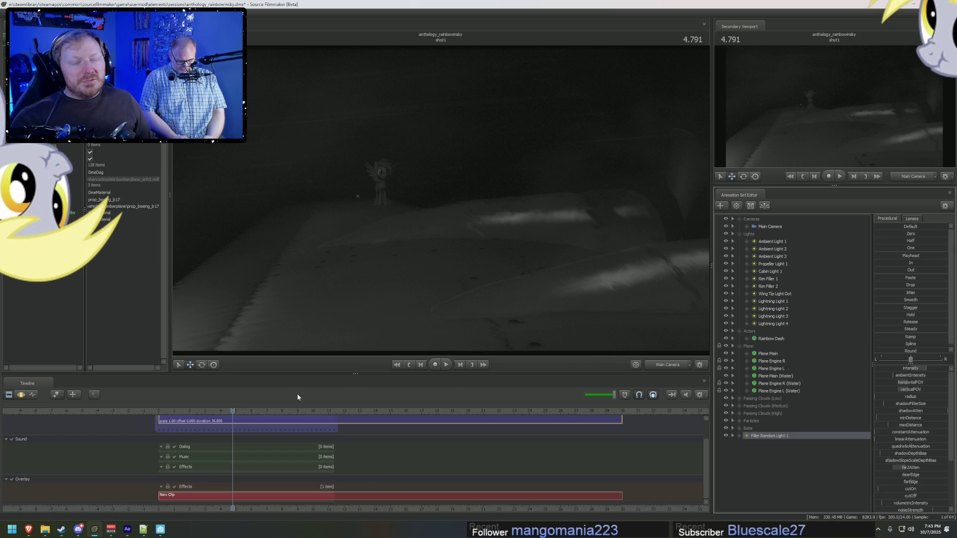
pyautogui.moveTo(233, 411)
pyautogui.mouseDown()
pyautogui.moveTo(171, 416)
pyautogui.moveTo(220, 421)
pyautogui.mouseUp()
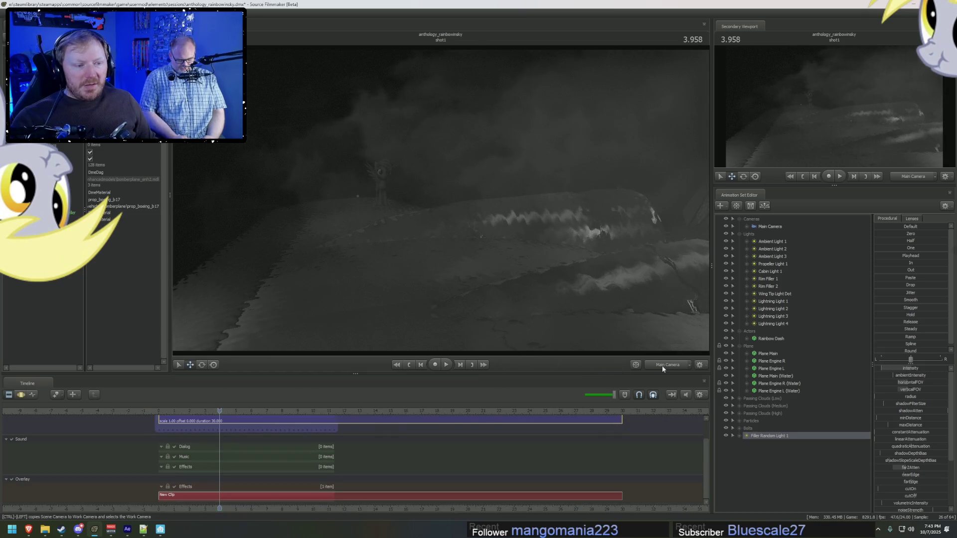
pyautogui.press('space')
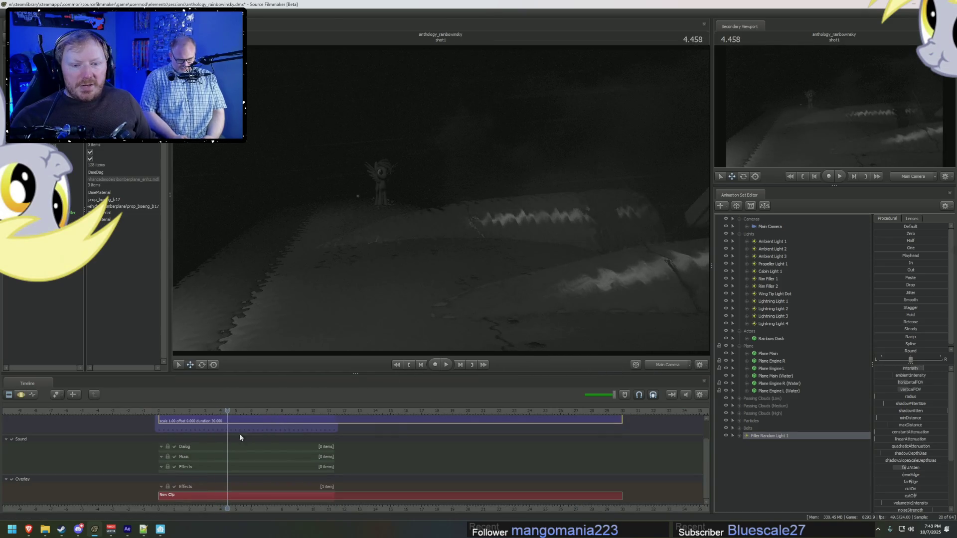
pyautogui.moveTo(207, 418)
pyautogui.mouseDown()
pyautogui.moveTo(184, 412)
pyautogui.moveTo(205, 409)
pyautogui.moveTo(197, 410)
pyautogui.mouseUp()
pyautogui.click(667, 364)
pyautogui.moveTo(395, 218)
pyautogui.mouseDown()
pyautogui.moveTo(483, 205)
pyautogui.moveTo(532, 211)
pyautogui.moveTo(540, 190)
pyautogui.mouseUp()
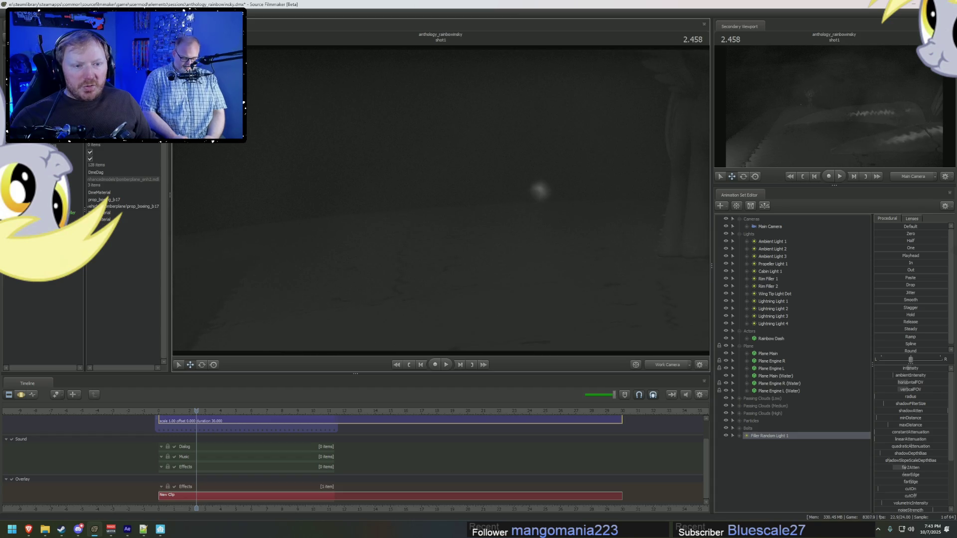
pyautogui.click(654, 363)
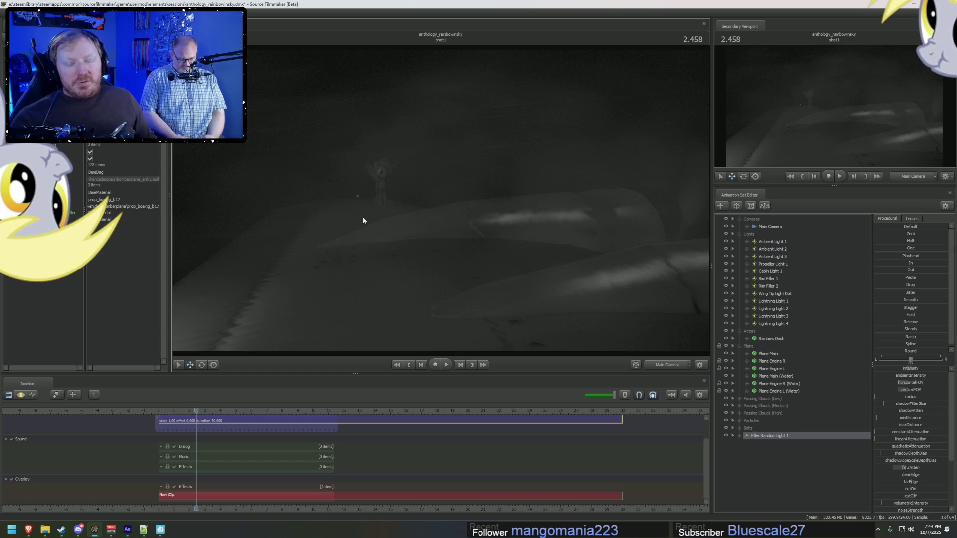
pyautogui.click(126, 530)
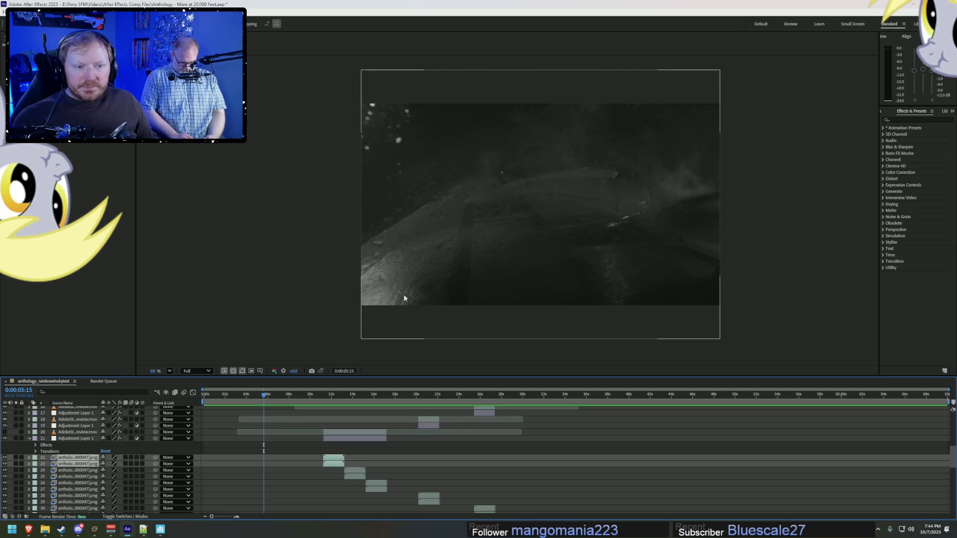
# Step: Scrub the comp between 0:00:12:08 and 0:00:14:04, settle on 0:00:12:19, and expand layer 22
pyautogui.click(326, 397)
pyautogui.click(334, 397)
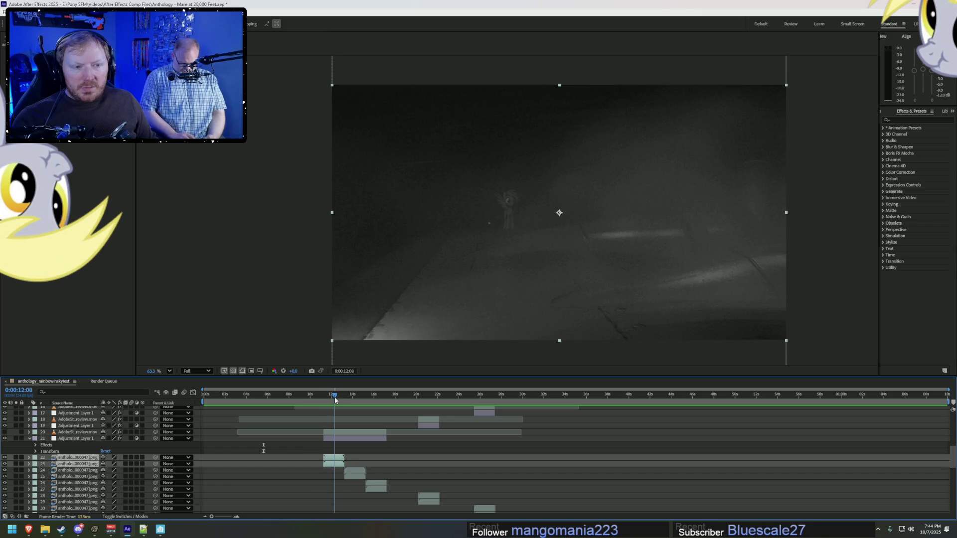
pyautogui.scroll(5, 496, 256)
pyautogui.scroll(-3, 491, 229)
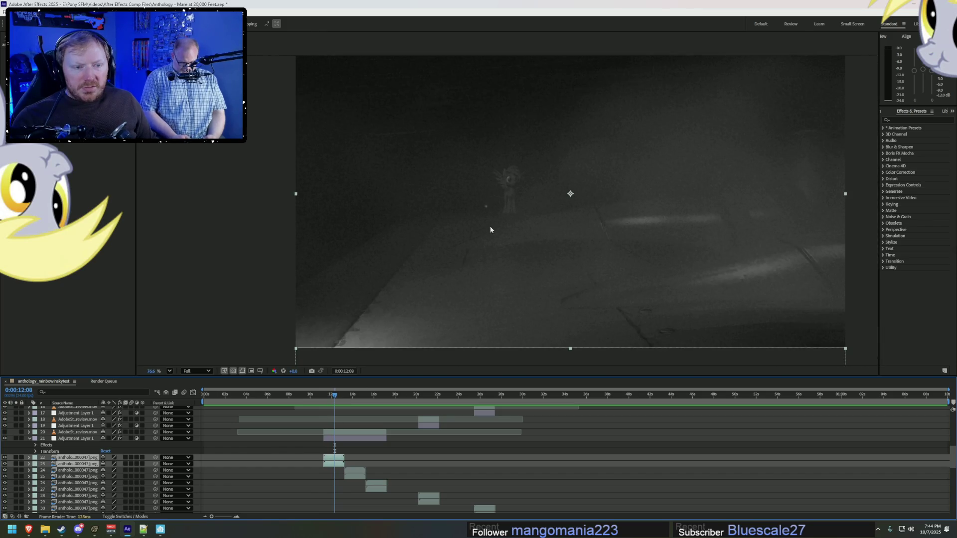
pyautogui.scroll(2, 467, 286)
pyautogui.moveTo(336, 397); pyautogui.dragTo(354, 397)
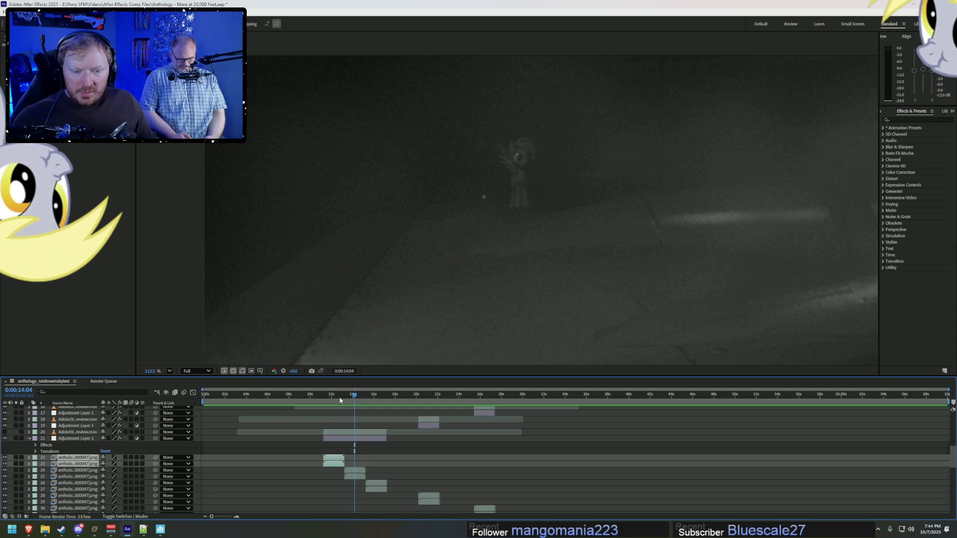
pyautogui.click(340, 397)
pyautogui.click(29, 458)
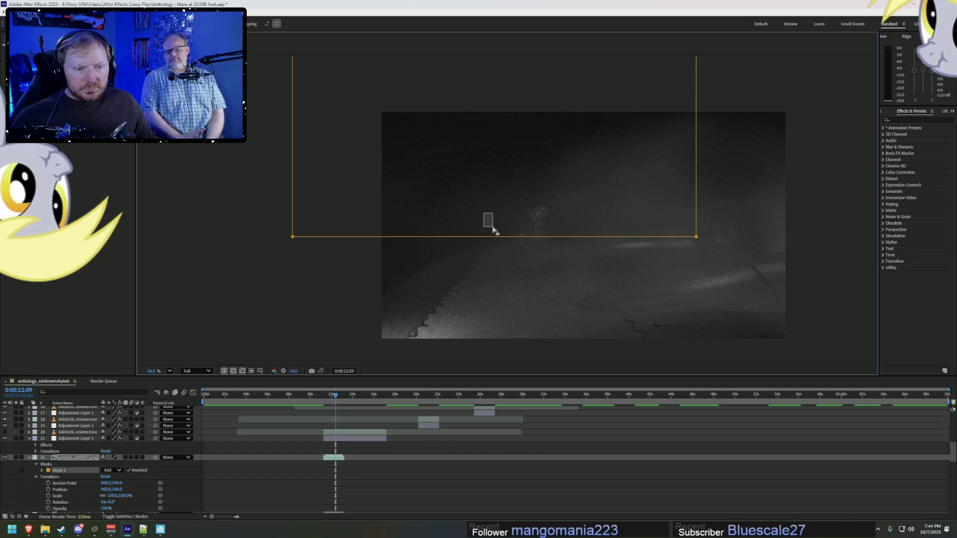
# Step: Drag Mask 1's bottom corners on layer 22 into a slanted trapezoid along the wing
pyautogui.moveTo(313, 244)
pyautogui.mouseDown()
pyautogui.moveTo(362, 259)
pyautogui.moveTo(364, 249)
pyautogui.moveTo(350, 254)
pyautogui.mouseUp()
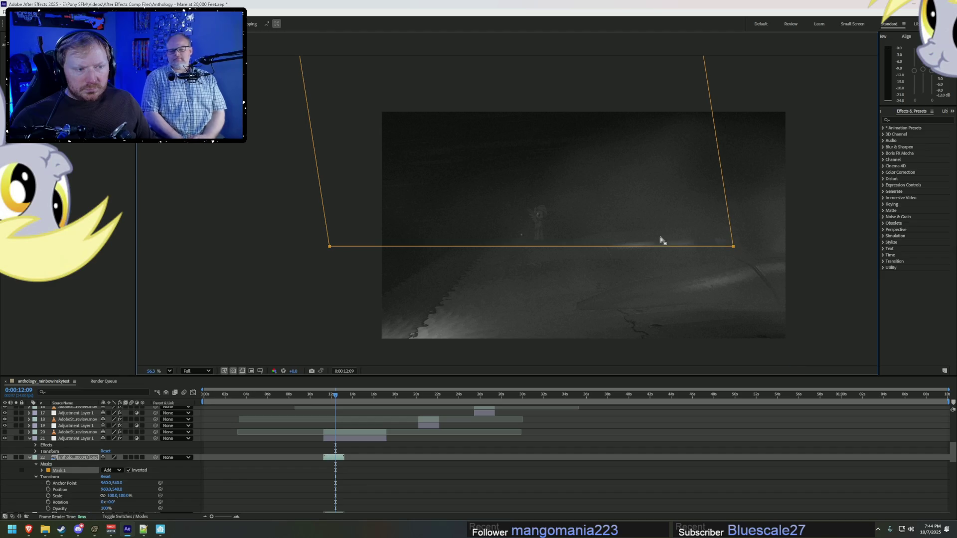
pyautogui.click(734, 247)
pyautogui.moveTo(734, 247); pyautogui.dragTo(734, 229)
pyautogui.moveTo(328, 247); pyautogui.dragTo(305, 261)
pyautogui.scroll(2, 560, 235)
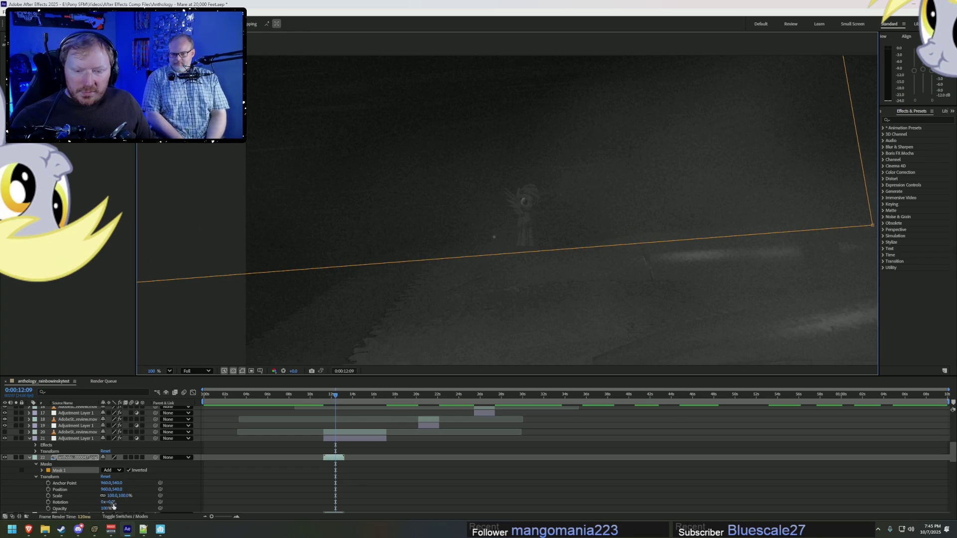
pyautogui.scroll(-2, 71, 463)
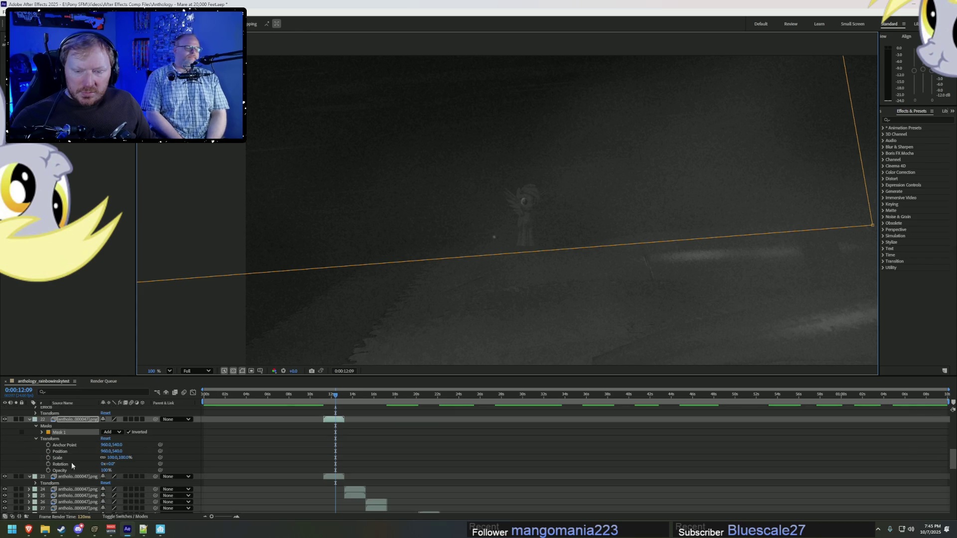
# Step: Feather Mask 1 to about 188 px, lower its bottom edge, and collapse layer 22
pyautogui.click(42, 433)
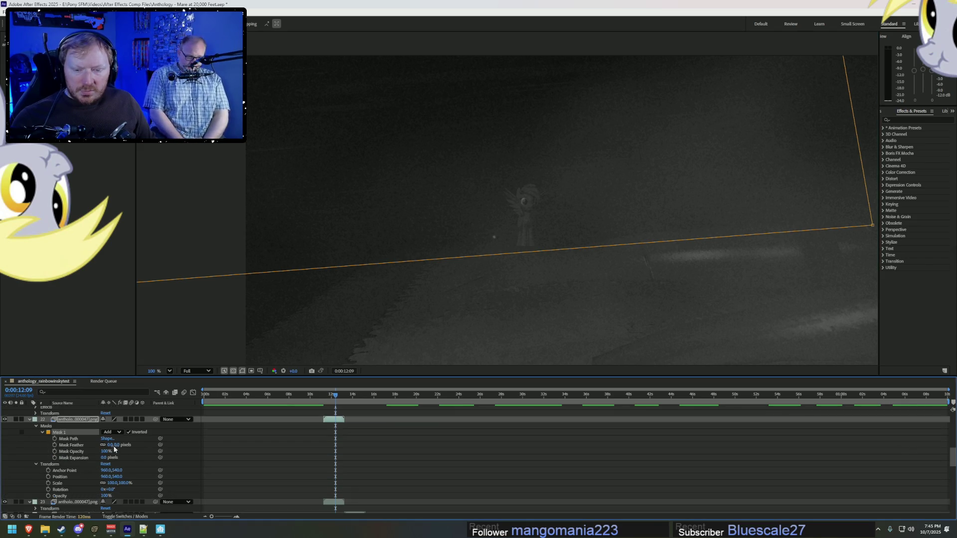
pyautogui.moveTo(113, 446); pyautogui.dragTo(200, 441)
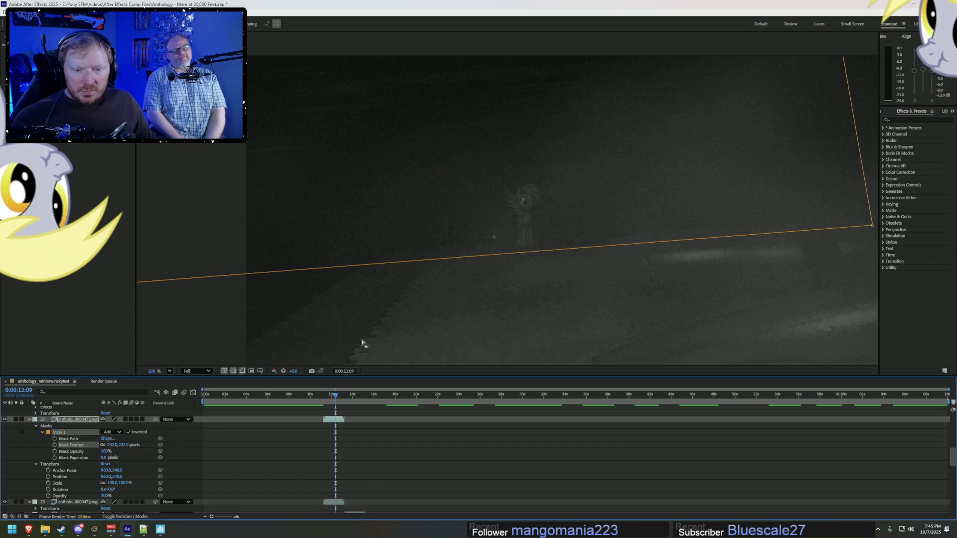
pyautogui.moveTo(400, 265)
pyautogui.mouseDown()
pyautogui.moveTo(404, 342)
pyautogui.moveTo(421, 274)
pyautogui.mouseUp()
pyautogui.scroll(-2, 617, 282)
pyautogui.scroll(-3, 598, 279)
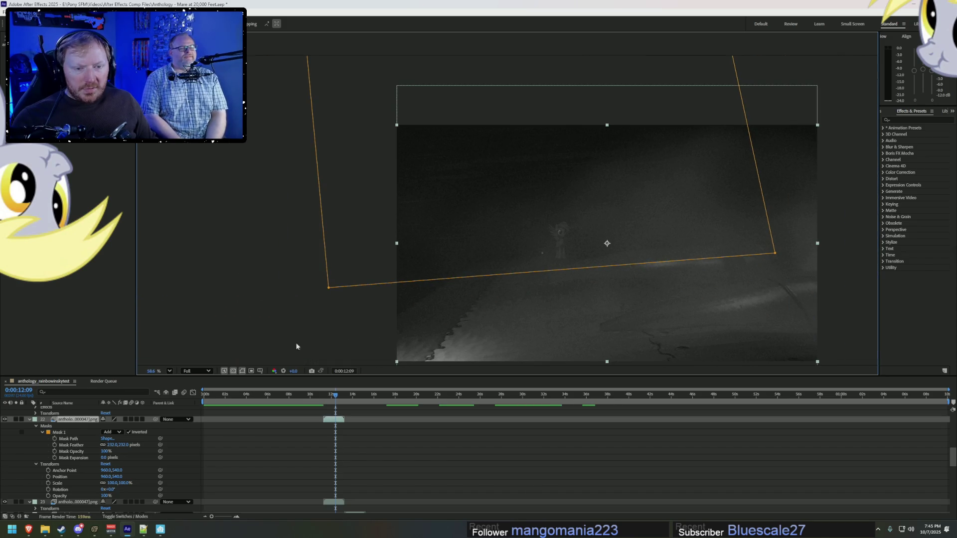
pyautogui.click(32, 427)
pyautogui.click(44, 427)
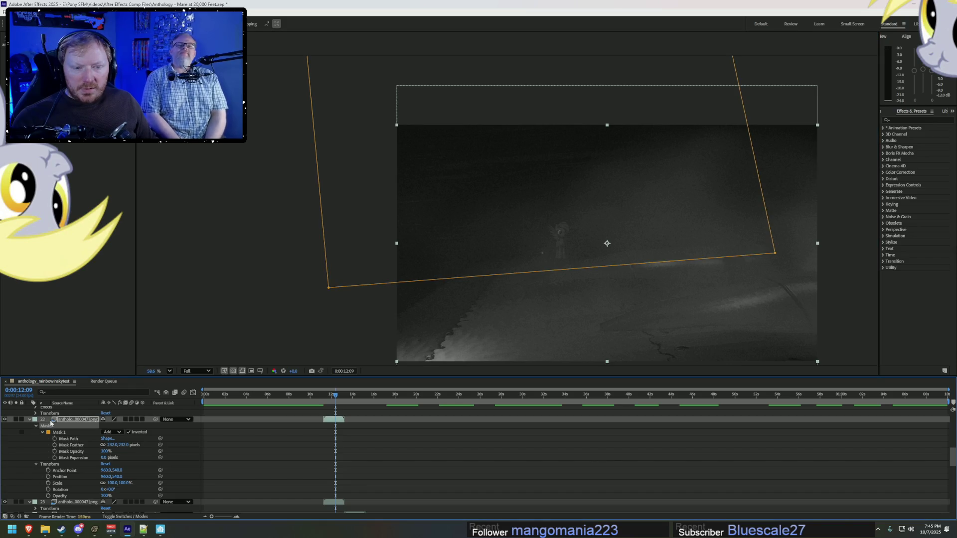
pyautogui.click(29, 420)
pyautogui.click(69, 438)
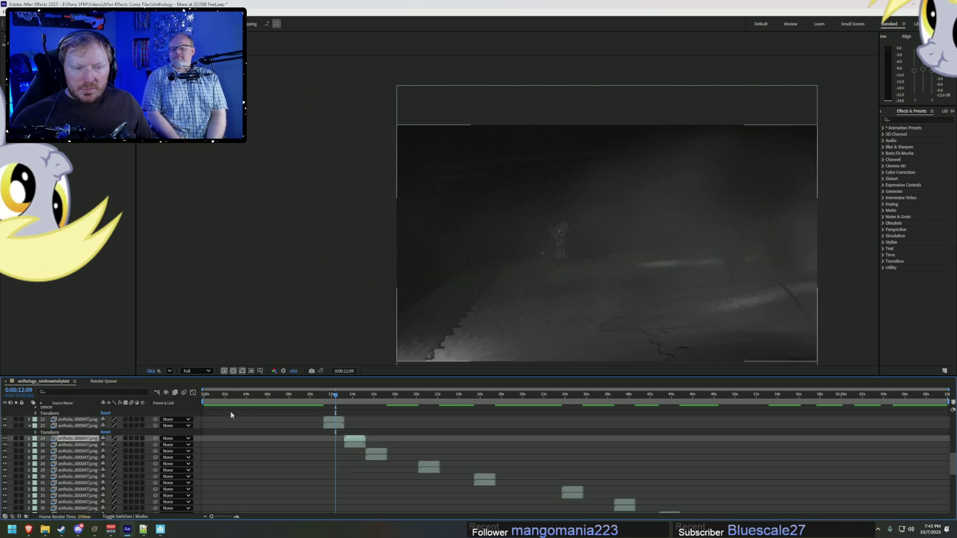
# Step: Reselect layer 22, fit the viewer to the composition, collapse layer 23, and preview playback
pyautogui.scroll(4, 521, 311)
pyautogui.scroll(1, 526, 315)
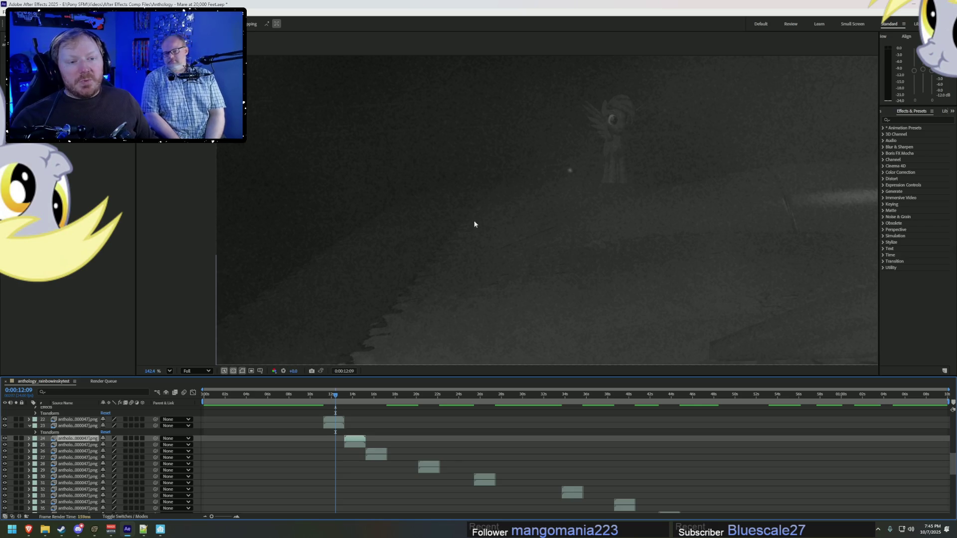
pyautogui.hotkey('ctrl', 'Up')
pyautogui.hotkey('ctrl', 'Up')
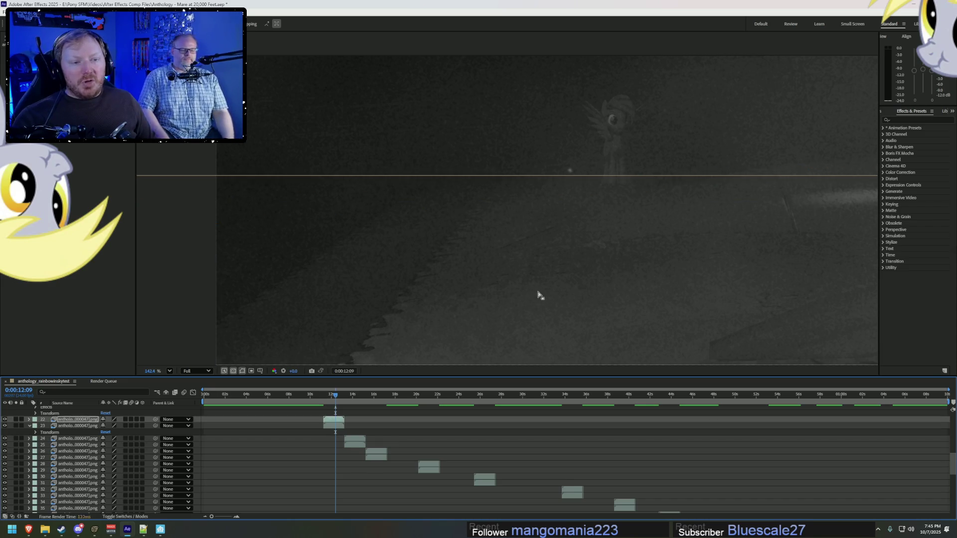
pyautogui.hotkey('ctrl', 'shift', 'a')
pyautogui.click(540, 286)
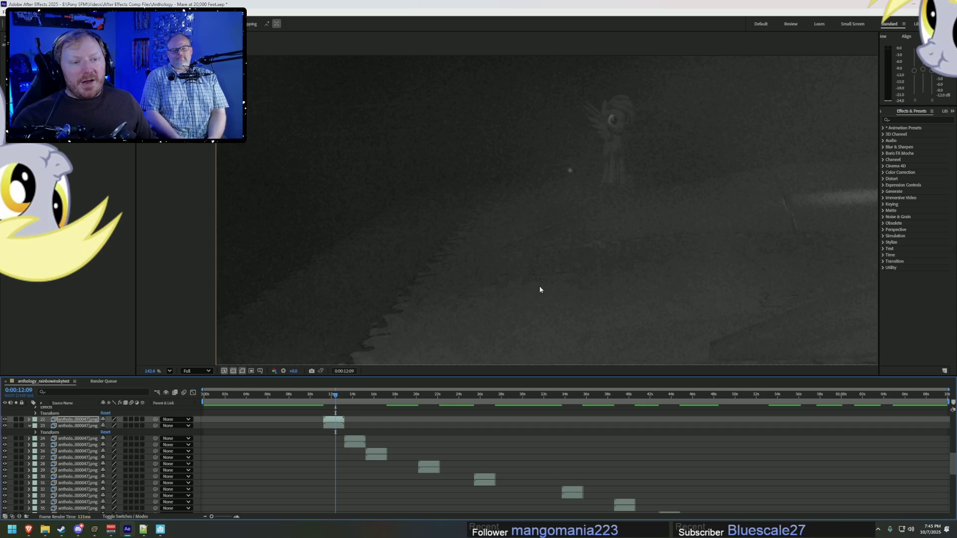
pyautogui.hotkey('shift', '/')
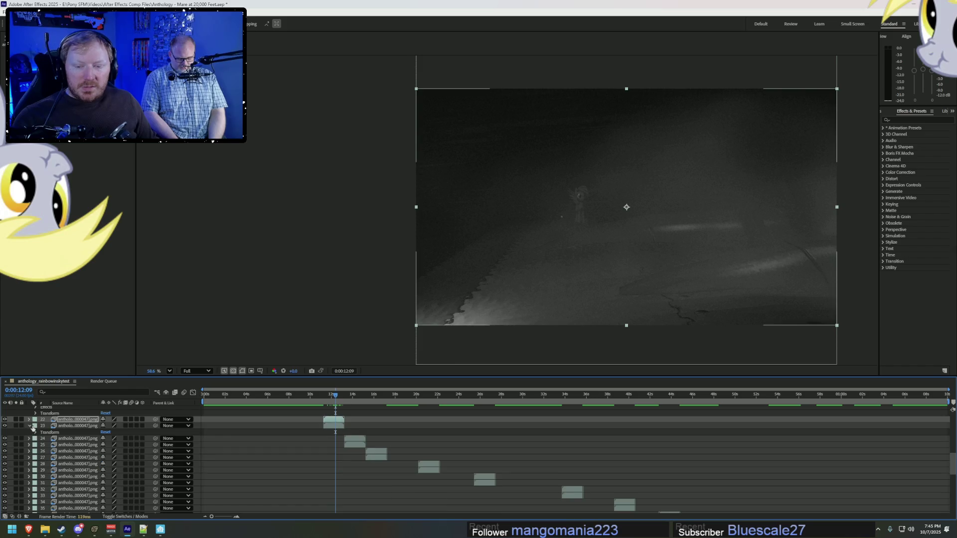
pyautogui.click(34, 426)
pyautogui.click(28, 428)
pyautogui.scroll(4, 660, 216)
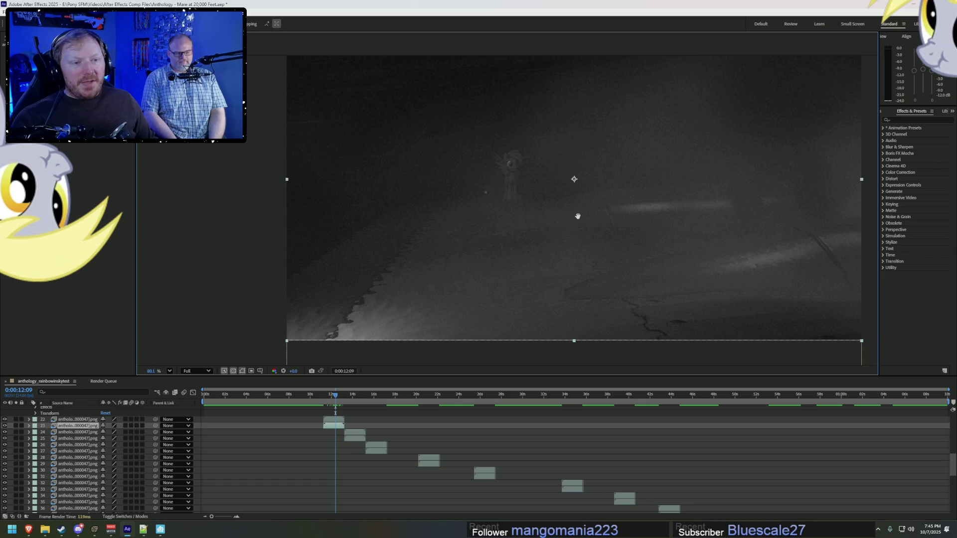
pyautogui.press('space')
pyautogui.press('space')
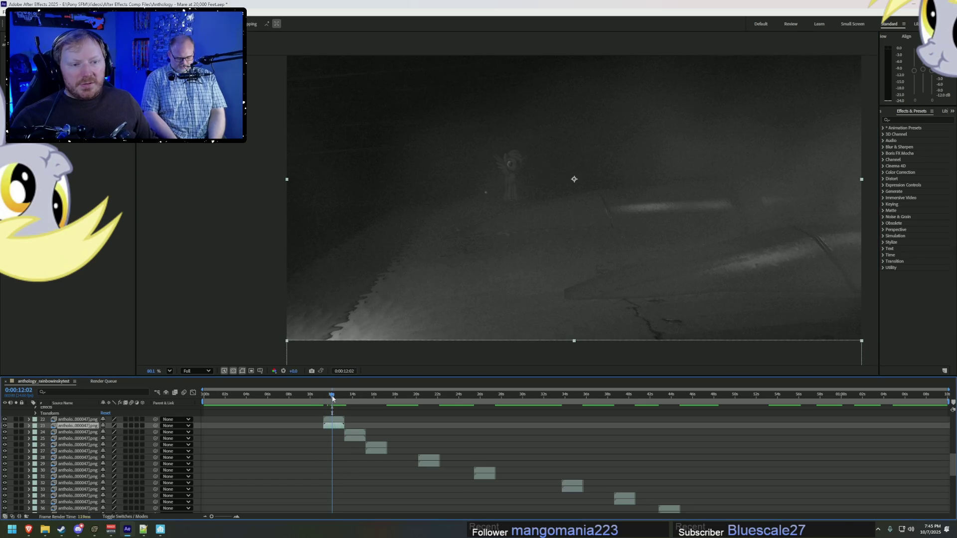
# Step: Hide Adjustment Layer 1 to show the original colours, then return to Source Filmmaker
pyautogui.scroll(3, 55, 437)
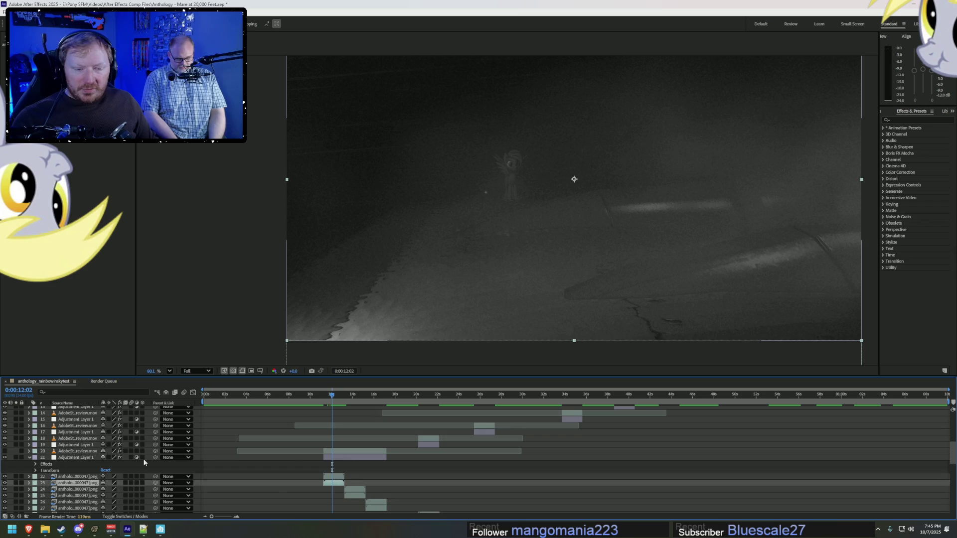
pyautogui.click(54, 451)
pyautogui.click(5, 458)
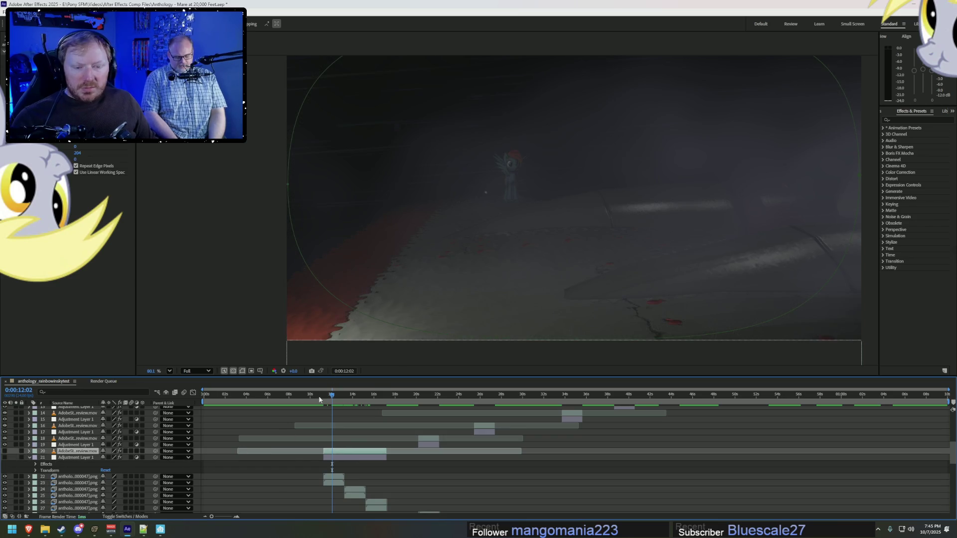
pyautogui.scroll(2, 473, 229)
pyautogui.scroll(2, 473, 208)
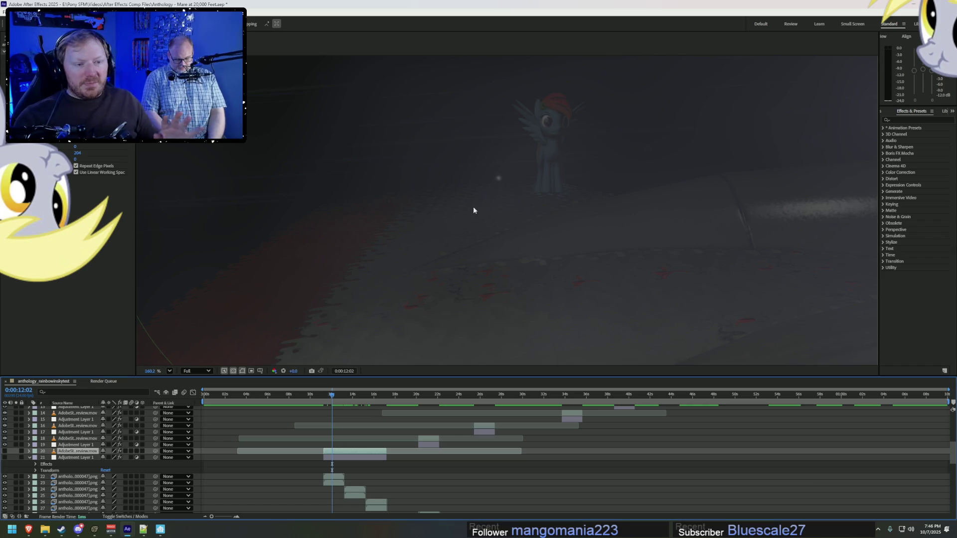
pyautogui.hotkey('alt', 'Tab')
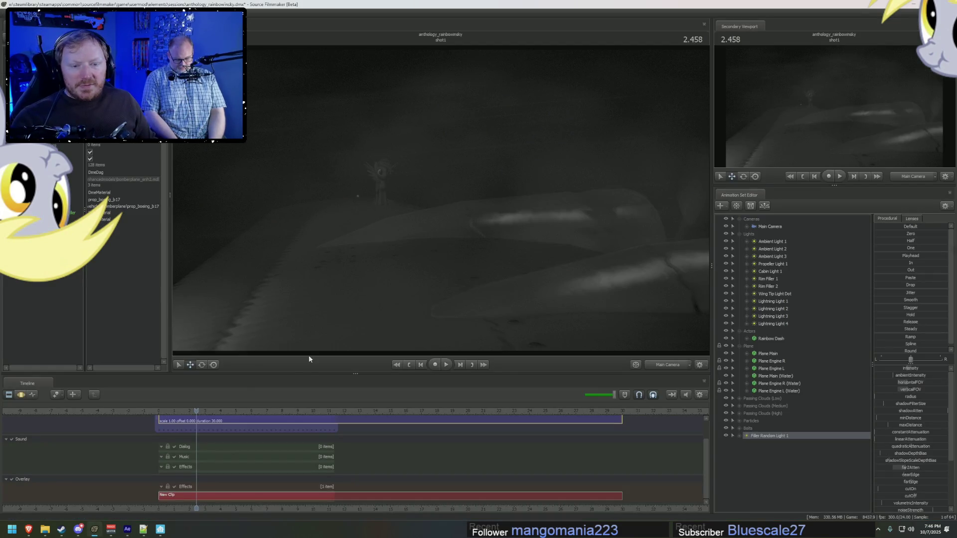
pyautogui.click(186, 411)
pyautogui.moveTo(175, 411); pyautogui.dragTo(163, 411)
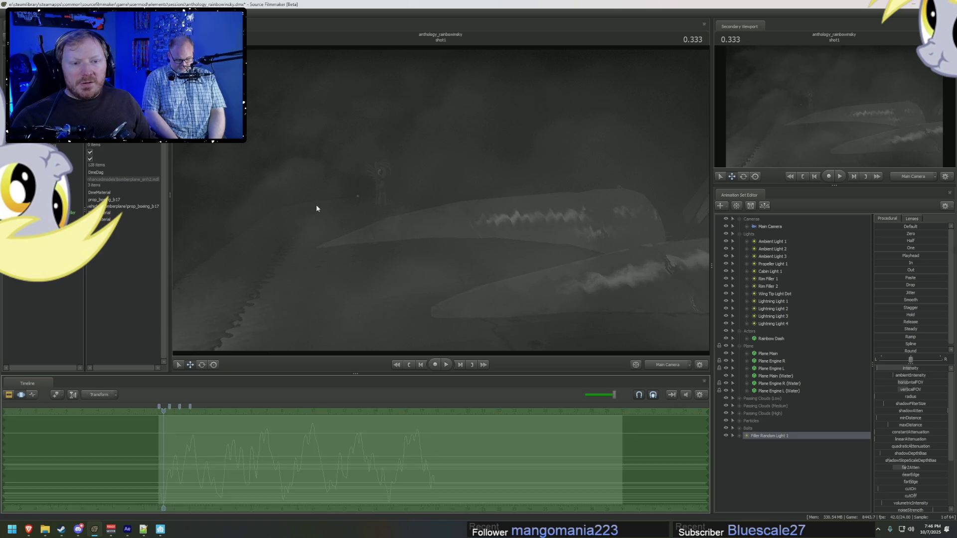
pyautogui.hotkey('alt', 'Tab')
pyautogui.moveTo(333, 391); pyautogui.dragTo(327, 400)
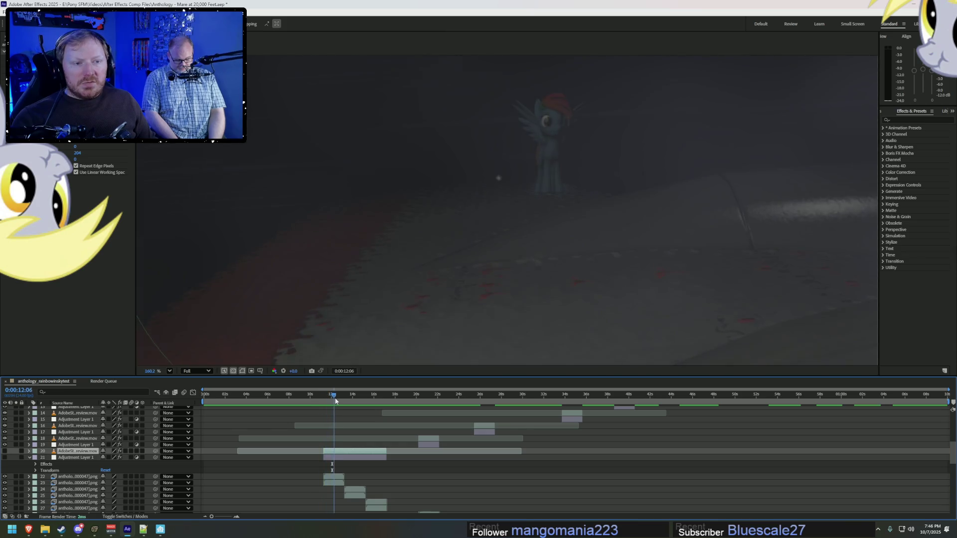
pyautogui.hotkey('alt', 'Tab')
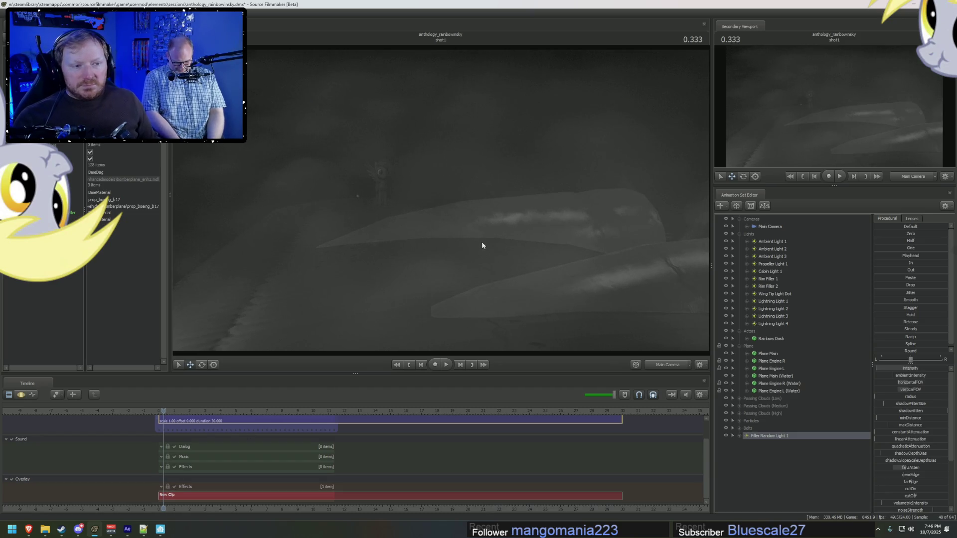
pyautogui.press('space')
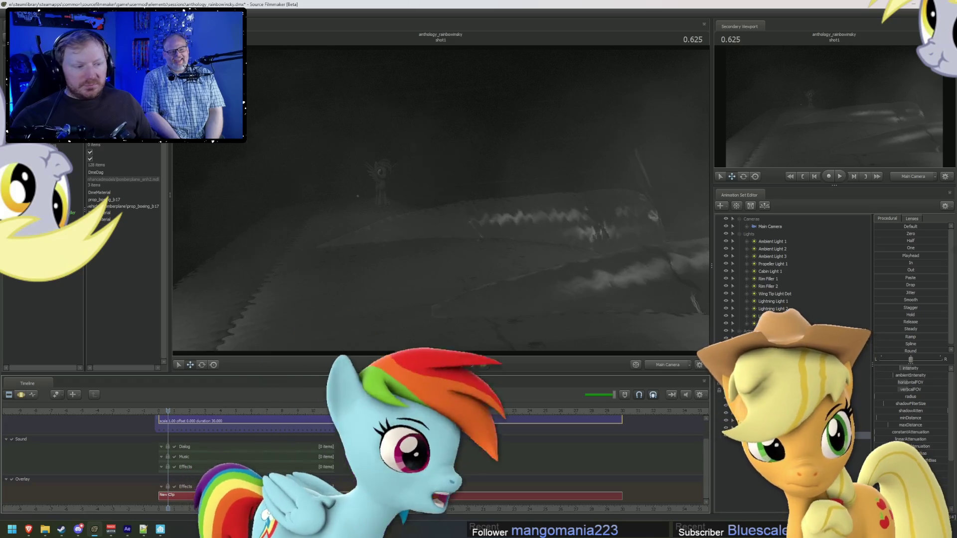
# Step: Collapse the Lights, Cameras, Actors and Plane groups, scrub to about 3.7 s, and use Work Camera
pyautogui.click(739, 234)
pyautogui.click(739, 219)
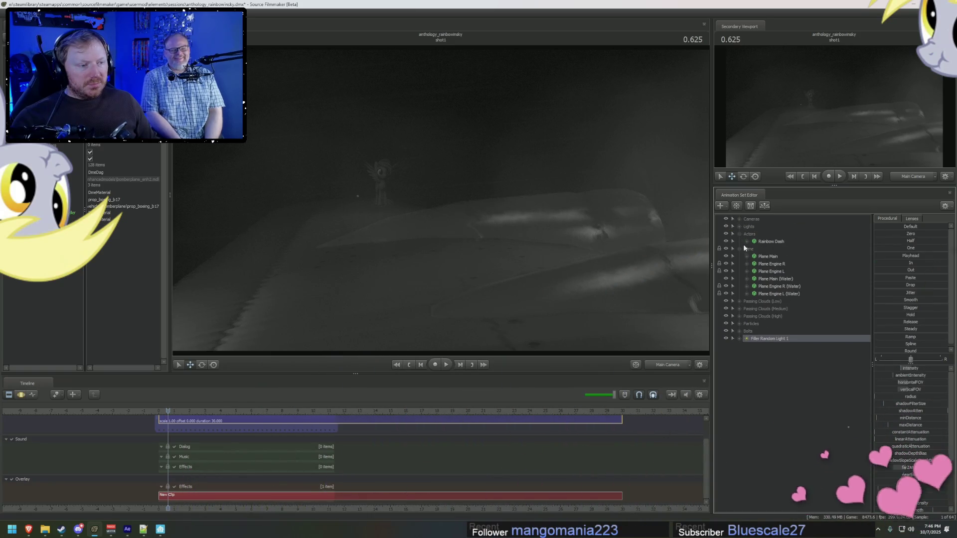
pyautogui.click(740, 234)
pyautogui.click(739, 241)
pyautogui.moveTo(168, 419); pyautogui.dragTo(244, 426)
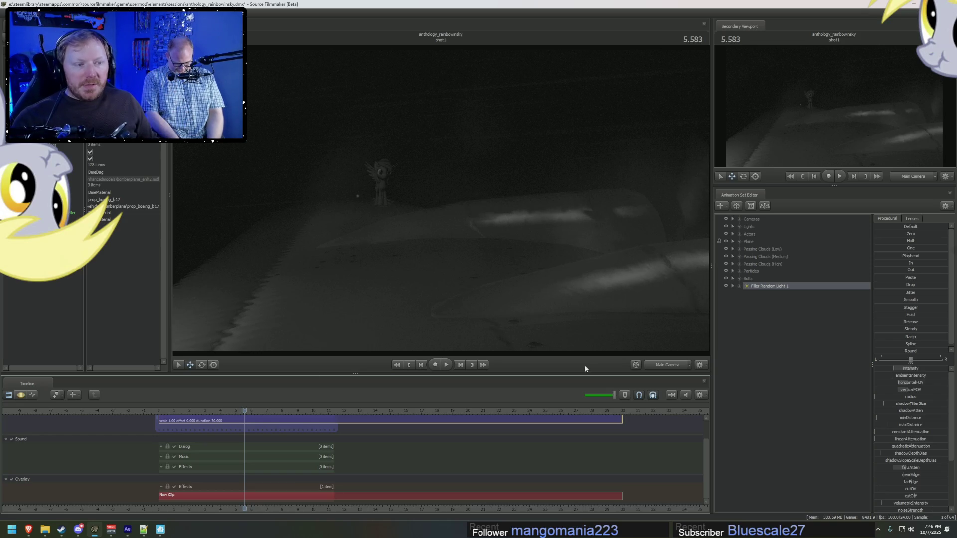
pyautogui.click(484, 245)
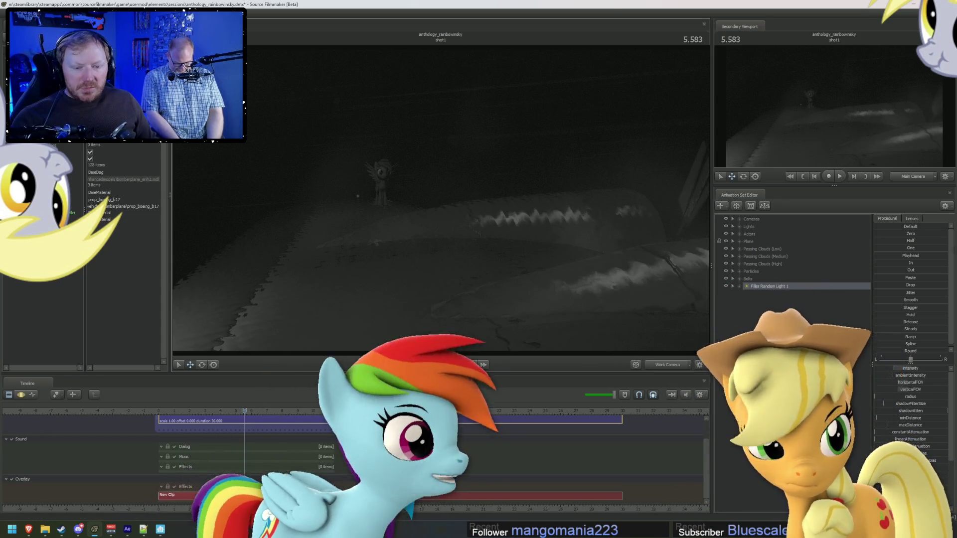
# Step: Zoom the timeline onto the shot1 clip and re-expand Actors to show Rainbow Dash
pyautogui.scroll(2, 708, 442)
pyautogui.scroll(2, 210, 480)
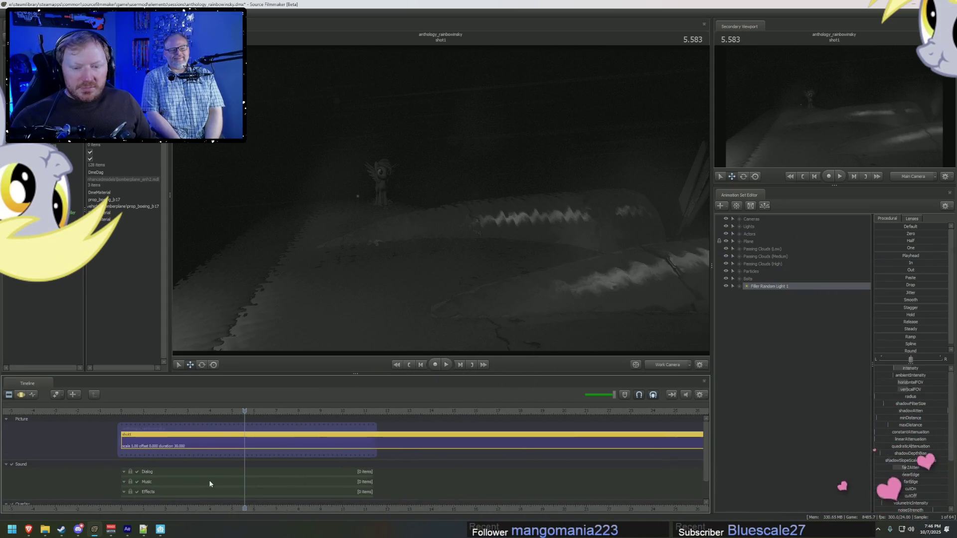
pyautogui.scroll(-2, 435, 492)
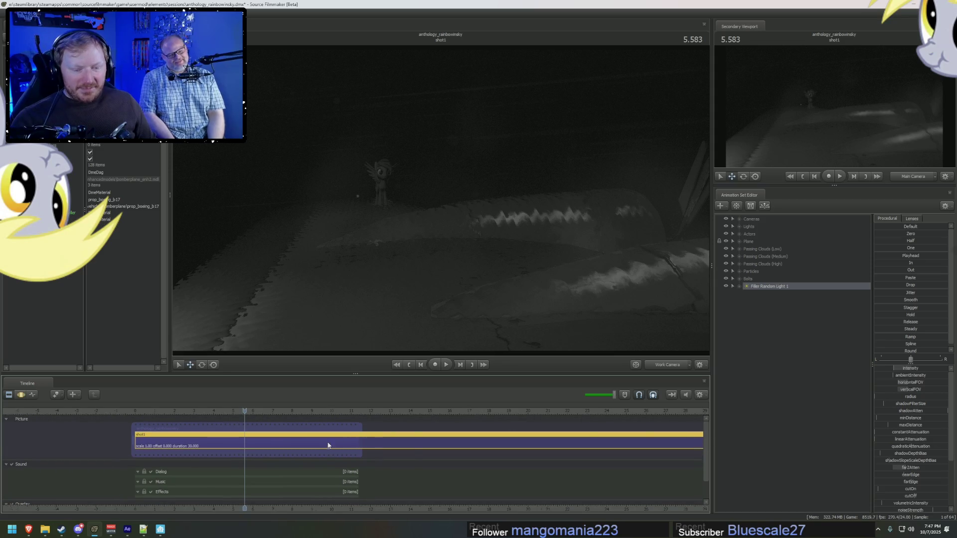
pyautogui.scroll(5, 331, 441)
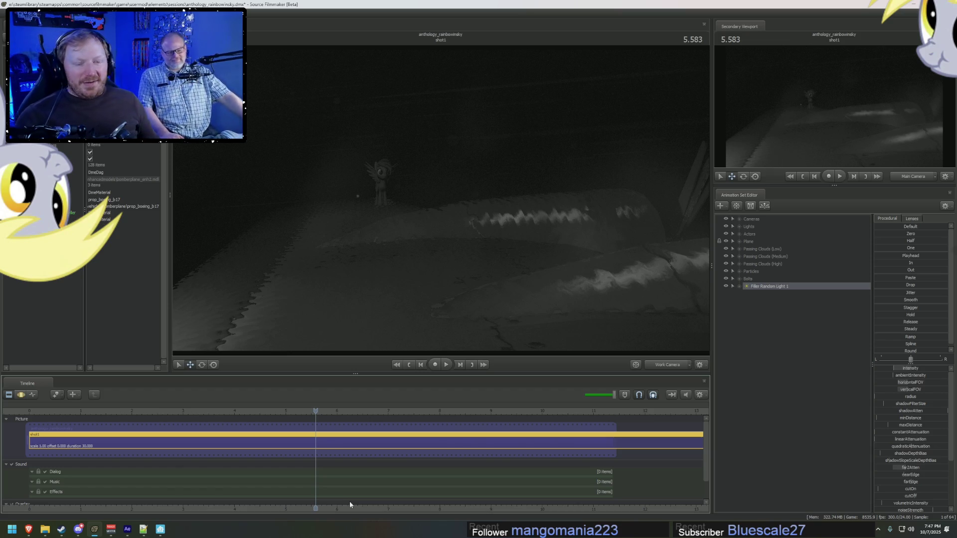
pyautogui.moveTo(284, 507); pyautogui.dragTo(347, 506)
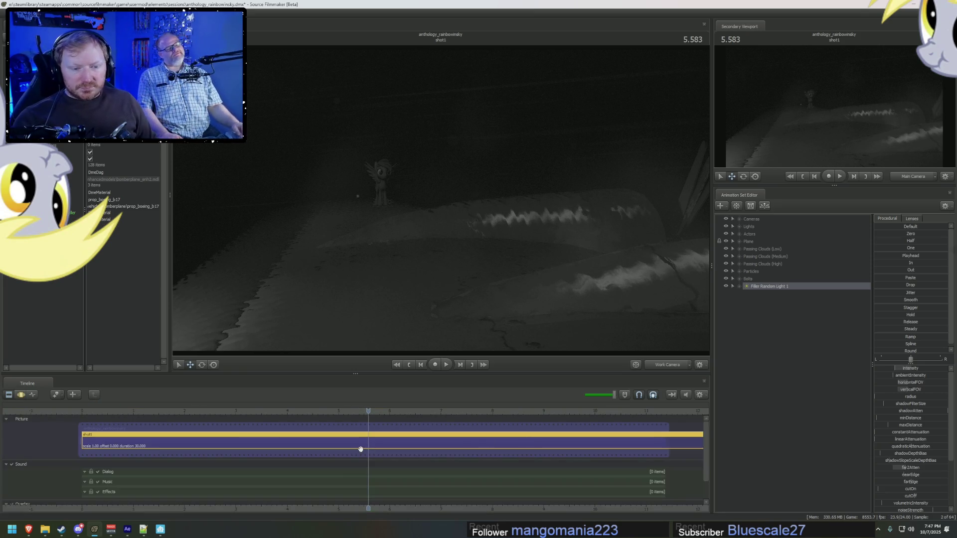
pyautogui.click(740, 235)
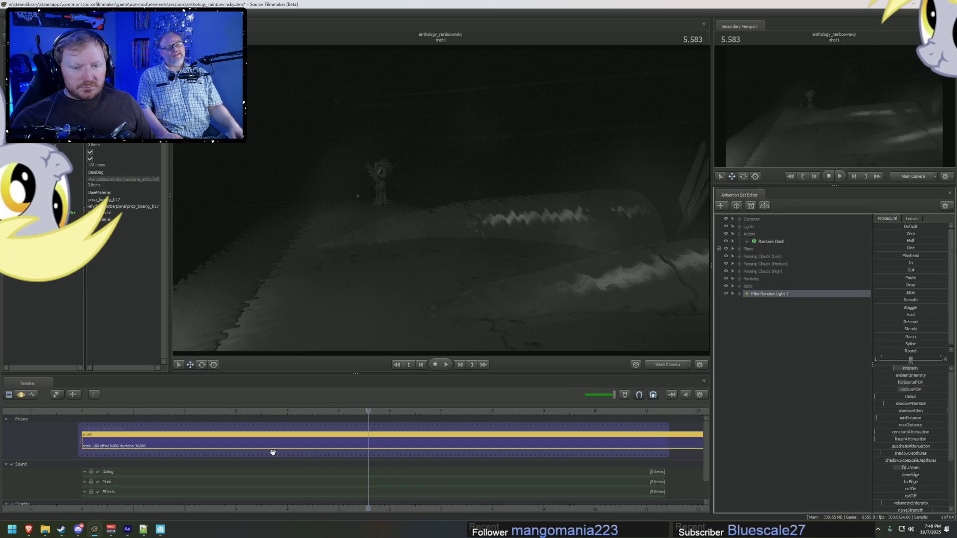
pyautogui.rightClick(136, 442)
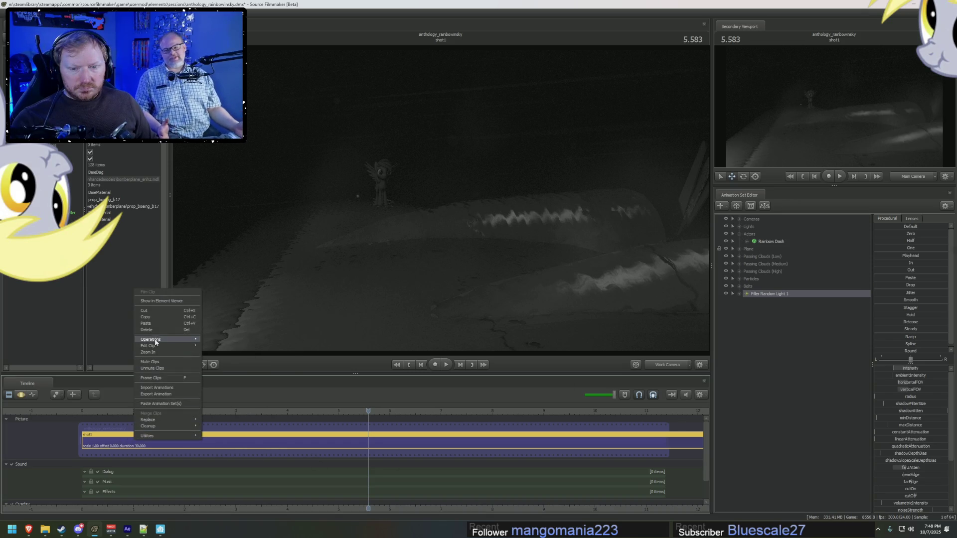
# Step: Set the shot1 clip's name to 'Plane - No Pony' via Edit Clip > Set Clip Name
pyautogui.moveTo(155, 343)
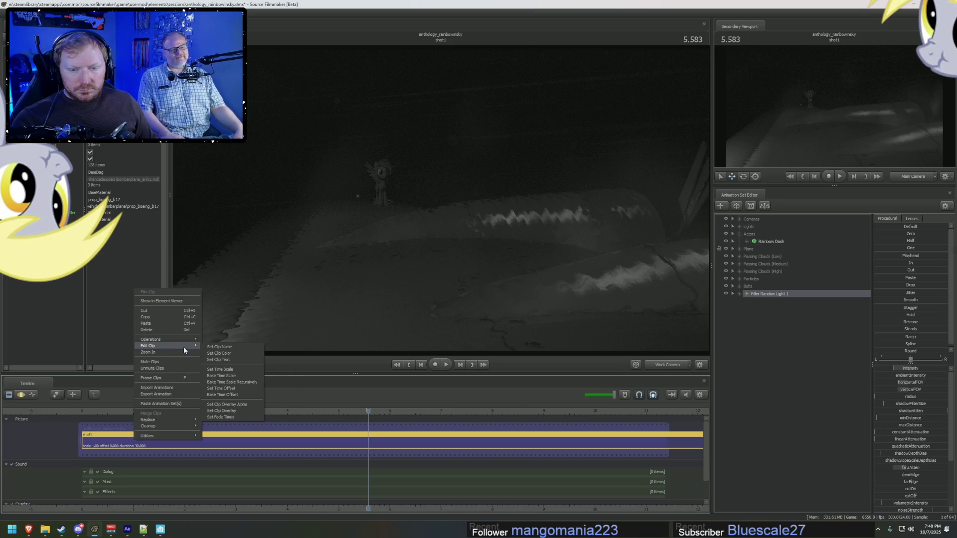
pyautogui.click(223, 345)
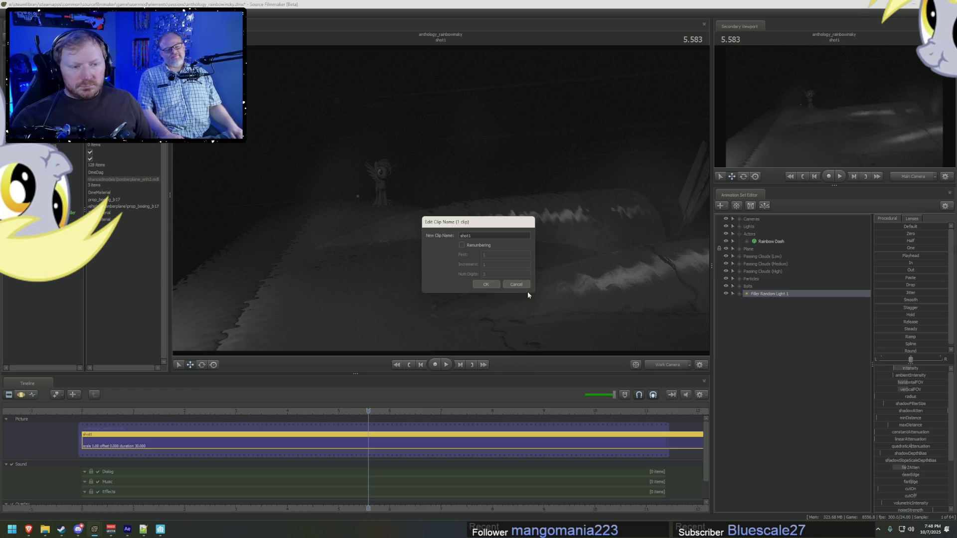
pyautogui.doubleClick(494, 238)
pyautogui.write('OP')
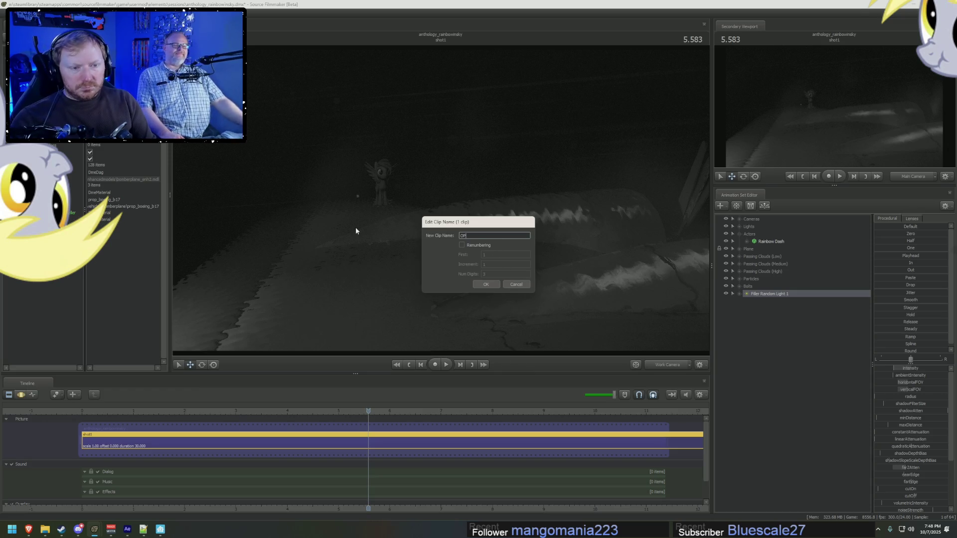
pyautogui.write('Plane -')
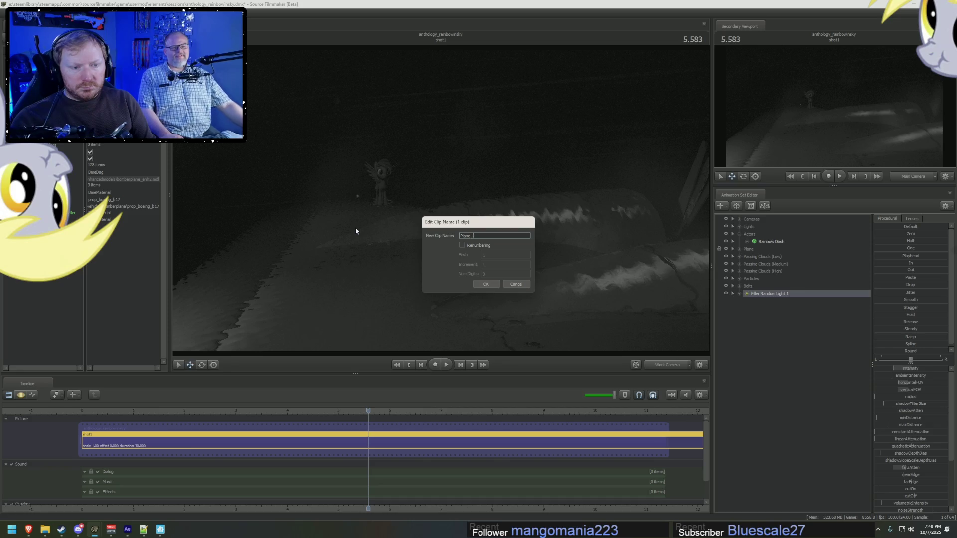
pyautogui.write(' No Pony')
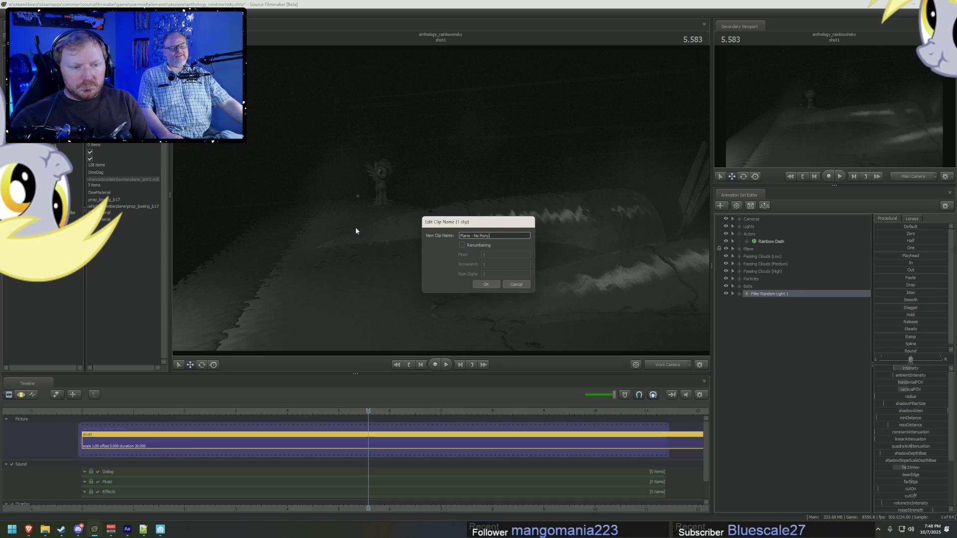
pyautogui.press('Return')
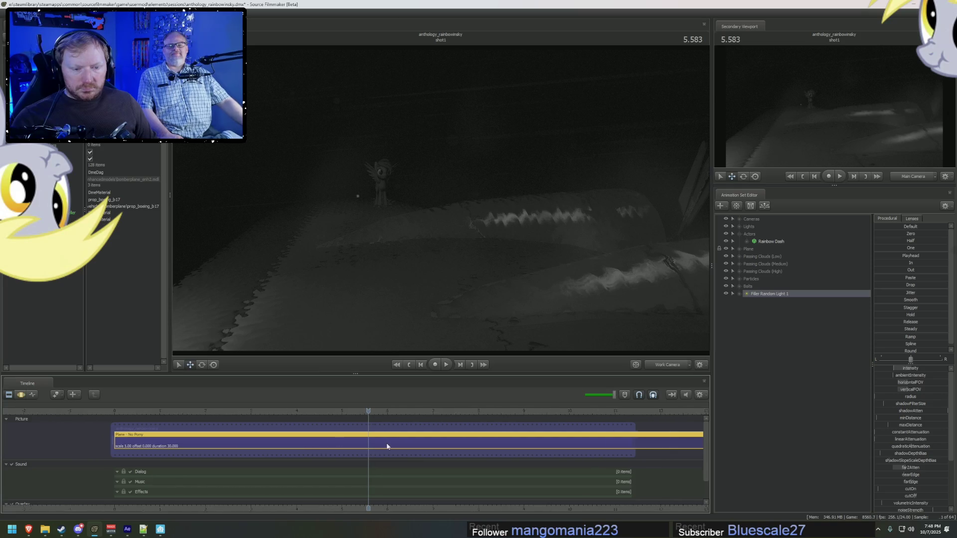
# Step: Check the After Effects reference footage between about 2 and 6 seconds
pyautogui.hotkey('alt', 'Tab')
pyautogui.click(230, 395)
pyautogui.moveTo(231, 396)
pyautogui.mouseDown()
pyautogui.moveTo(292, 399)
pyautogui.moveTo(252, 405)
pyautogui.moveTo(335, 420)
pyautogui.moveTo(252, 413)
pyautogui.moveTo(292, 425)
pyautogui.moveTo(252, 402)
pyautogui.mouseUp()
pyautogui.hotkey('alt', 'Tab')
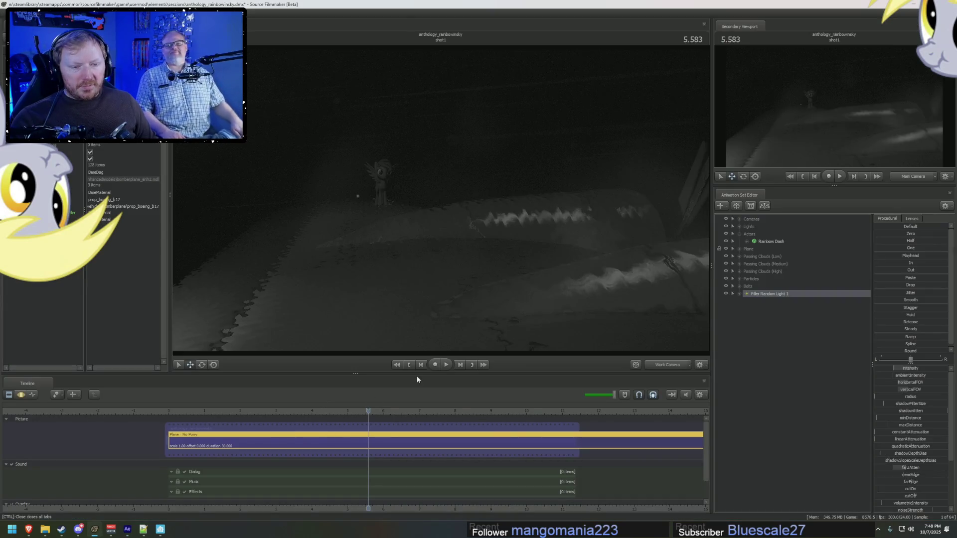
# Step: Split the plane shot at 3.000 s, hide the Actors in Plane - No Pony, and play it
pyautogui.click(276, 413)
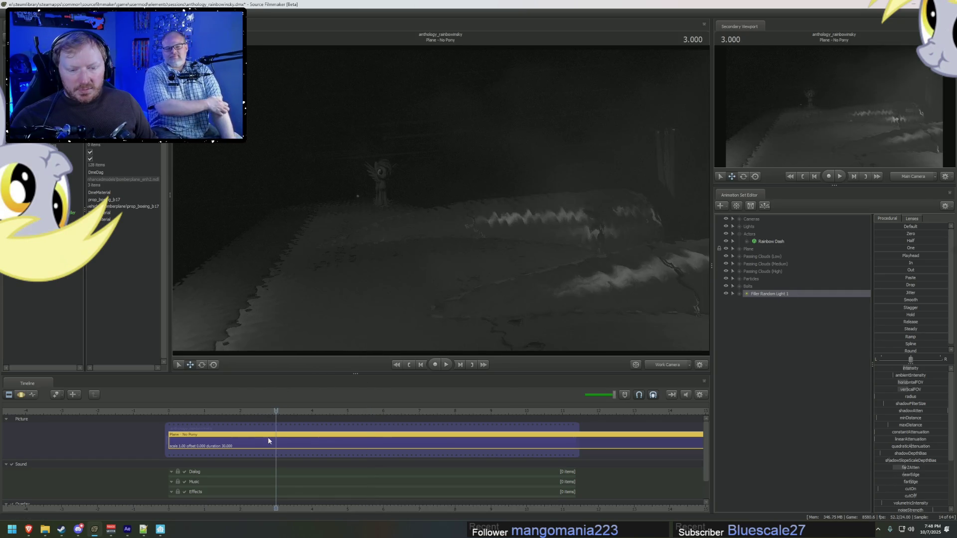
pyautogui.hotkey('ctrl', 'r')
pyautogui.click(256, 438)
pyautogui.click(217, 411)
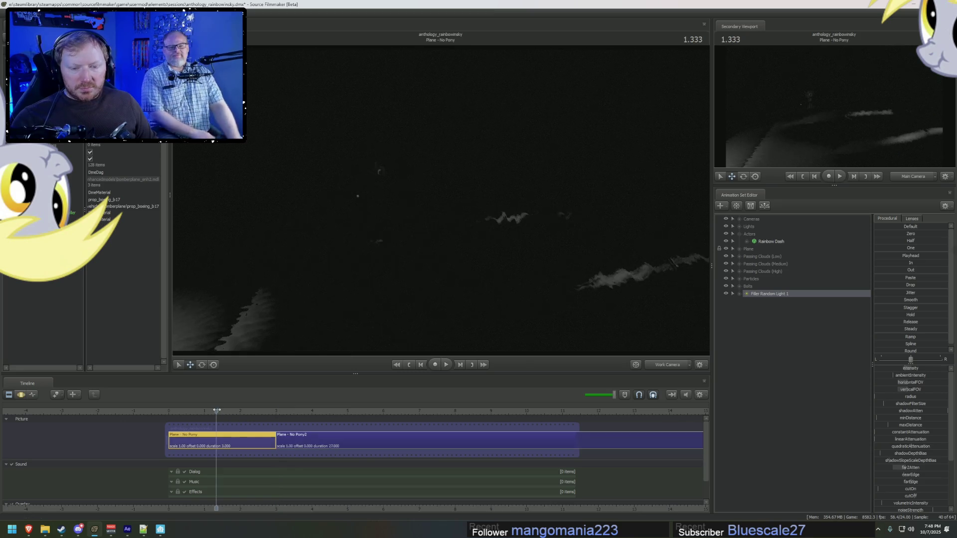
pyautogui.click(318, 444)
pyautogui.click(239, 442)
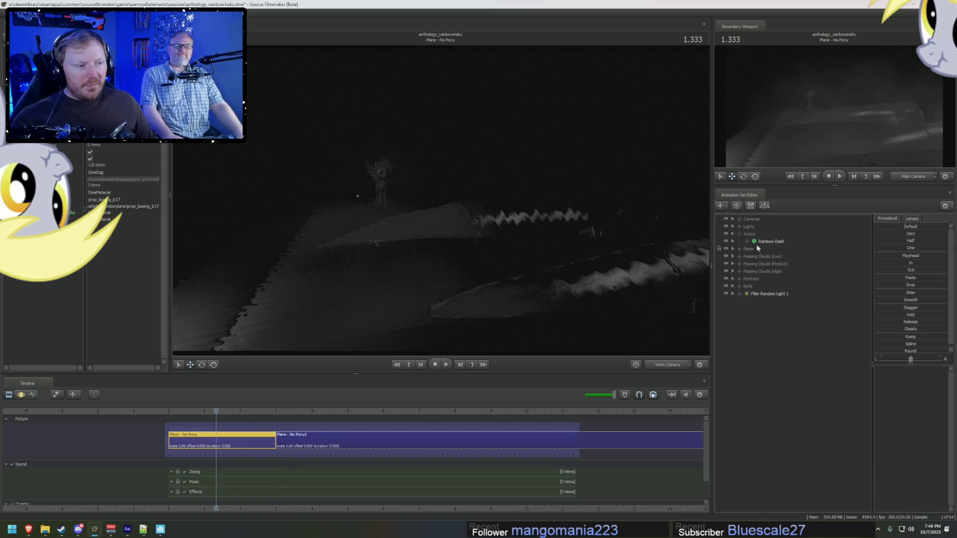
pyautogui.click(726, 234)
pyautogui.press('F3')
pyautogui.press('space')
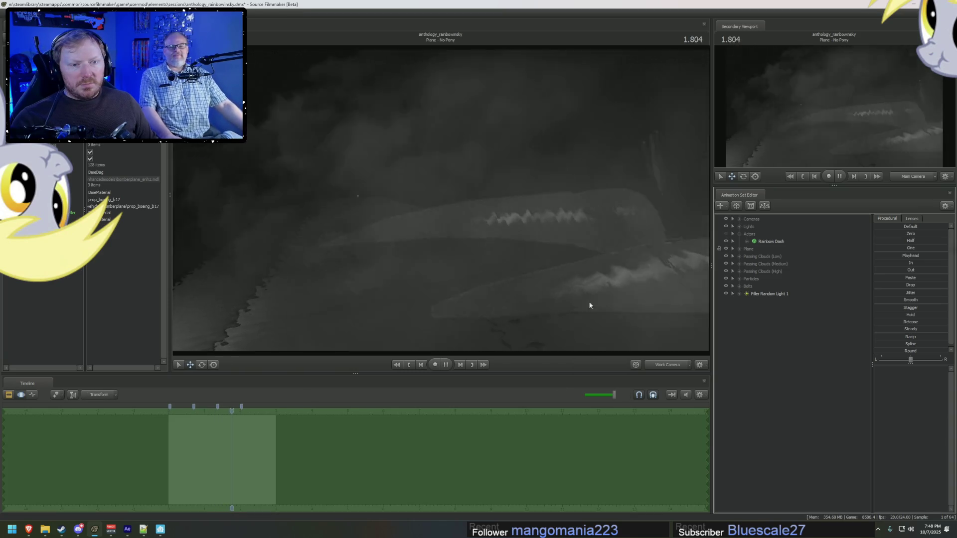
# Step: Stop playback, select No Pony2, and select every animation set from cameras through the filler light
pyautogui.press('space')
pyautogui.press('F2')
pyautogui.click(339, 441)
pyautogui.scroll(3, 340, 489)
pyautogui.scroll(3, 355, 510)
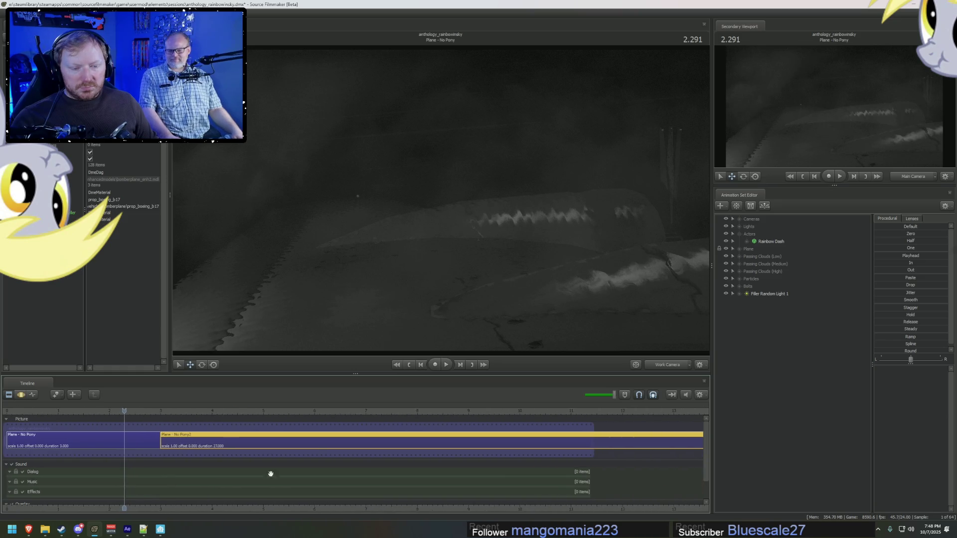
pyautogui.press('F3')
pyautogui.click(761, 220)
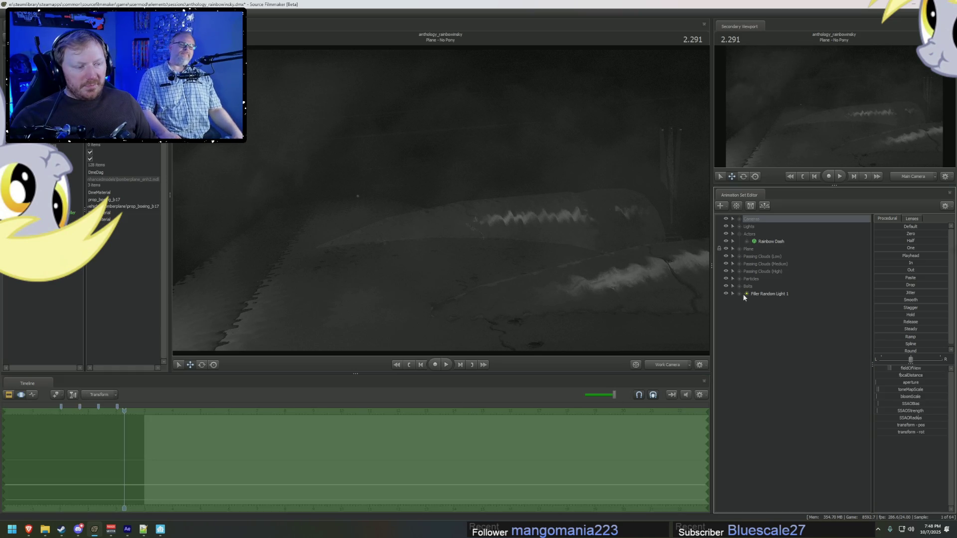
pyautogui.keyDown('shift'); pyautogui.click(752, 295); pyautogui.keyUp('shift')
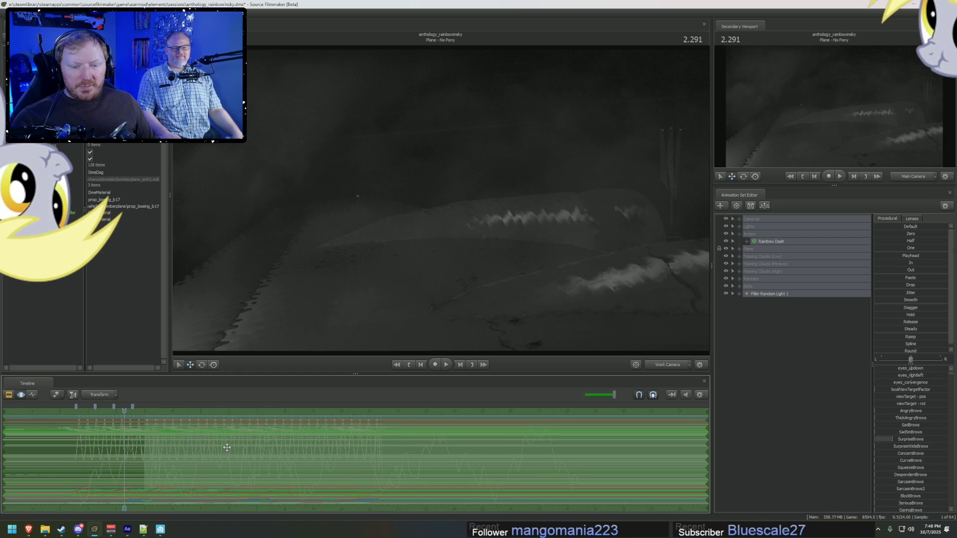
pyautogui.moveTo(235, 449); pyautogui.dragTo(266, 451, button='middle')
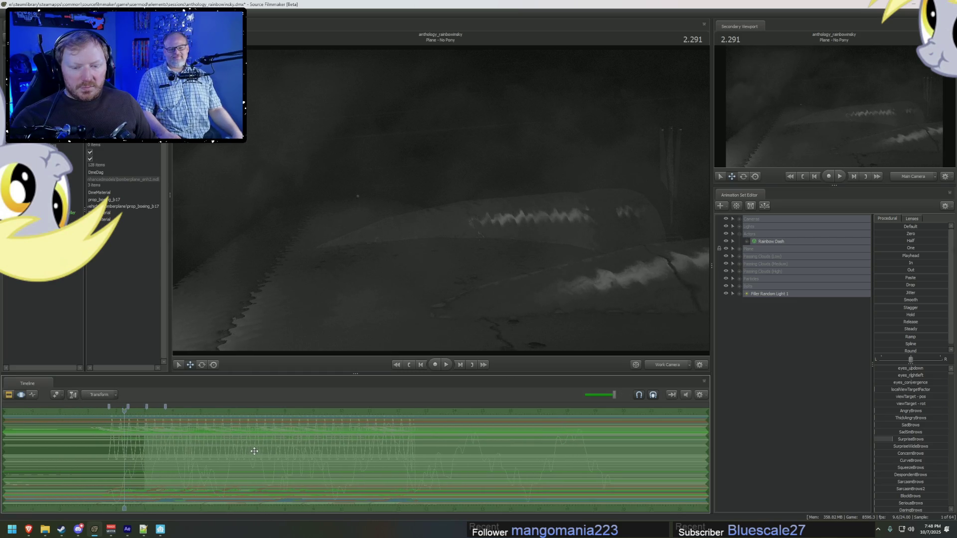
# Step: Scrub No Pony2 to 0.666 s, compare clip and curve views, then bring up After Effects
pyautogui.press('F2')
pyautogui.click(148, 411)
pyautogui.moveTo(149, 411); pyautogui.dragTo(157, 413)
pyautogui.press('F3')
pyautogui.press('F2')
pyautogui.press('F3')
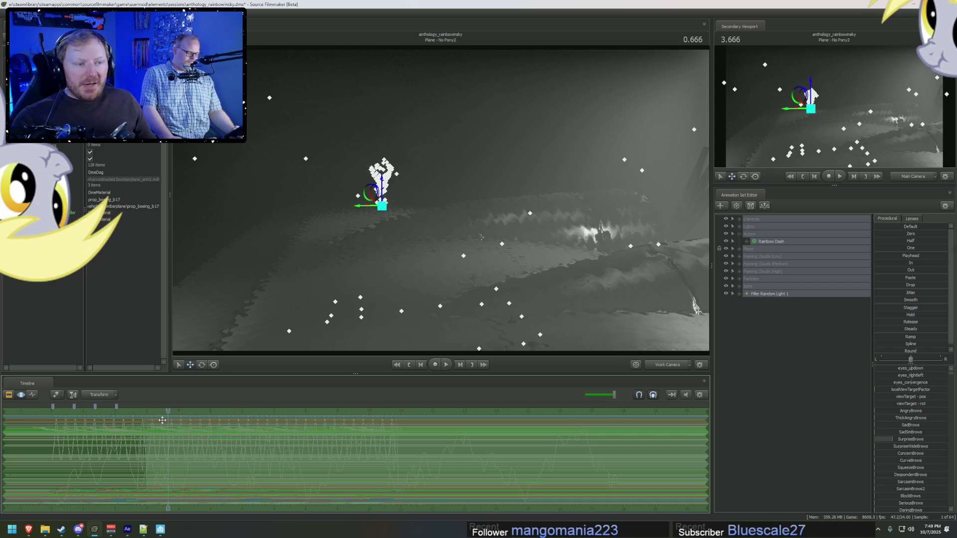
pyautogui.press('F2')
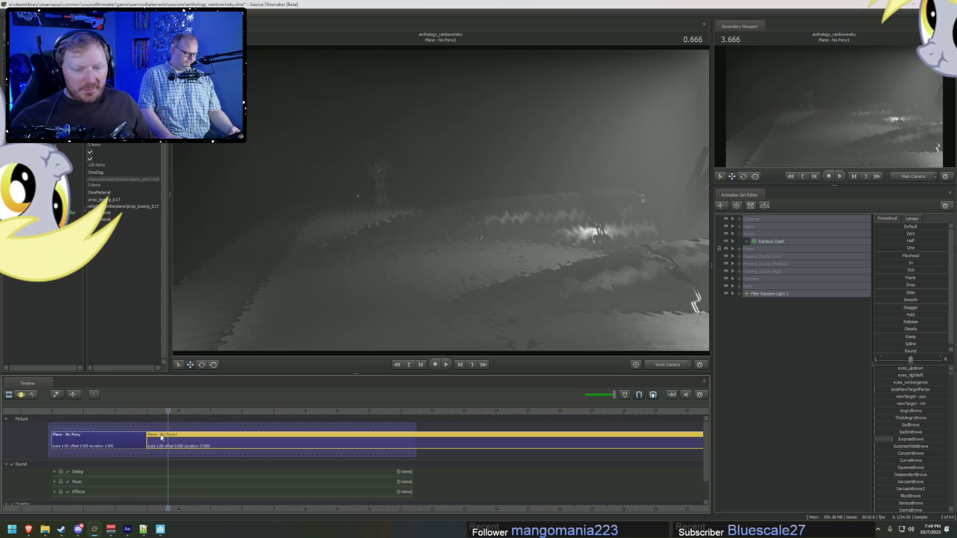
pyautogui.press('F4')
pyautogui.press('F2')
pyautogui.press('F4')
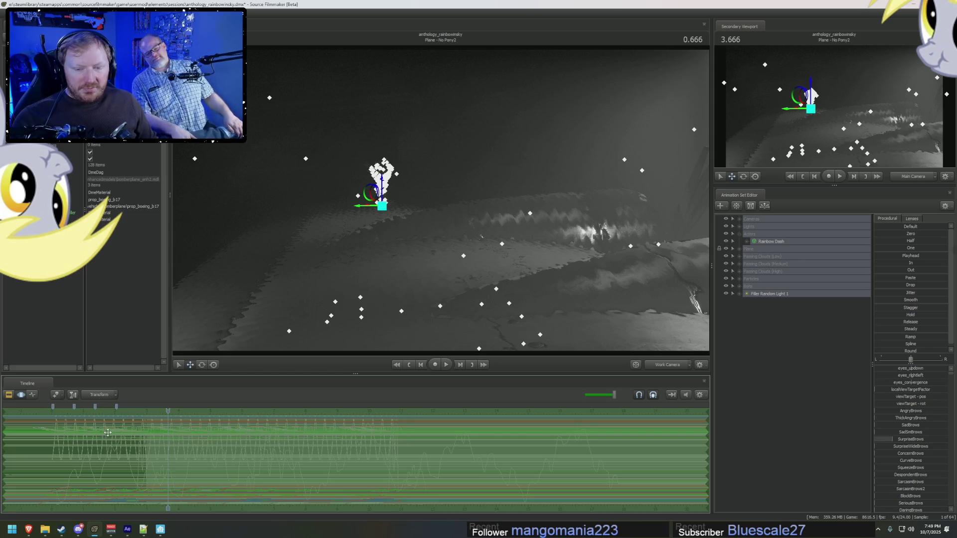
pyautogui.press('F2')
pyautogui.hotkey('alt', 'Tab')
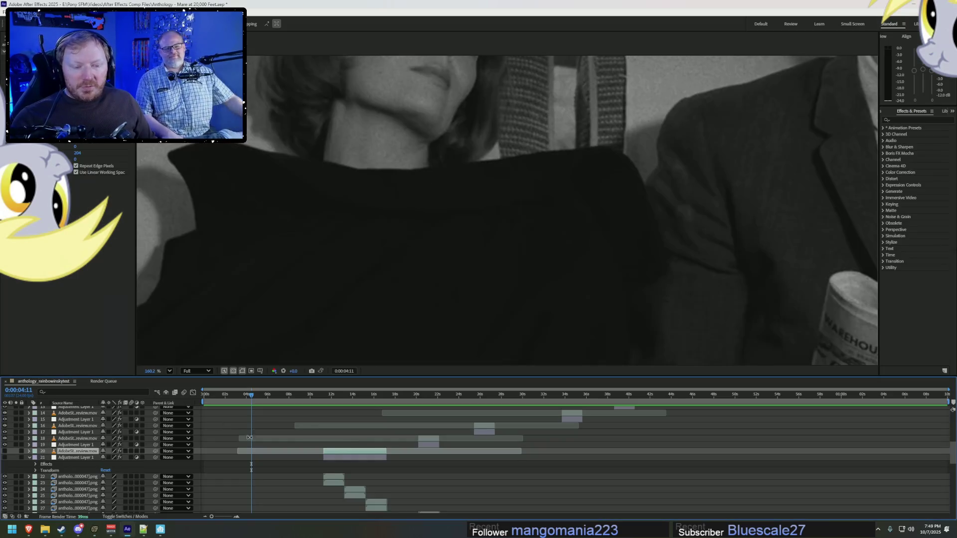
# Step: Compare the dark pony render with reference shots at 0:00:11:06, 0:00:17:05 and 0:00:13:05, then return to SFM
pyautogui.moveTo(328, 392); pyautogui.dragTo(324, 402)
pyautogui.scroll(-2, 374, 444)
pyautogui.keyDown('alt'); pyautogui.scroll(5, 388, 457); pyautogui.keyUp('alt')
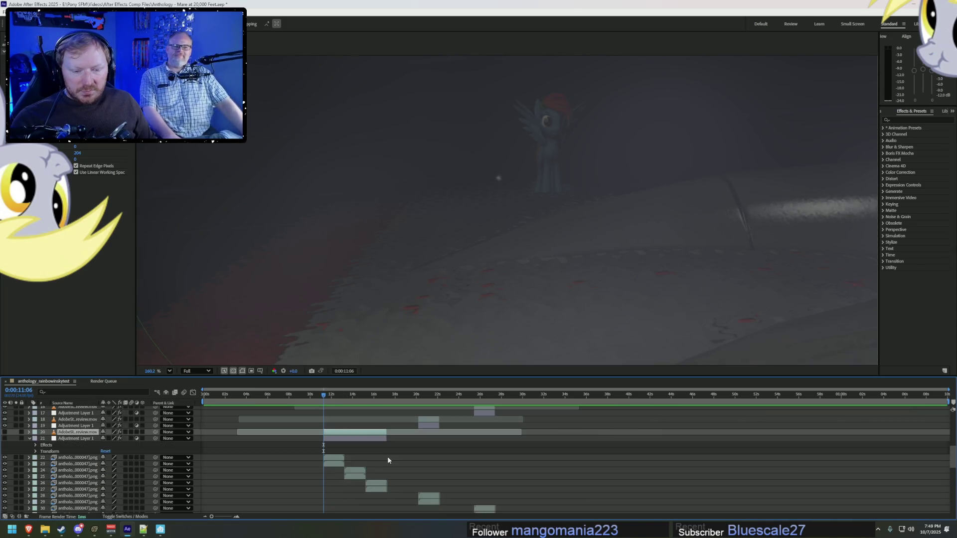
pyautogui.moveTo(260, 397); pyautogui.dragTo(384, 413)
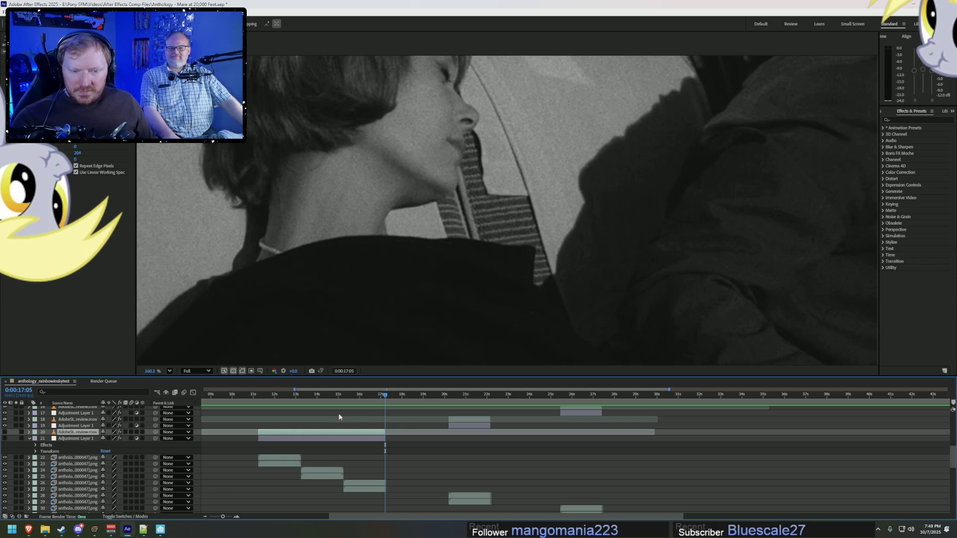
pyautogui.moveTo(276, 399)
pyautogui.mouseDown()
pyautogui.moveTo(259, 399)
pyautogui.moveTo(301, 402)
pyautogui.mouseUp()
pyautogui.hotkey('alt', 'Tab')
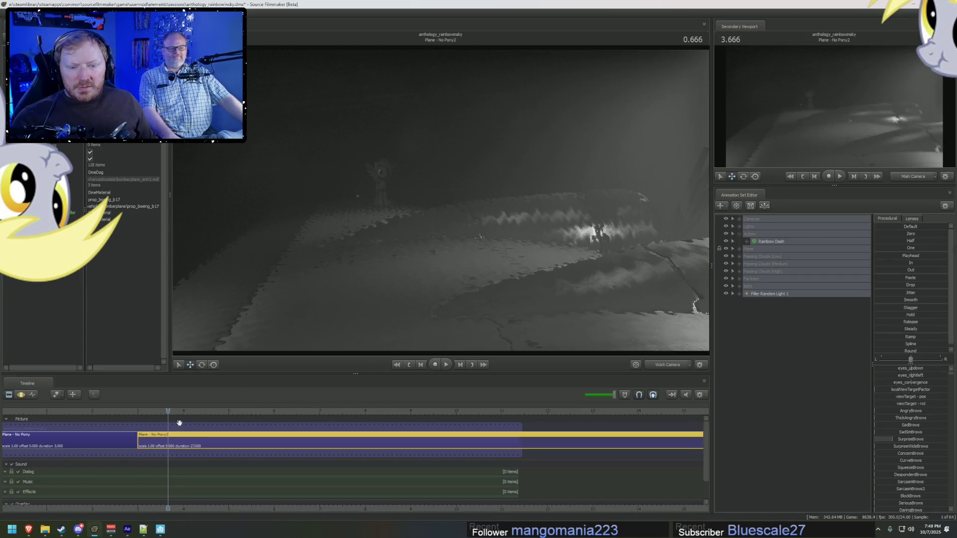
# Step: Split the No Pony2 shot at 7.000 seconds into a new No Pony3 shot
pyautogui.click(413, 413)
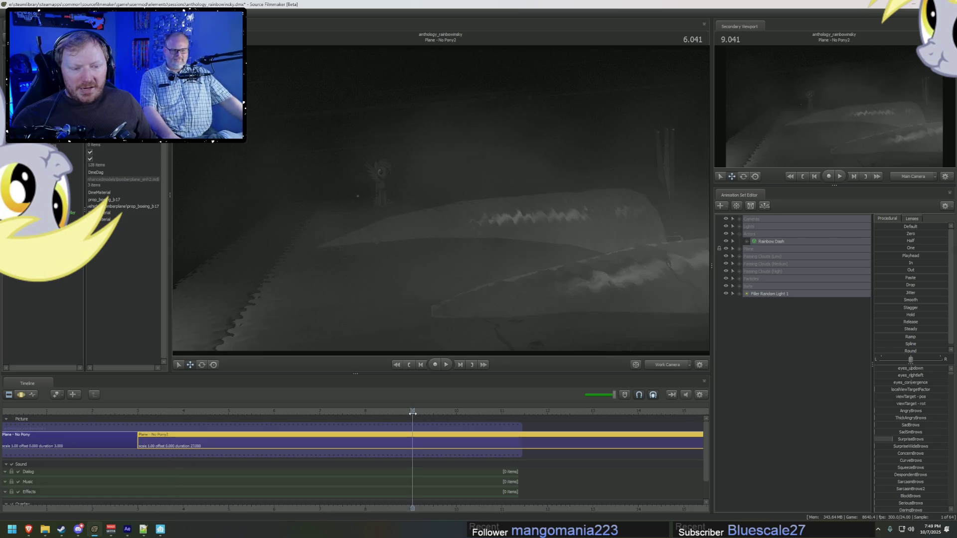
pyautogui.moveTo(413, 414)
pyautogui.mouseDown()
pyautogui.moveTo(455, 422)
pyautogui.moveTo(423, 424)
pyautogui.moveTo(456, 424)
pyautogui.mouseUp()
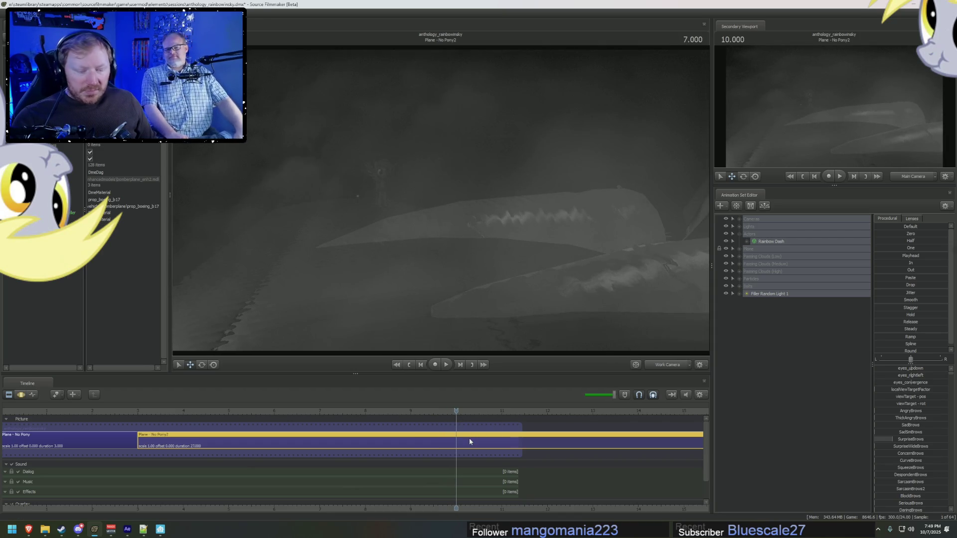
pyautogui.hotkey('ctrl', 'shift', 'b')
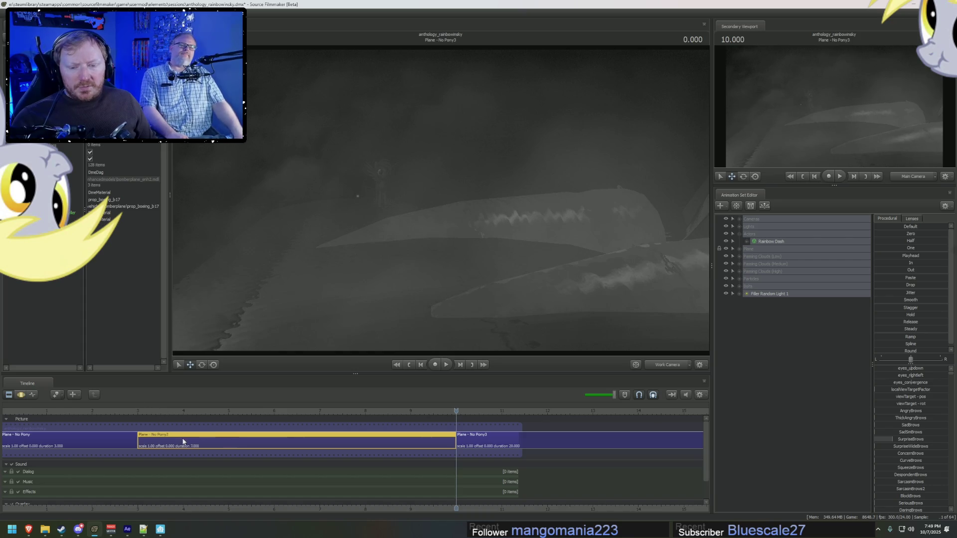
# Step: Rename the middle shot to 'Plane - Pony APPEARS'
pyautogui.rightClick(183, 441)
pyautogui.moveTo(220, 345)
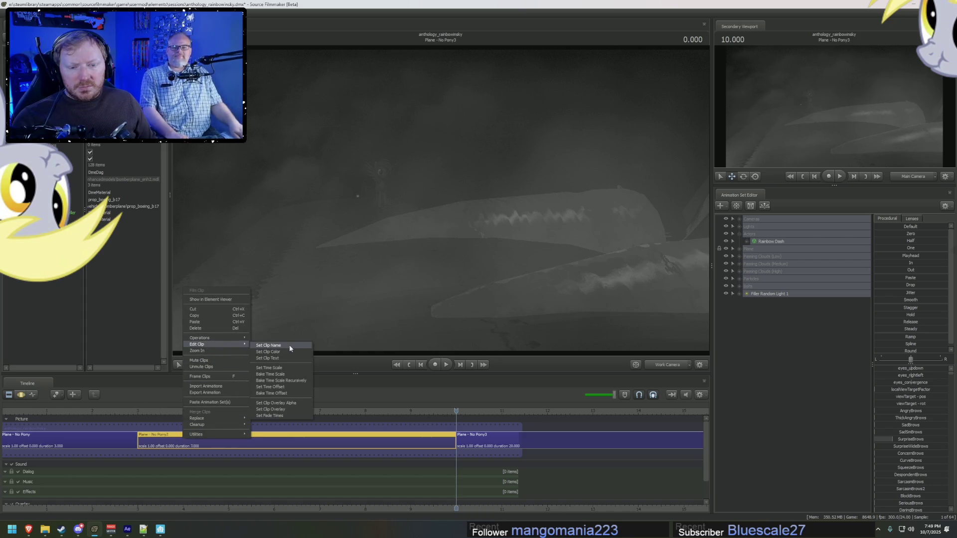
pyautogui.click(289, 345)
pyautogui.moveTo(514, 236); pyautogui.dragTo(474, 237)
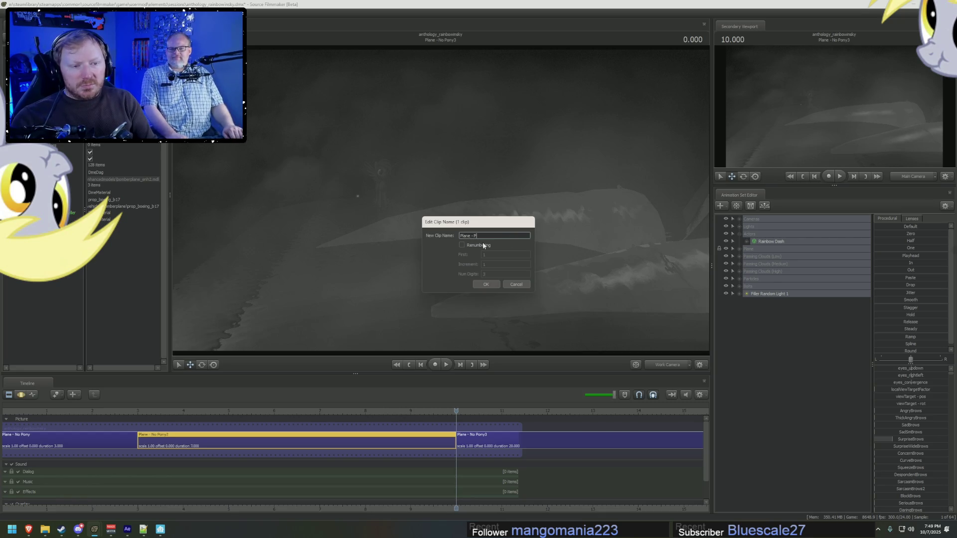
pyautogui.write('ony APPERA')
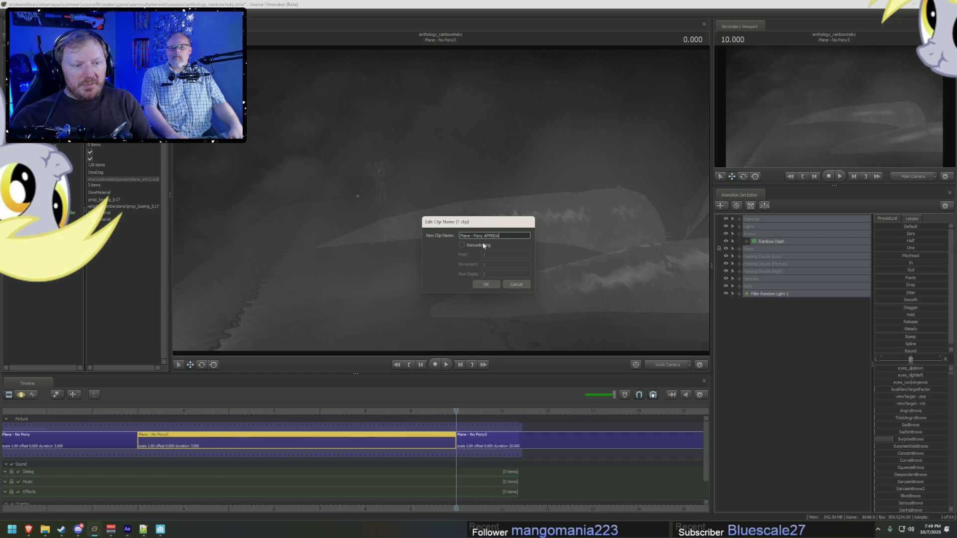
pyautogui.write('RS')
pyautogui.press('Return')
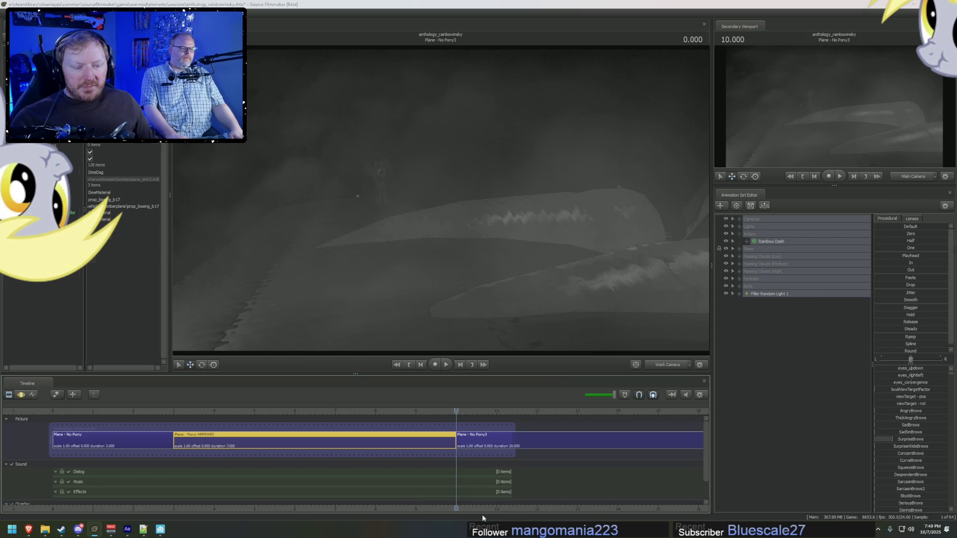
pyautogui.hotkey('alt', 'Tab')
pyautogui.hotkey('alt', 'Tab')
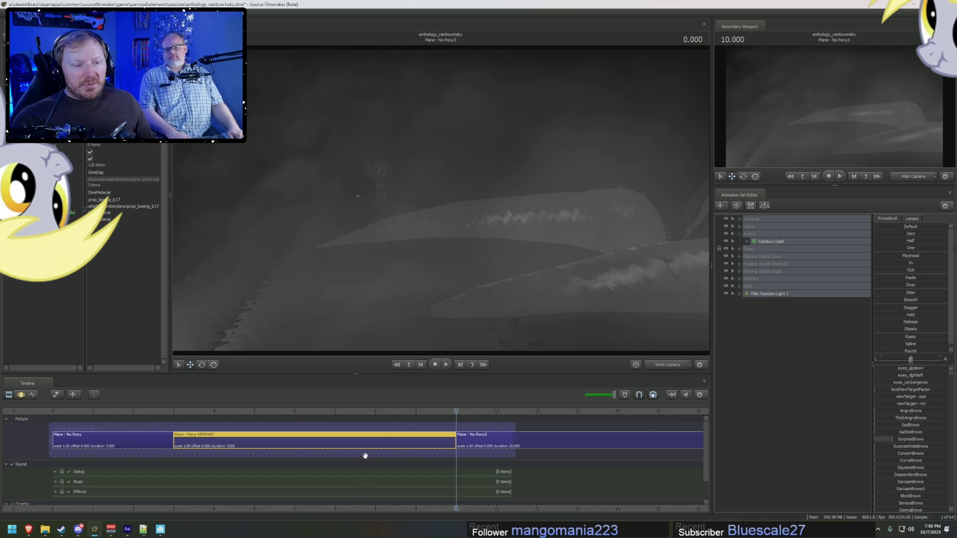
pyautogui.hotkey('alt', 'Tab')
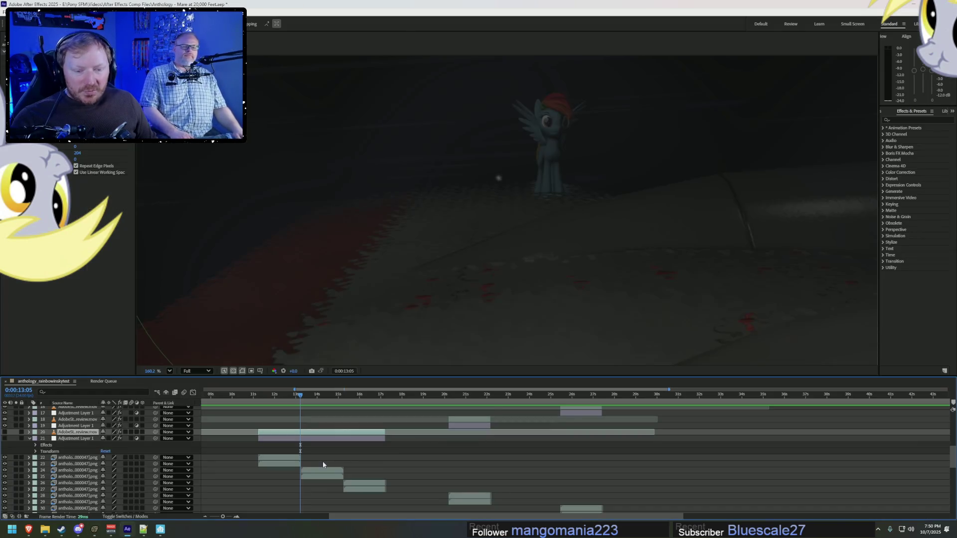
# Step: Open The Twilight Zone S05E03 MP4 from the Downloads folder in VLC
pyautogui.hotkey('alt', 'Tab')
pyautogui.click(44, 530)
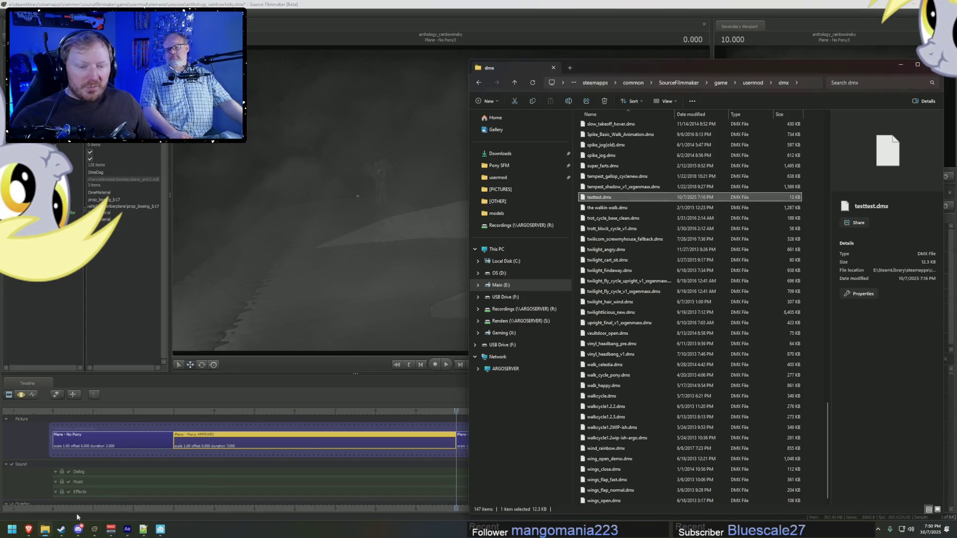
pyautogui.click(500, 153)
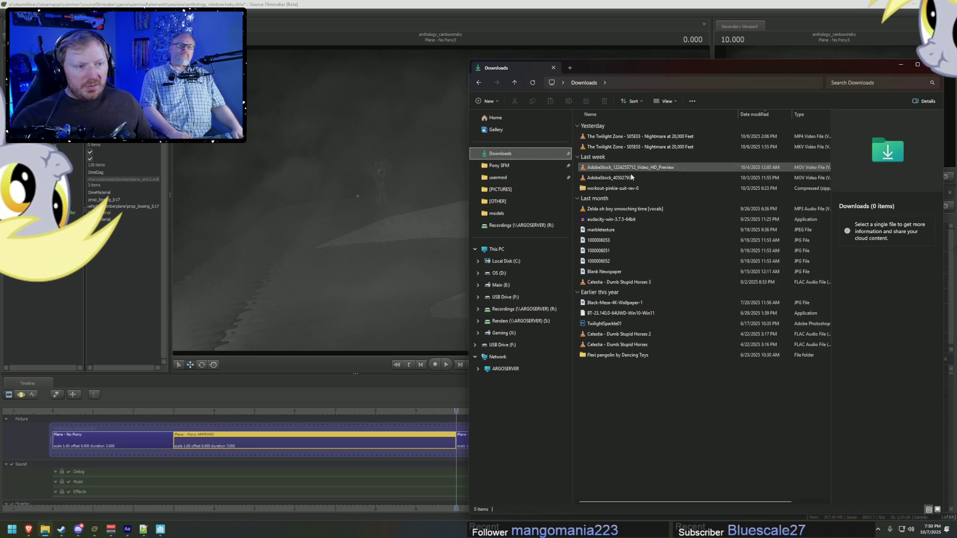
pyautogui.click(627, 136)
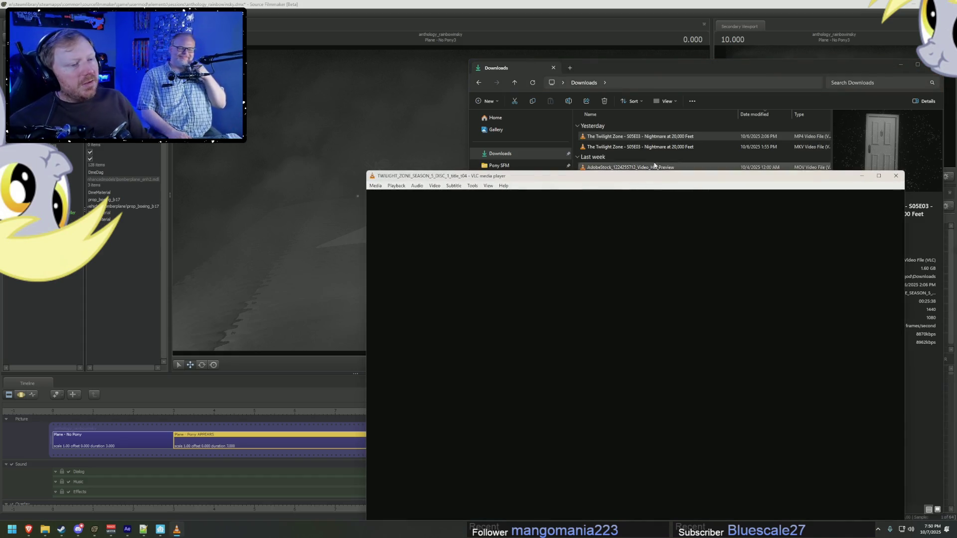
# Step: Seek the episode to about 09:01 and play the gremlin close-up, pausing at 09:08
pyautogui.click(561, 218)
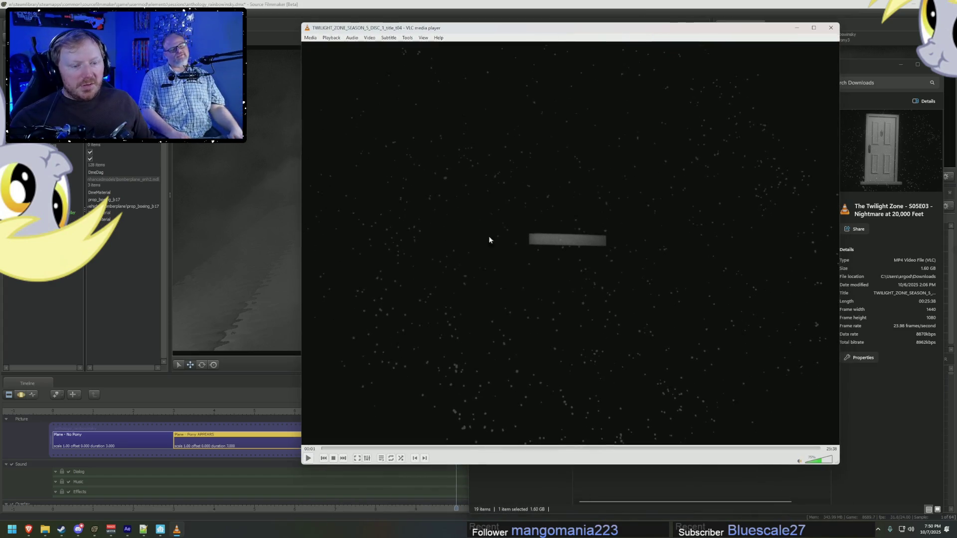
pyautogui.click(471, 449)
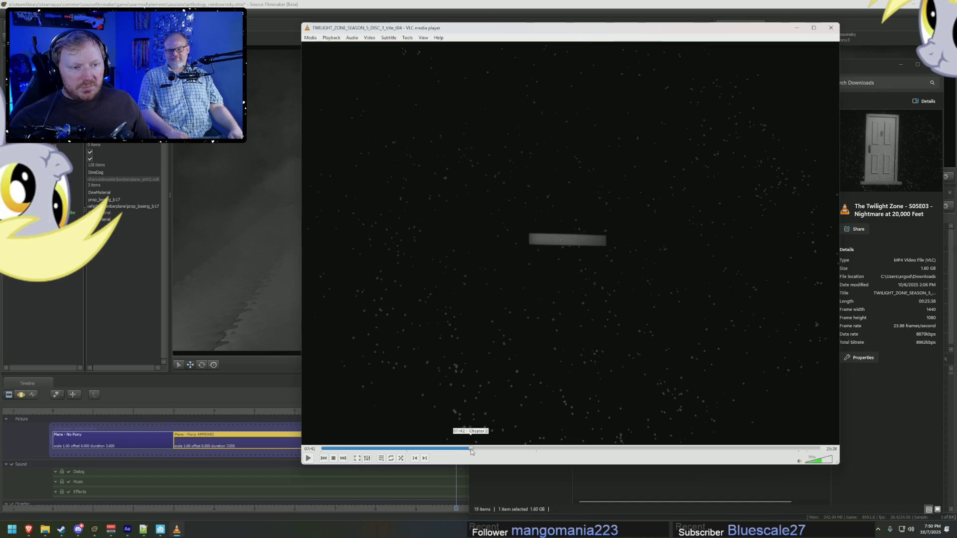
pyautogui.moveTo(471, 451); pyautogui.dragTo(497, 449)
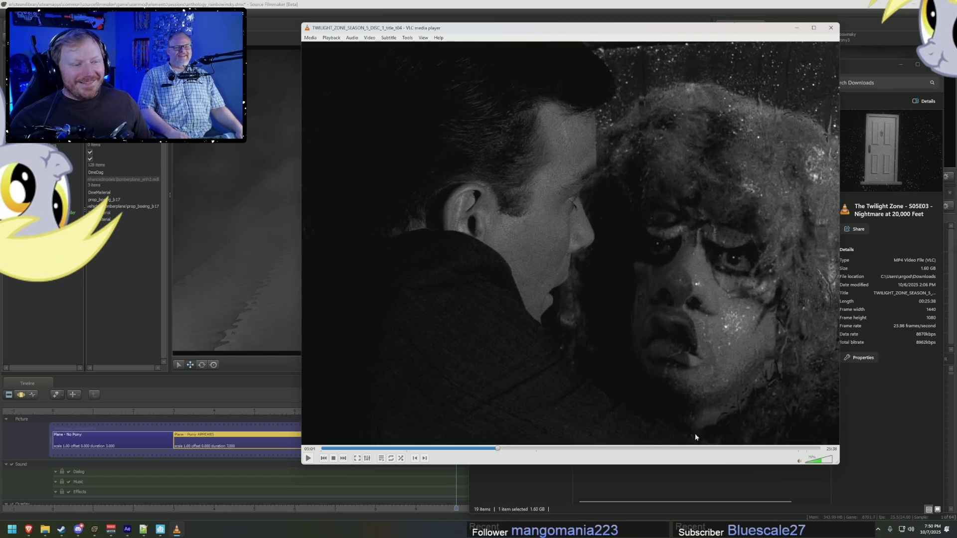
pyautogui.click(497, 448)
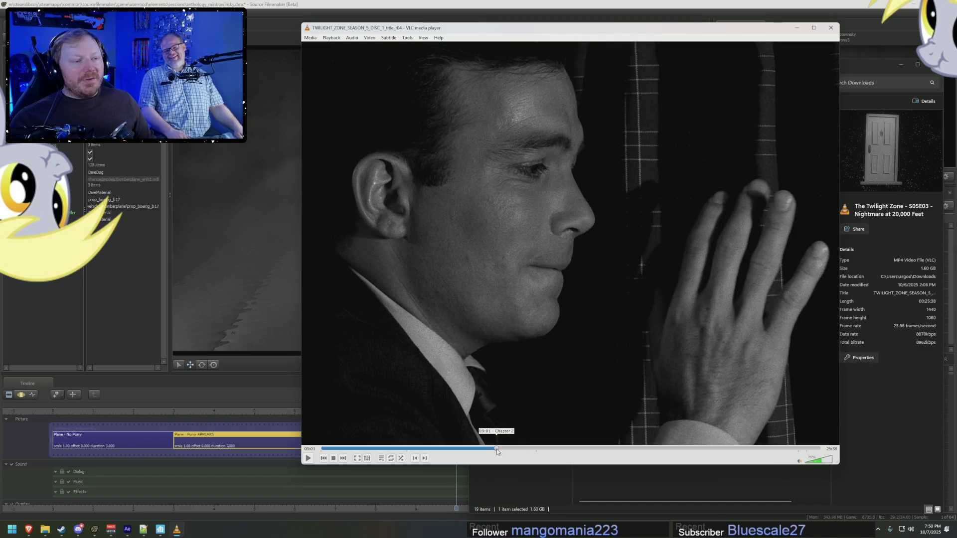
pyautogui.press('space')
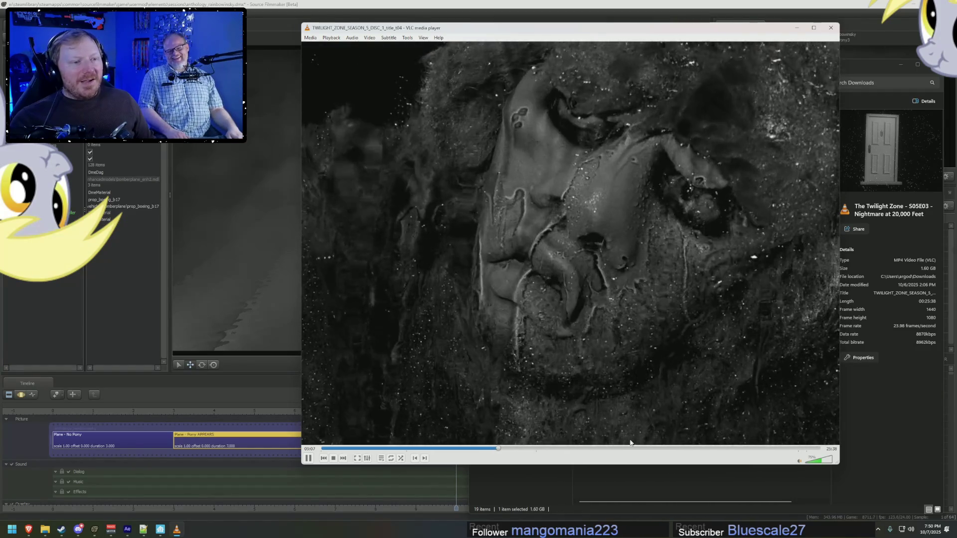
pyautogui.press('space')
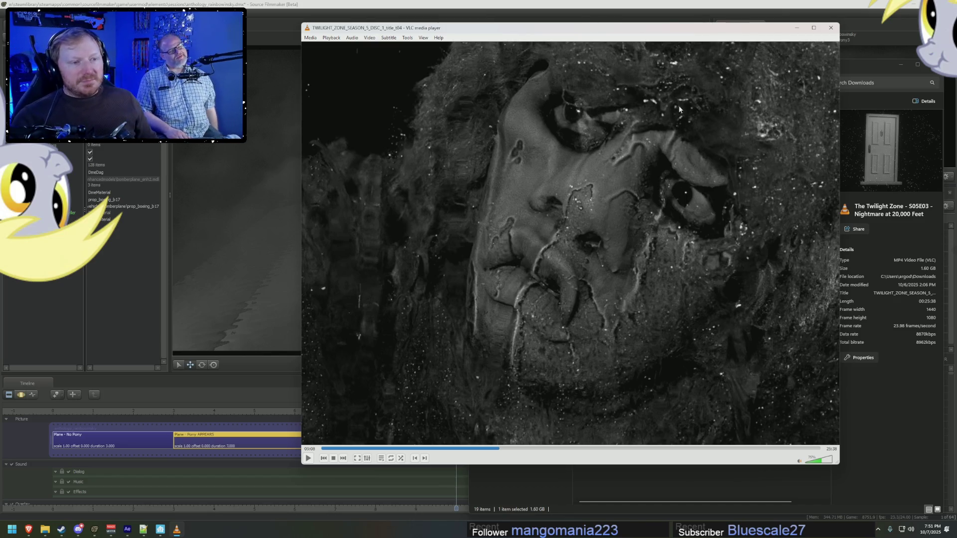
pyautogui.click(431, 449)
# Step: Play the stormy-wing shot from 05:38, pausing on the figure on the wing, then minimize VLC
pyautogui.press('space')
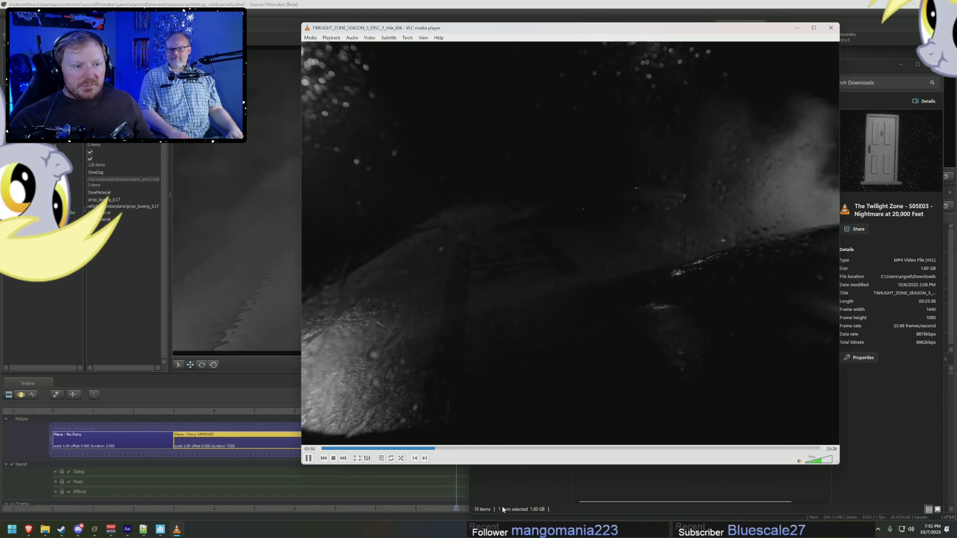
pyautogui.press('space')
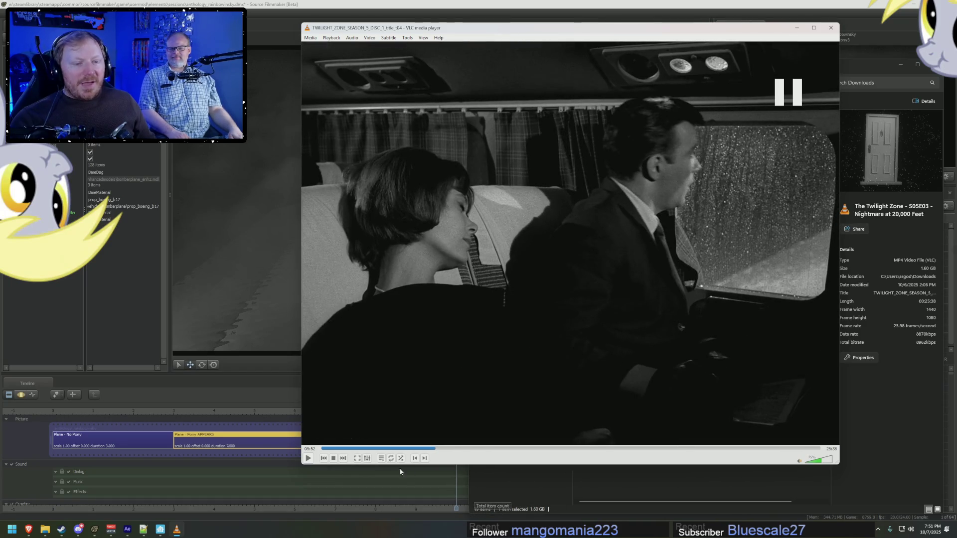
pyautogui.moveTo(432, 451); pyautogui.dragTo(434, 451)
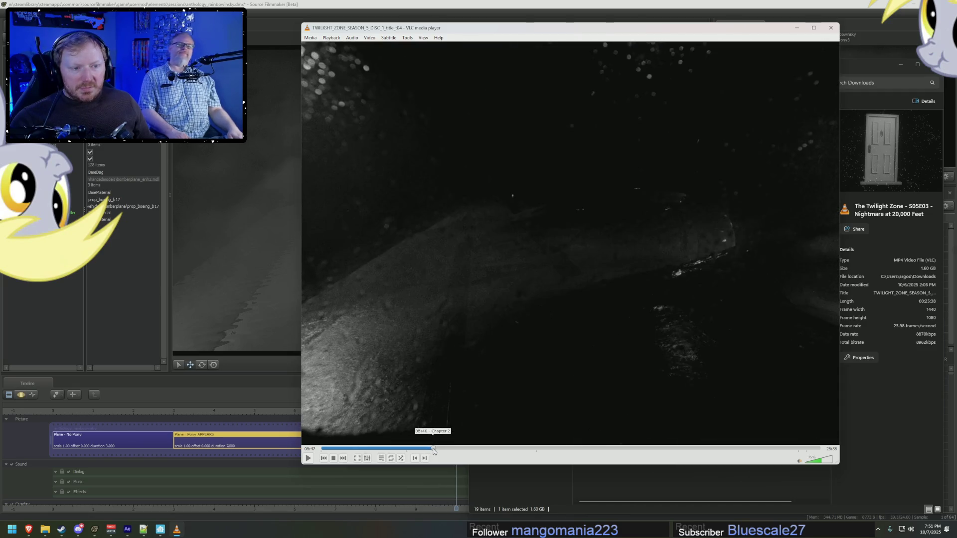
pyautogui.press('space')
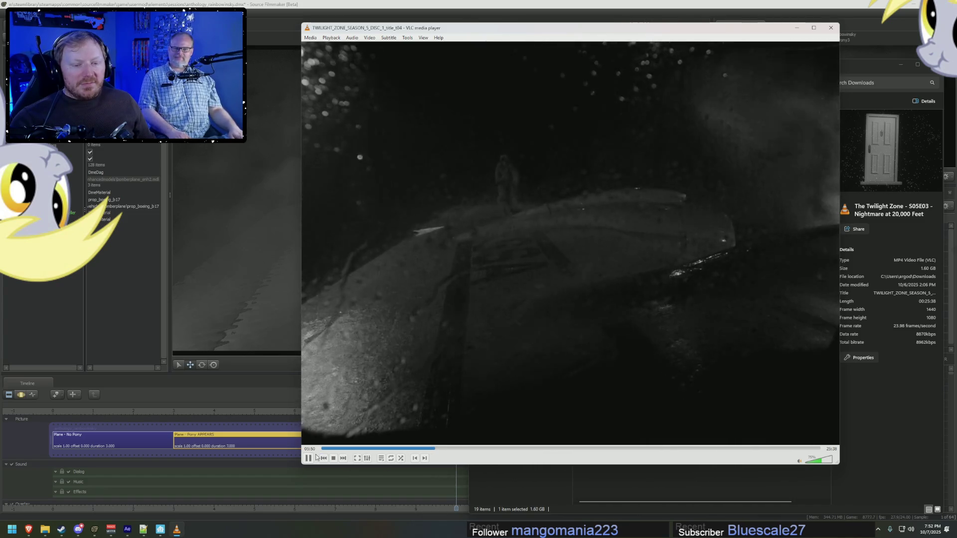
pyautogui.press('space')
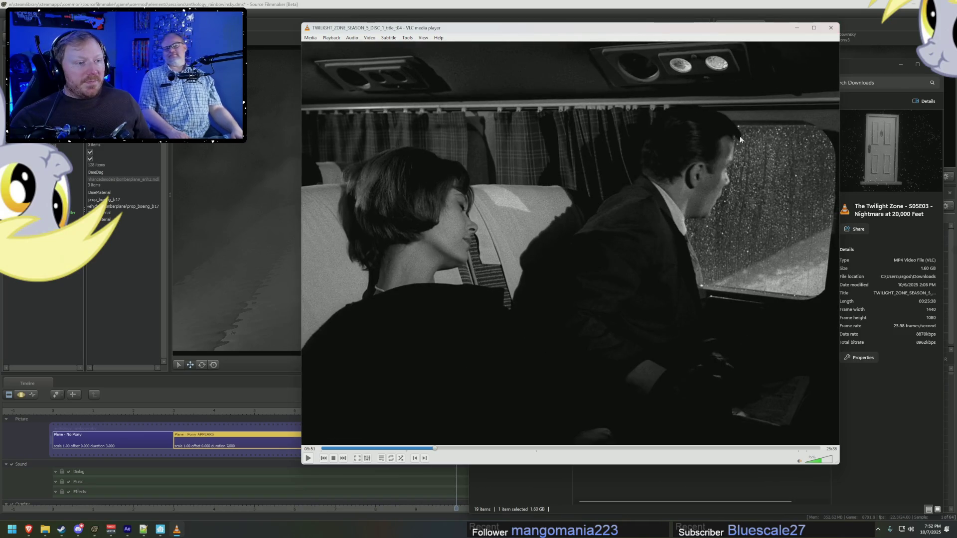
pyautogui.press('space')
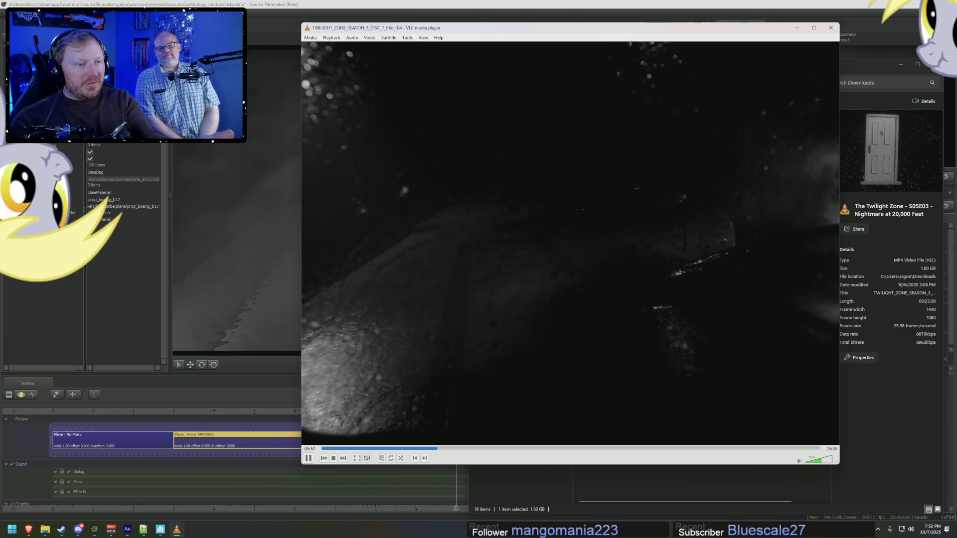
pyautogui.press('space')
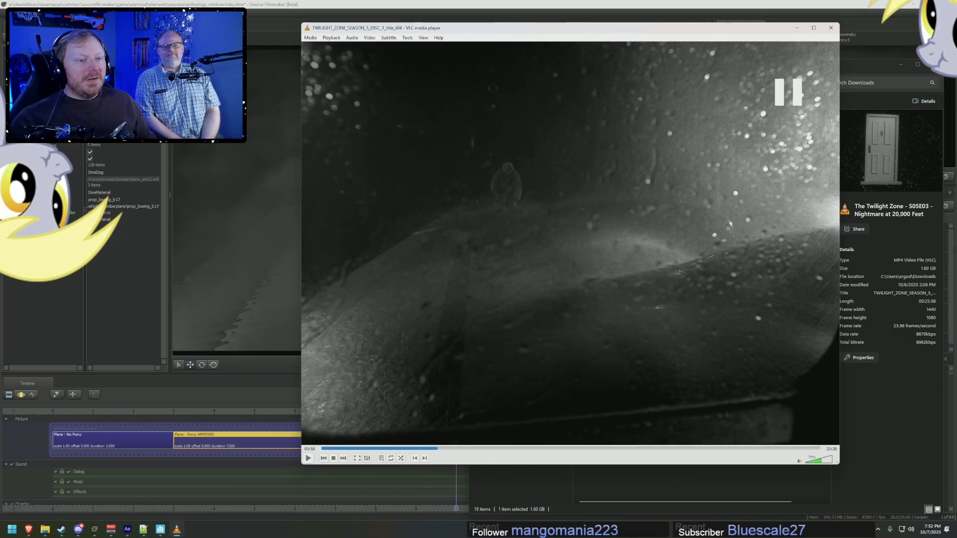
pyautogui.click(797, 27)
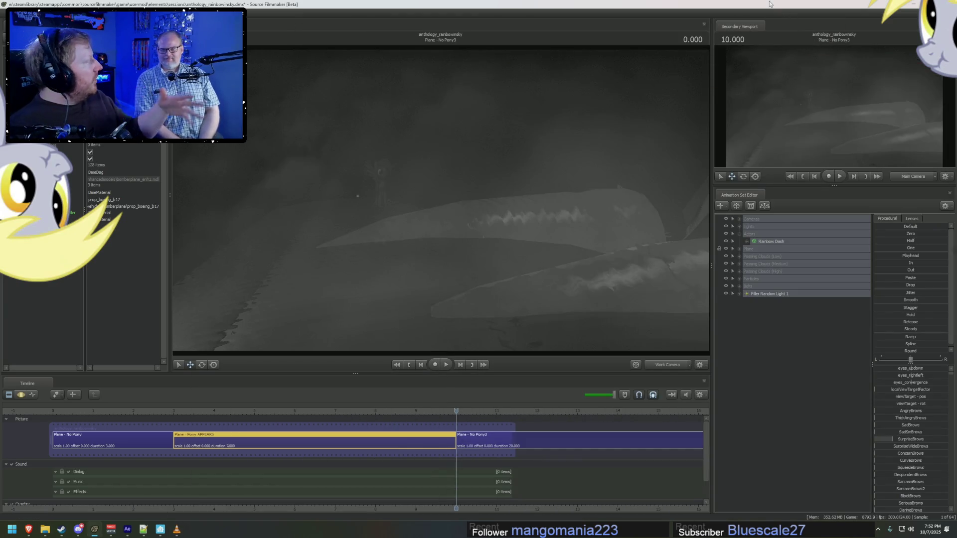
pyautogui.click(45, 529)
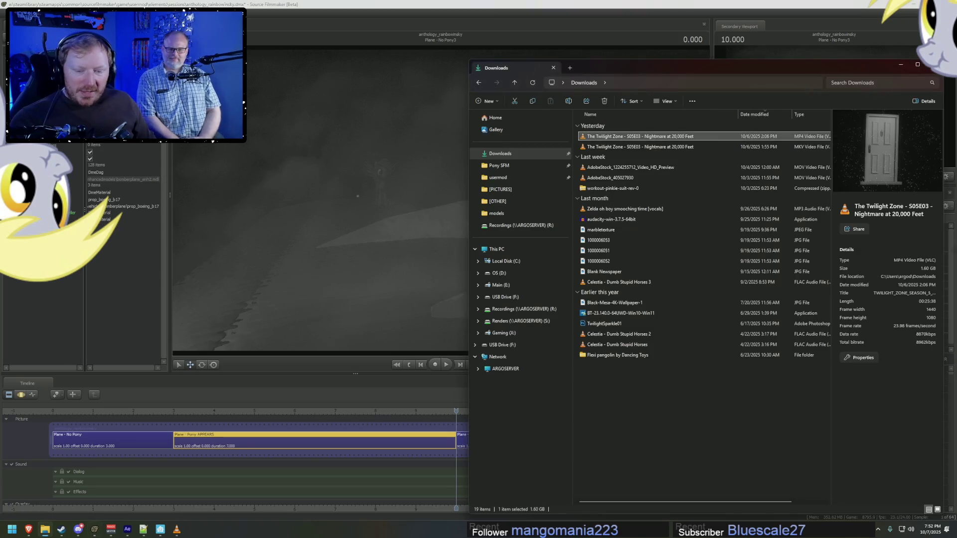
# Step: Preview the grey composite in After Effects from 0:00:16:10 for a few seconds, then minimize it
pyautogui.click(128, 531)
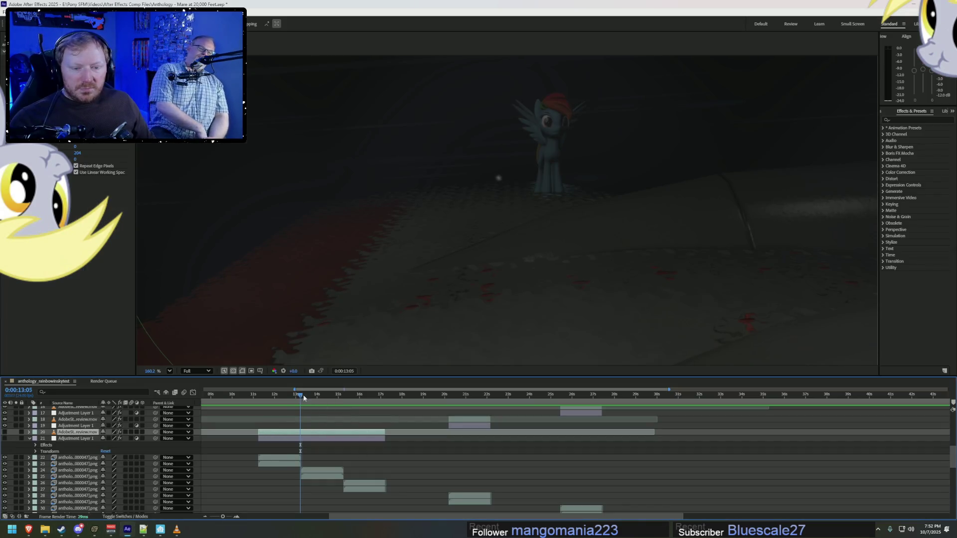
pyautogui.moveTo(302, 397); pyautogui.dragTo(369, 398)
pyautogui.scroll(-3, 718, 265)
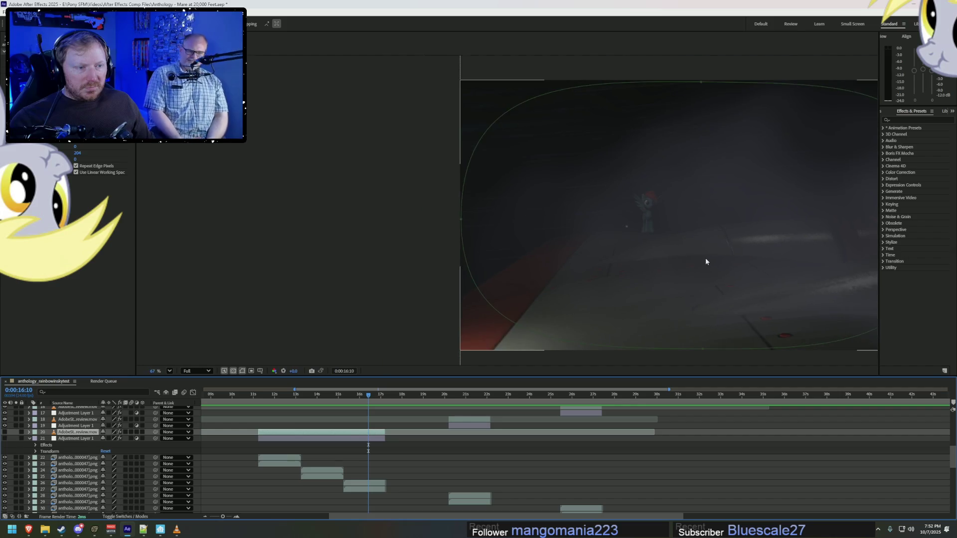
pyautogui.press('space')
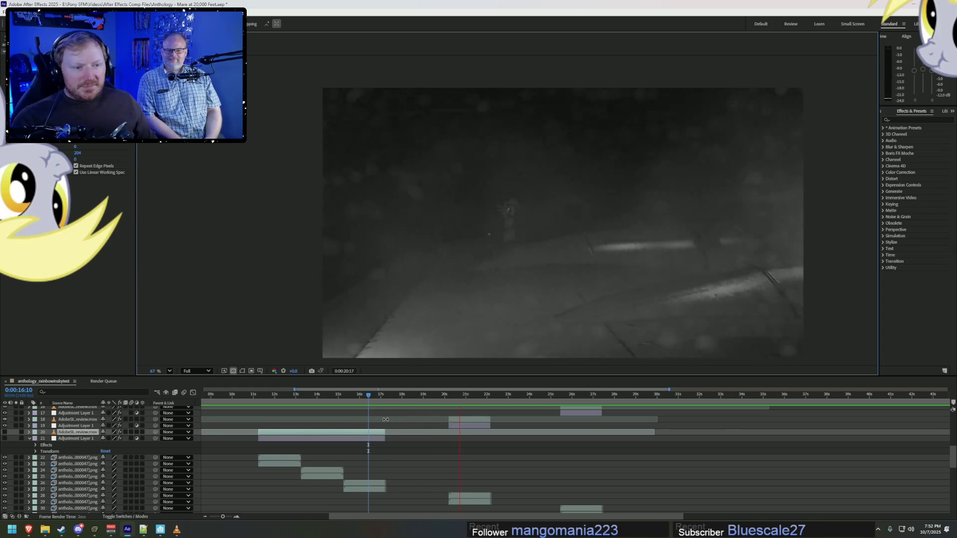
pyautogui.press('space')
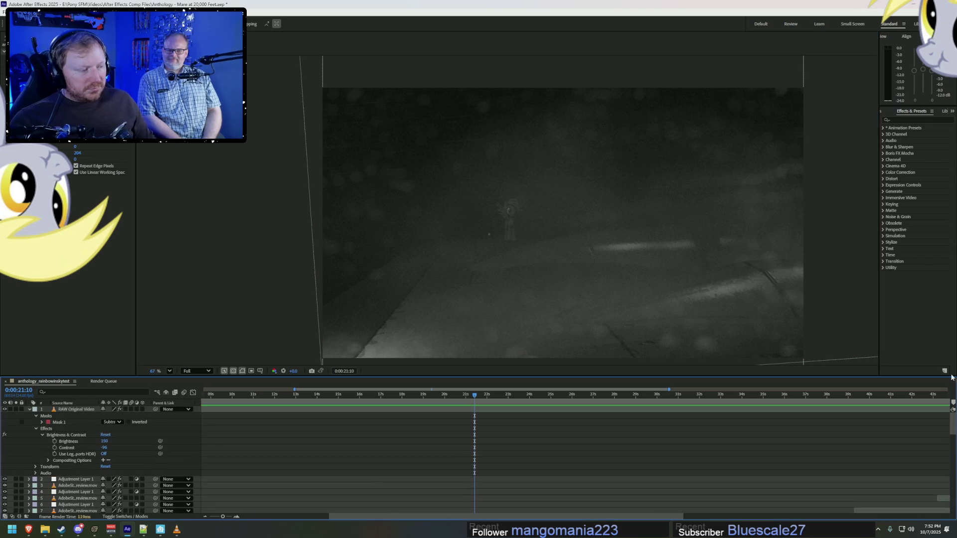
pyautogui.click(914, 6)
# Step: Move into the Plane - Pony APPEARS shot and untick the greyscale Overlay Effects track
pyautogui.click(552, 4)
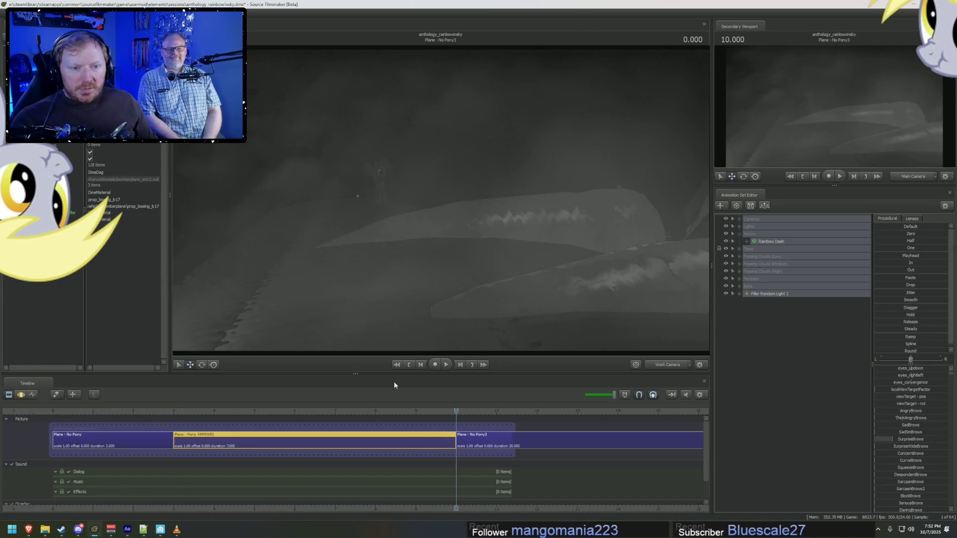
pyautogui.moveTo(425, 412); pyautogui.dragTo(174, 412)
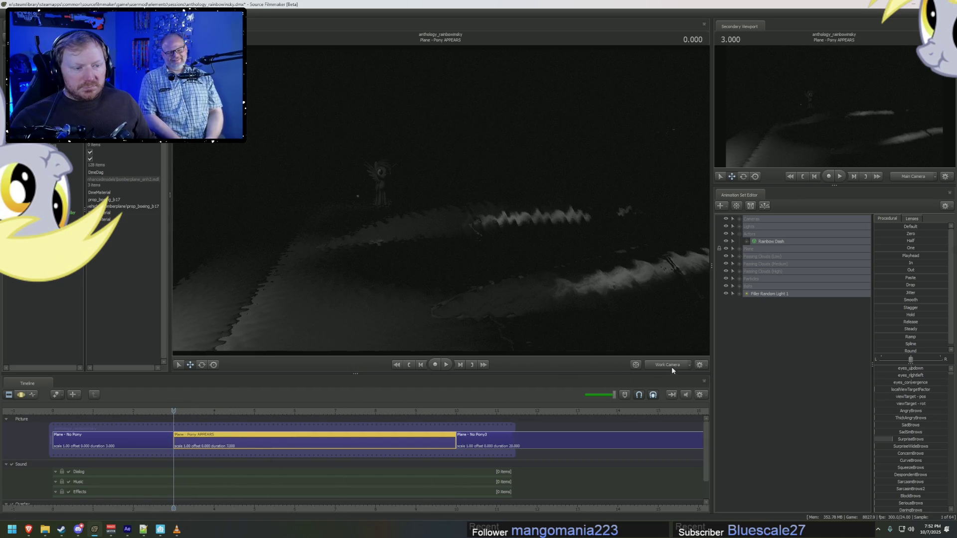
pyautogui.rightClick(543, 286)
pyautogui.click(561, 309)
pyautogui.click(476, 272)
pyautogui.click(704, 433)
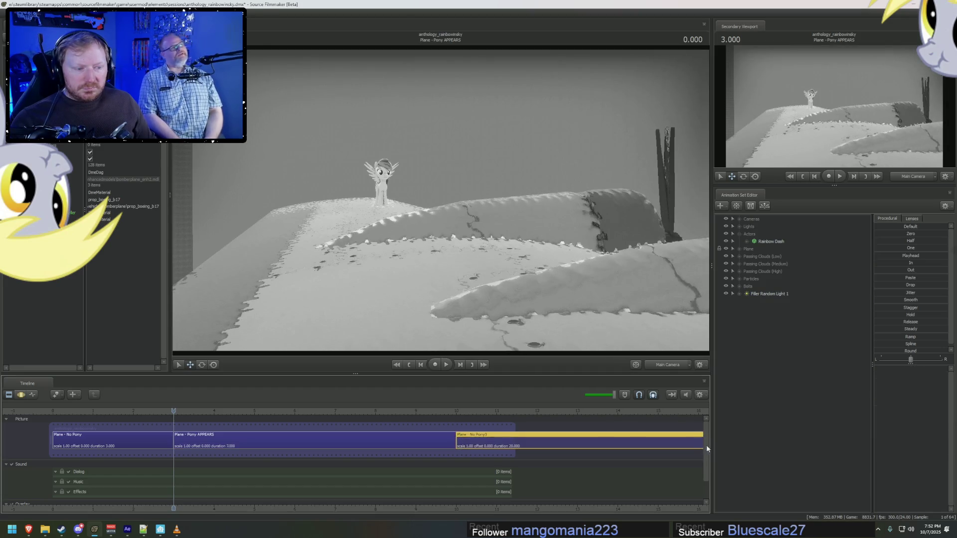
pyautogui.scroll(-3, 708, 457)
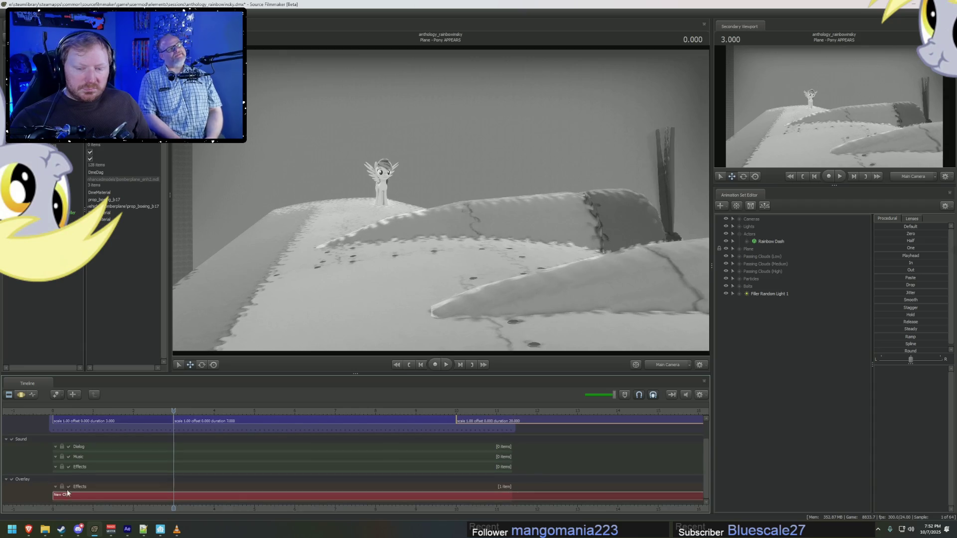
pyautogui.click(68, 487)
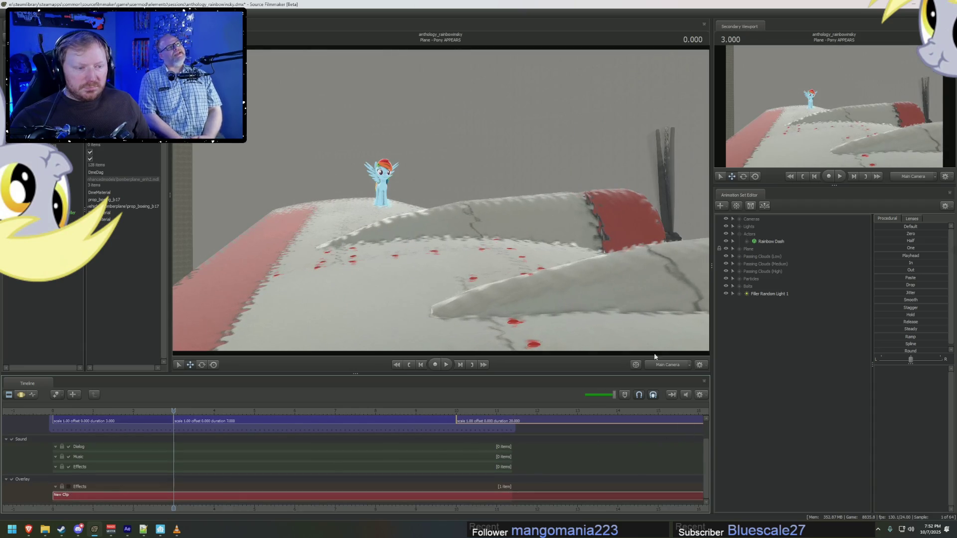
# Step: Switch the viewport to the Work Camera and orbit to look down on Rainbow Dash
pyautogui.click(668, 364)
pyautogui.moveTo(471, 211); pyautogui.dragTo(464, 217)
pyautogui.click(771, 241)
pyautogui.click(782, 250)
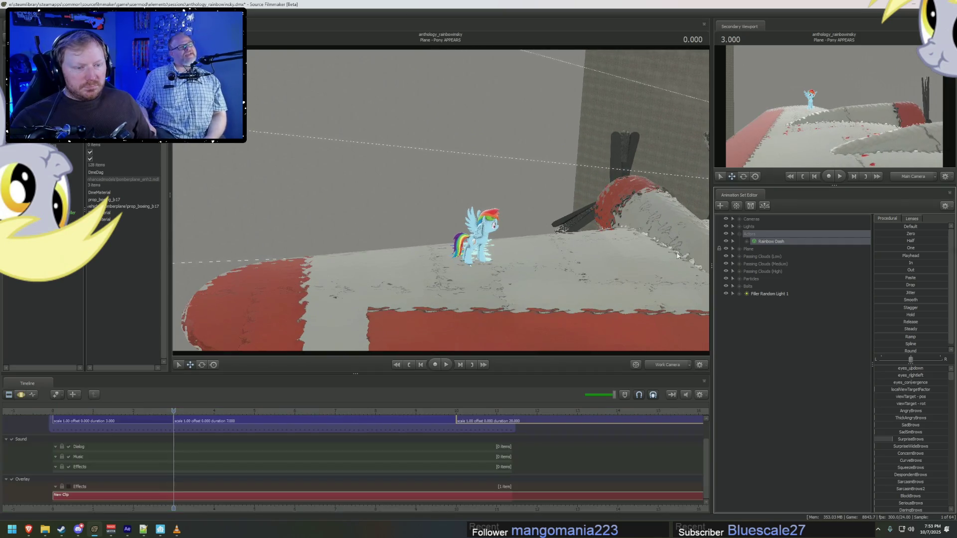
pyautogui.click(785, 240)
pyautogui.moveTo(529, 259); pyautogui.dragTo(522, 220)
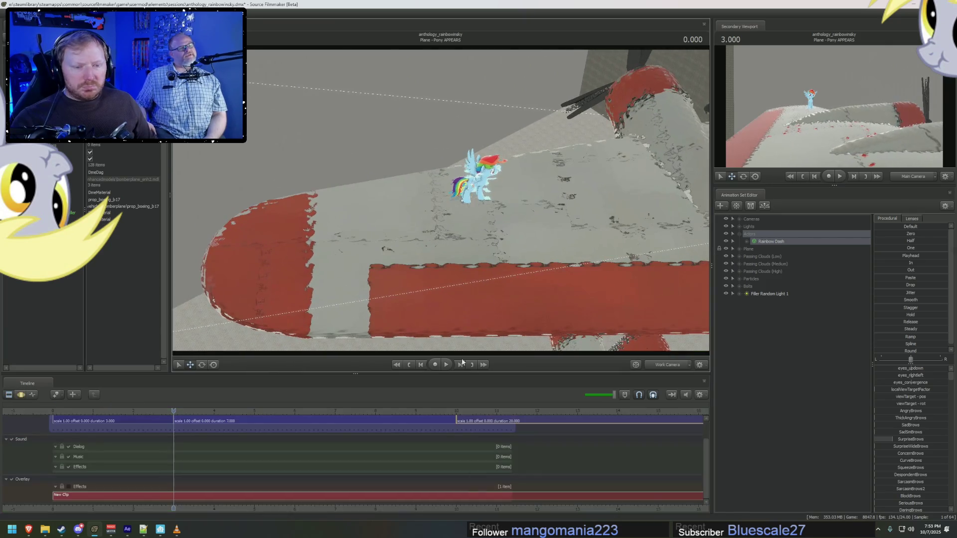
pyautogui.click(244, 426)
# Step: Nudge Rainbow Dash left along the wing and orbit to a high close view of her
pyautogui.click(762, 242)
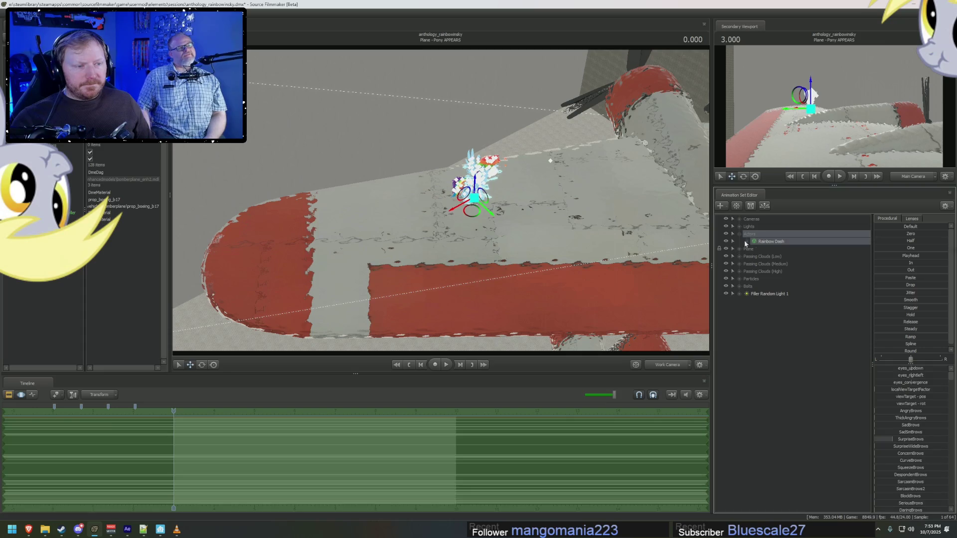
pyautogui.moveTo(476, 223)
pyautogui.mouseDown()
pyautogui.moveTo(307, 236)
pyautogui.moveTo(471, 254)
pyautogui.mouseUp()
pyautogui.press('F2')
pyautogui.moveTo(692, 212)
pyautogui.mouseDown()
pyautogui.moveTo(615, 239)
pyautogui.moveTo(626, 239)
pyautogui.moveTo(448, 270)
pyautogui.mouseUp()
pyautogui.press('F3')
pyautogui.click(444, 277)
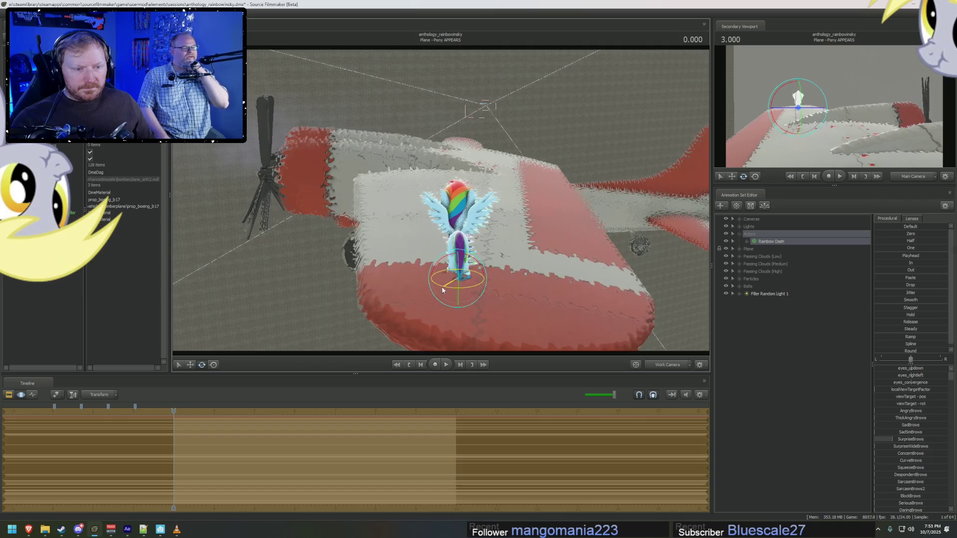
pyautogui.moveTo(442, 288)
pyautogui.mouseDown()
pyautogui.moveTo(389, 276)
pyautogui.moveTo(435, 214)
pyautogui.mouseUp()
pyautogui.press('F2')
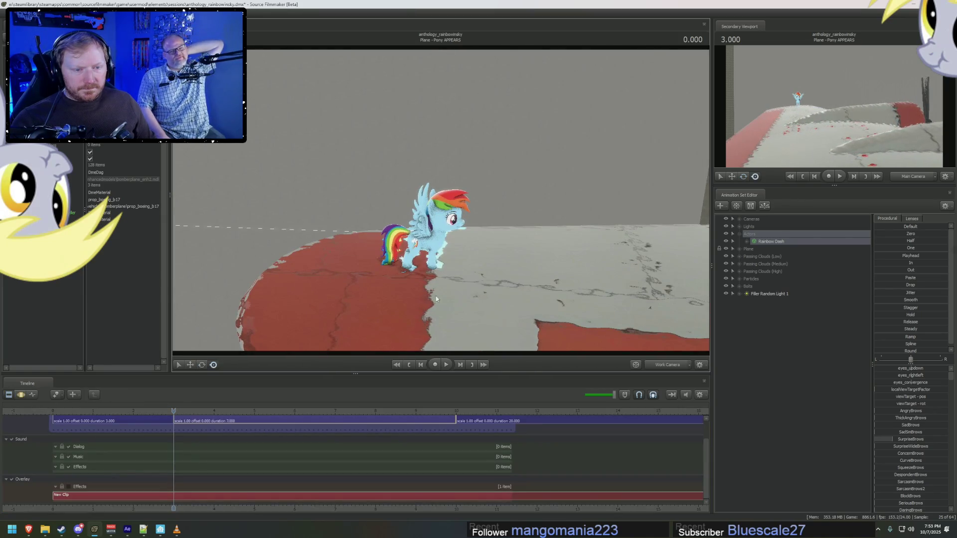
pyautogui.press('F3')
pyautogui.moveTo(426, 294)
pyautogui.mouseDown()
pyautogui.moveTo(414, 252)
pyautogui.moveTo(421, 282)
pyautogui.moveTo(530, 205)
pyautogui.mouseUp()
pyautogui.click(415, 251)
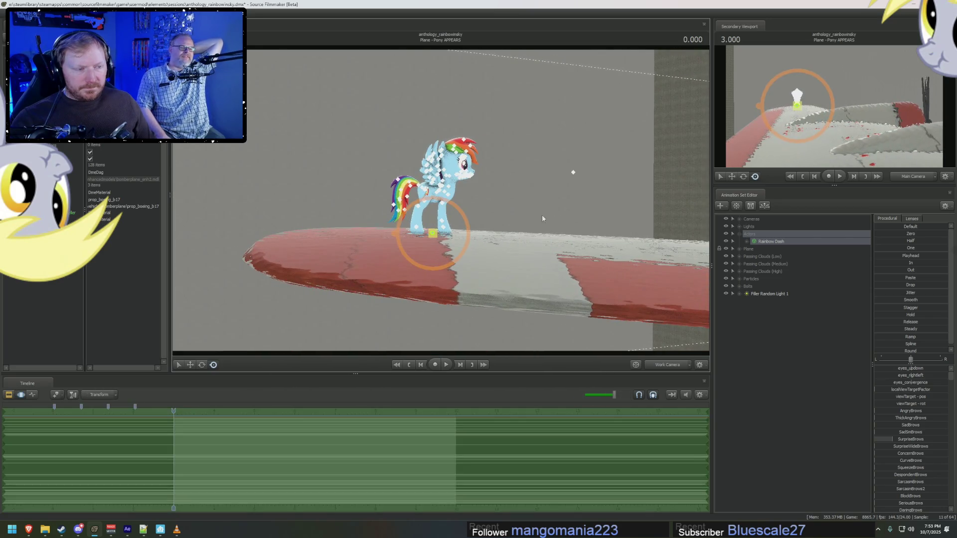
# Step: Change Rainbow Dash's body groups, setting left_wing to the folded wing option
pyautogui.rightClick(773, 244)
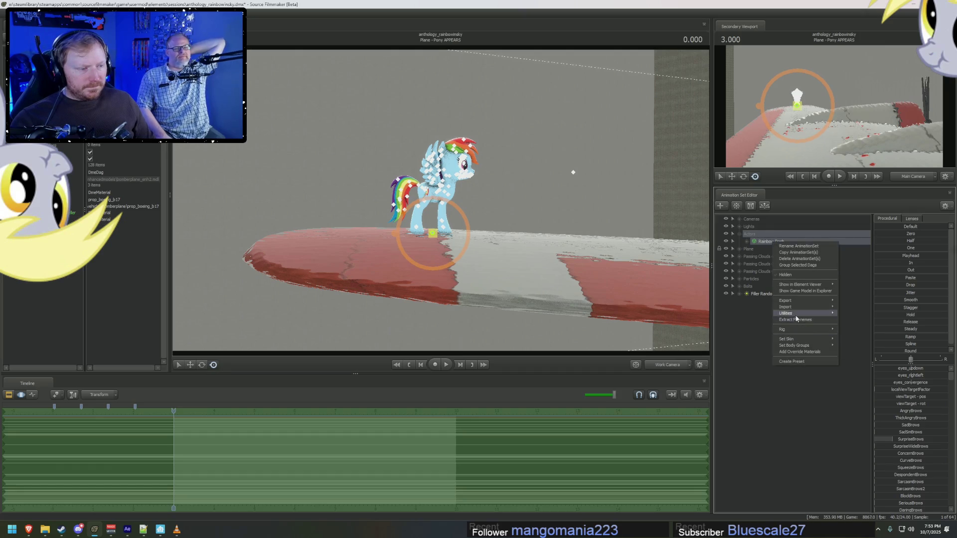
pyautogui.moveTo(818, 346)
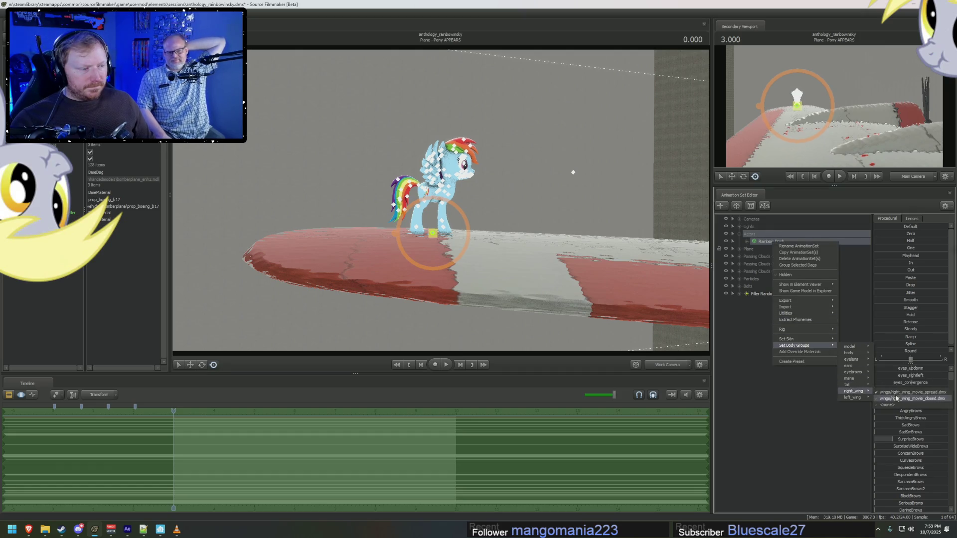
pyautogui.click(892, 398)
pyautogui.rightClick(774, 244)
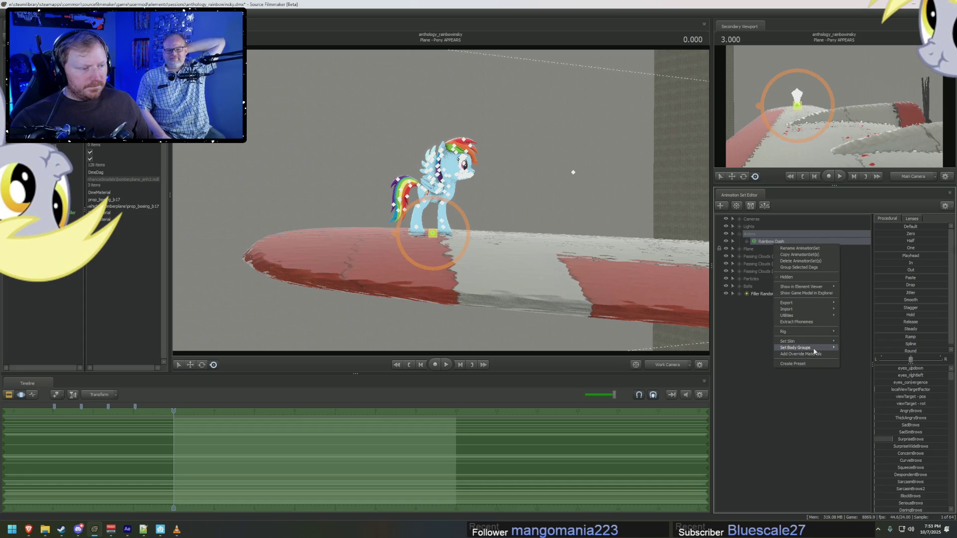
pyautogui.moveTo(818, 348)
pyautogui.moveTo(853, 400)
pyautogui.click(913, 401)
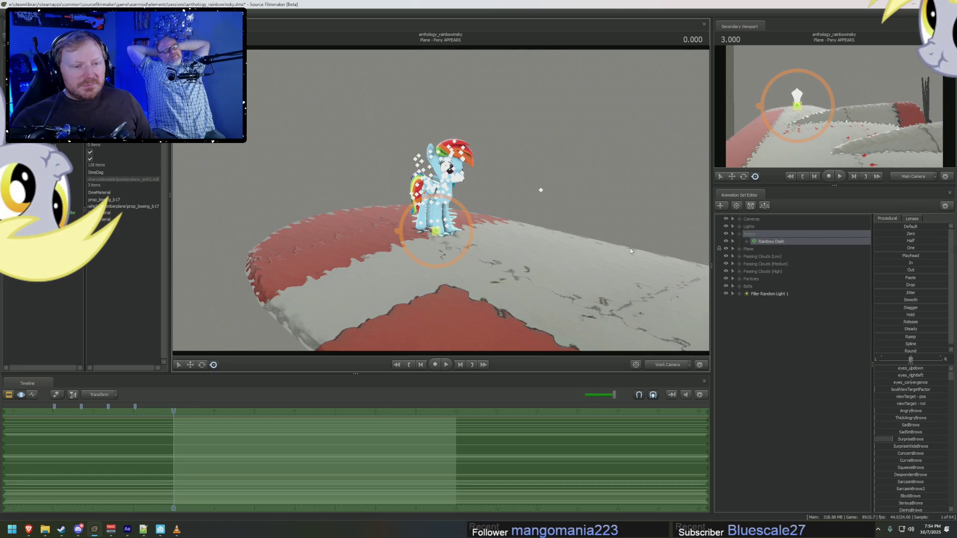
# Step: Show the clip editor with the shot's clips, sound and overlay tracks, then bring VLC forward
pyautogui.press('F2')
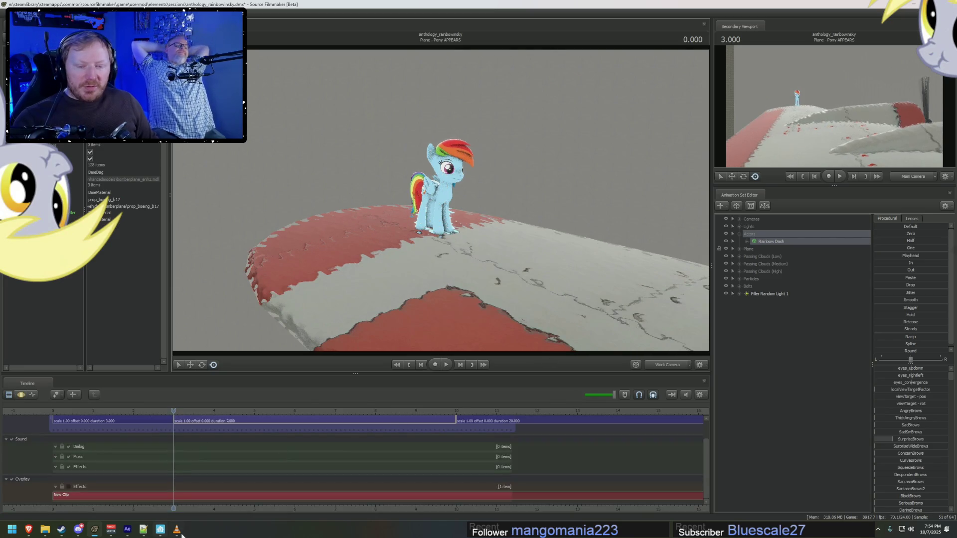
pyautogui.click(177, 530)
# Step: Scrub the episode from 05:28 through 08:23 to 10:40, playing the airliner storm scenes
pyautogui.click(429, 448)
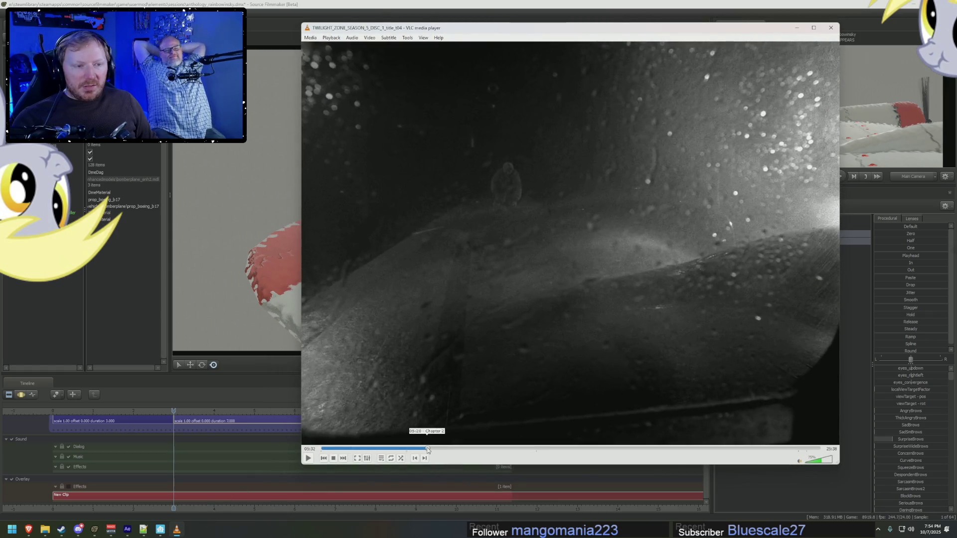
pyautogui.click(457, 448)
pyautogui.press('space')
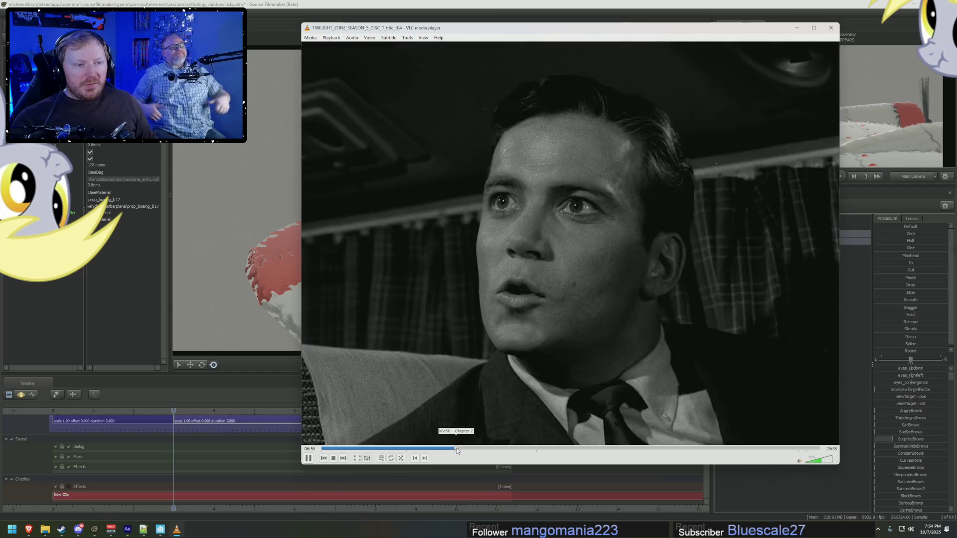
pyautogui.click(486, 448)
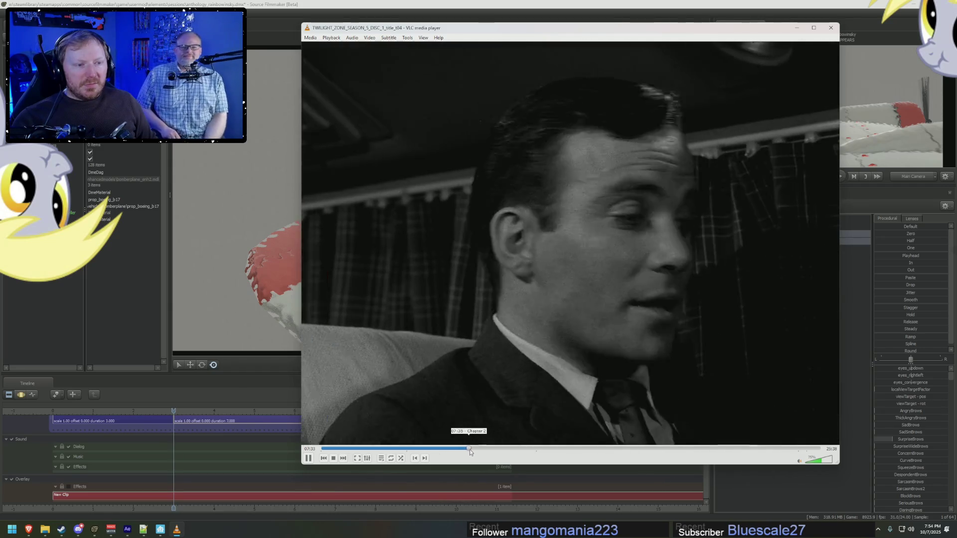
pyautogui.moveTo(485, 449); pyautogui.dragTo(533, 445)
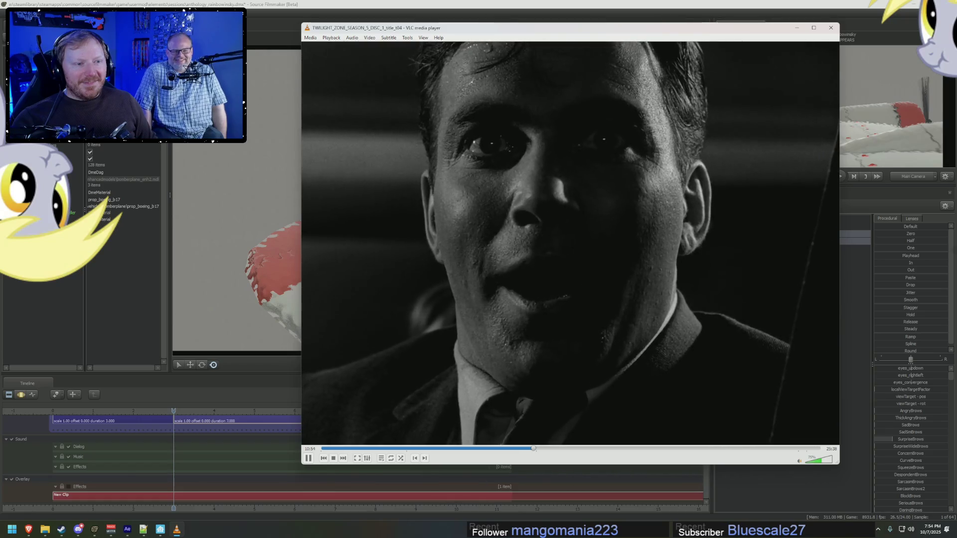
pyautogui.press('space')
pyautogui.press('space')
pyautogui.press('space')
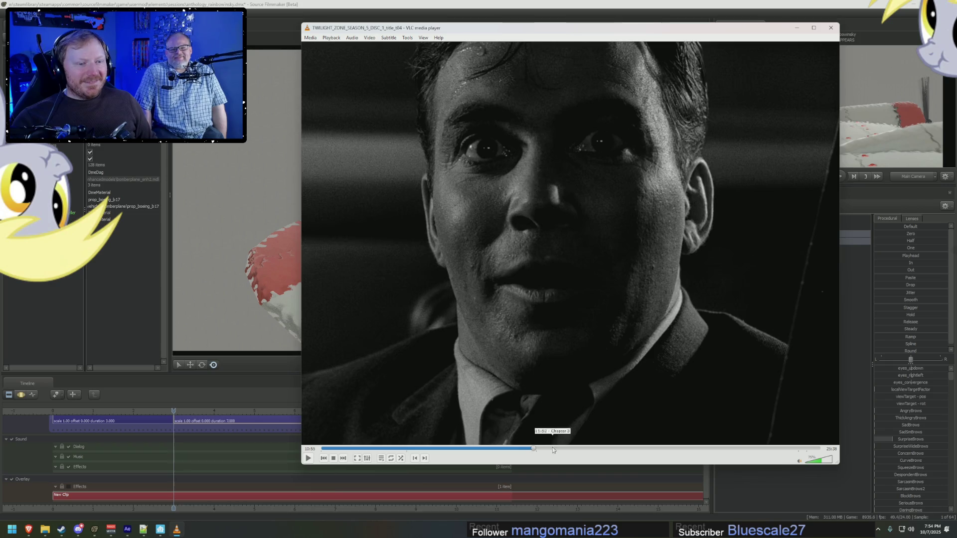
pyautogui.press('space')
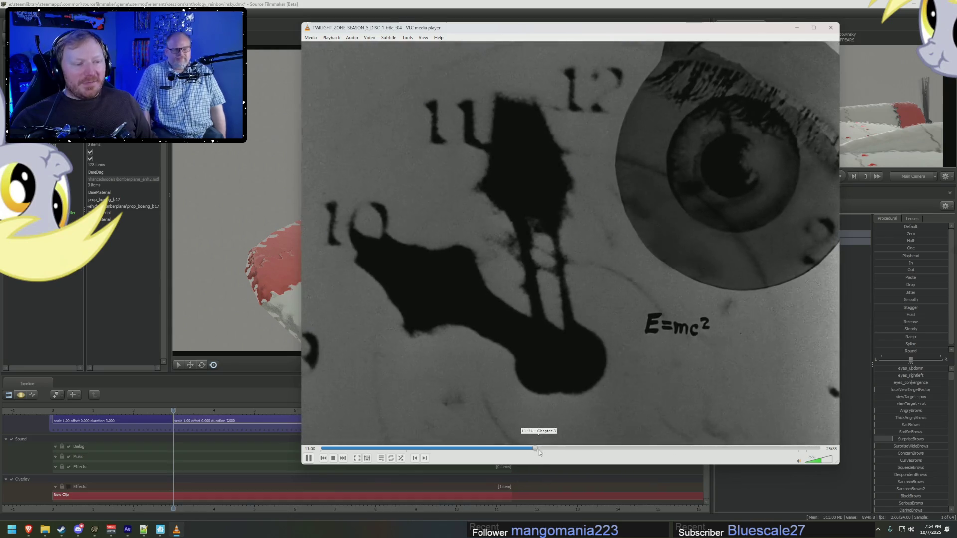
pyautogui.press('space')
# Step: Replay the plane storm shot from 11:07 and pause on the passenger close-up
pyautogui.click(542, 451)
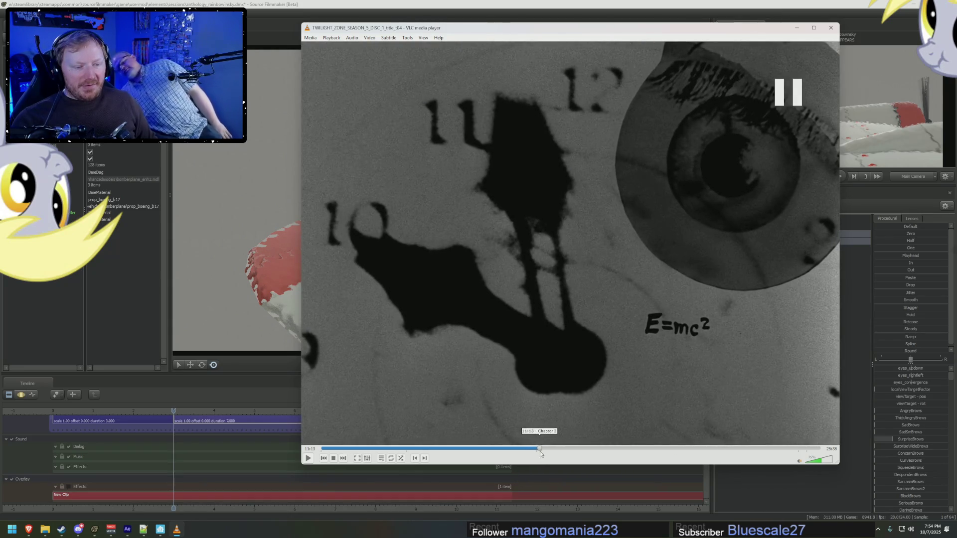
pyautogui.press('space')
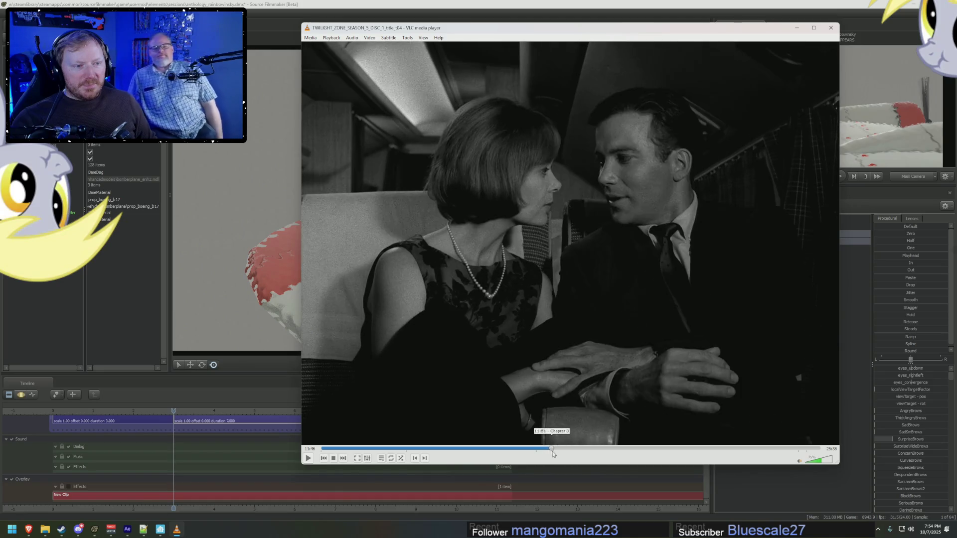
pyautogui.click(538, 451)
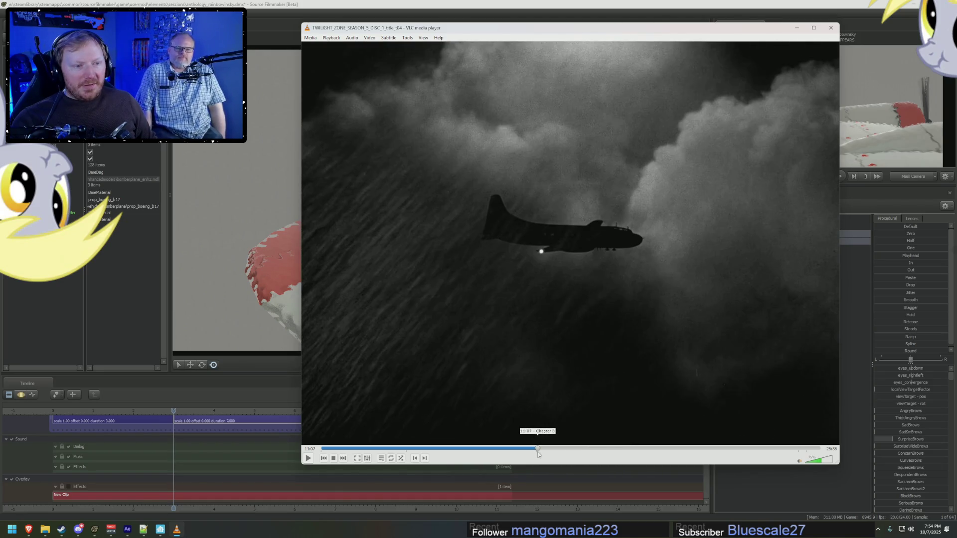
pyautogui.press('space')
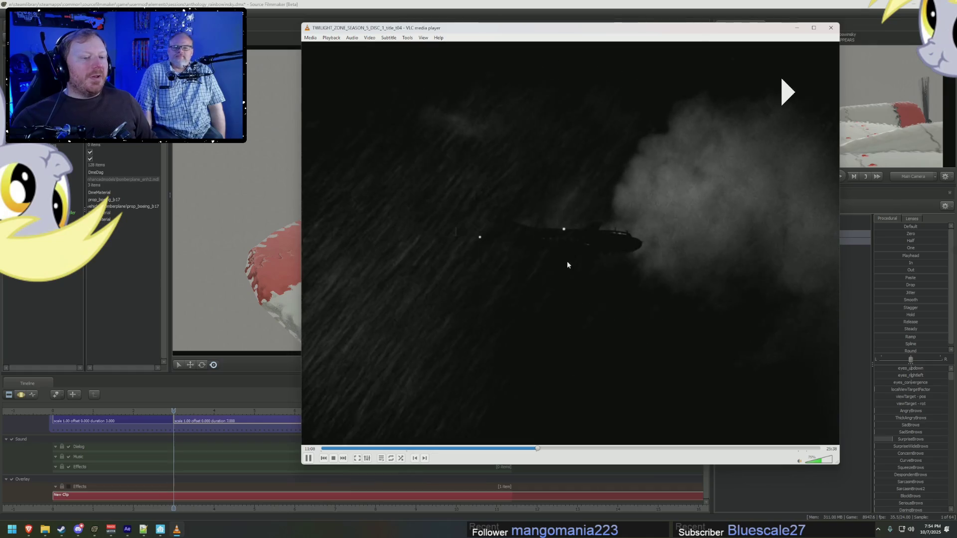
pyautogui.press('space')
pyautogui.press('space')
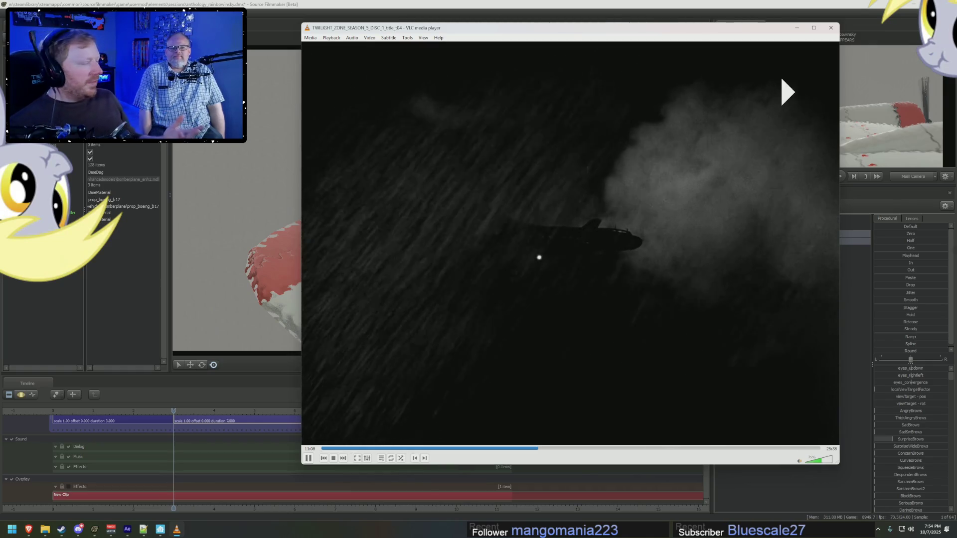
pyautogui.press('space')
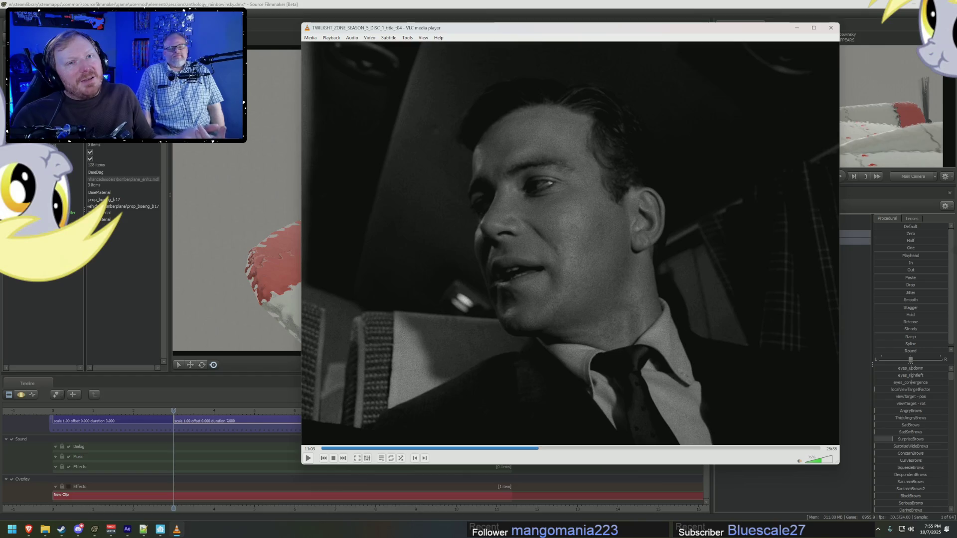
pyautogui.click(315, 3)
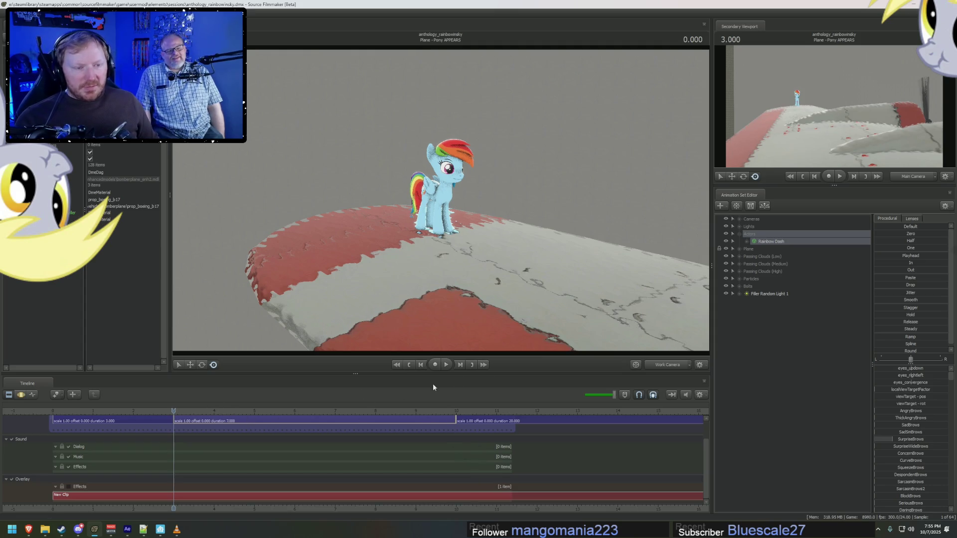
# Step: Select Rainbow Dash's Head control under Body and bring up Import Animation for it
pyautogui.click(747, 241)
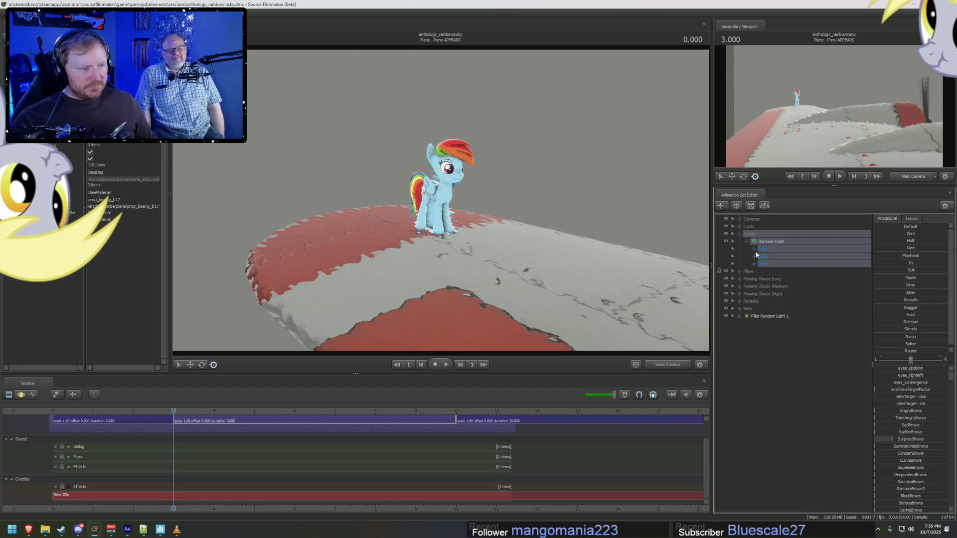
pyautogui.click(755, 257)
pyautogui.click(772, 272)
pyautogui.rightClick(774, 273)
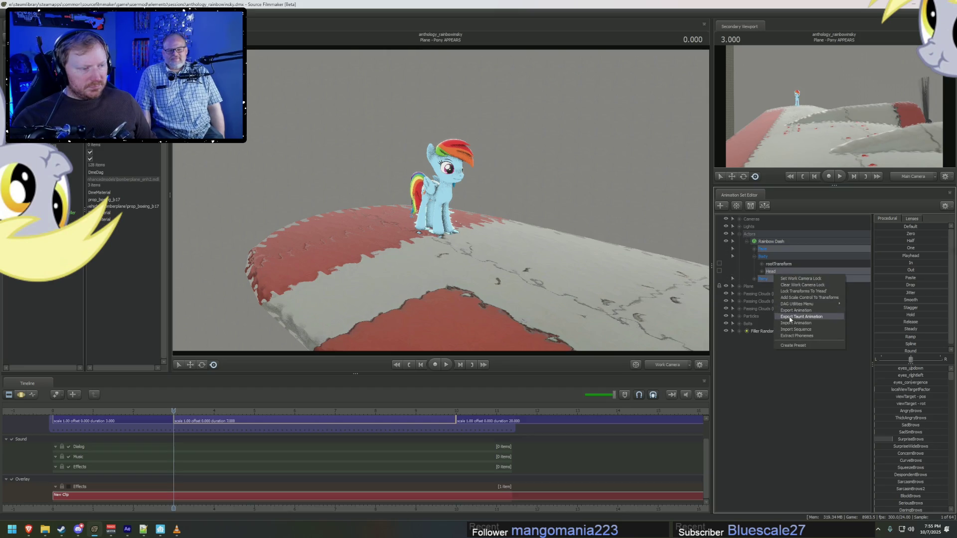
pyautogui.click(795, 324)
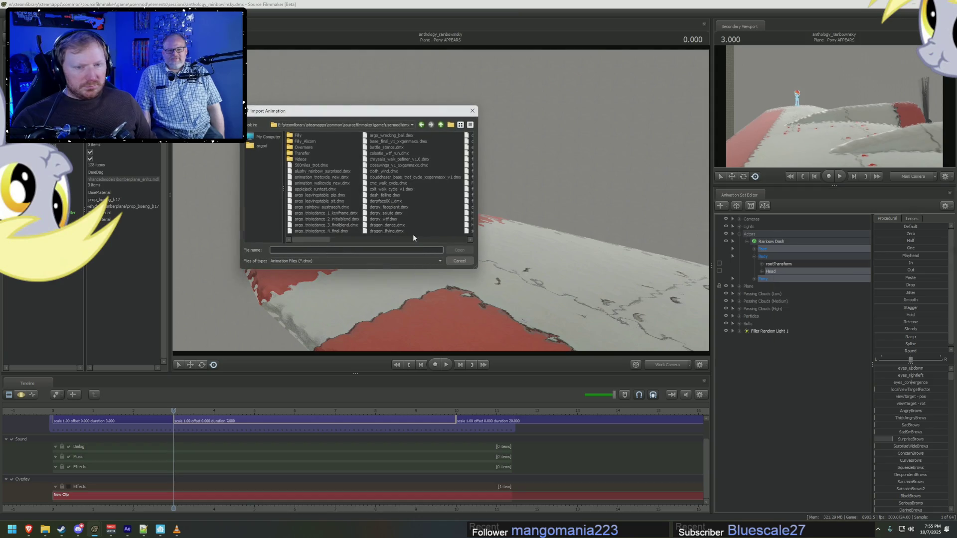
# Step: Look through the available animation files, then switch over to the web browser
pyautogui.moveTo(327, 239)
pyautogui.mouseDown()
pyautogui.moveTo(363, 242)
pyautogui.moveTo(334, 239)
pyautogui.mouseUp()
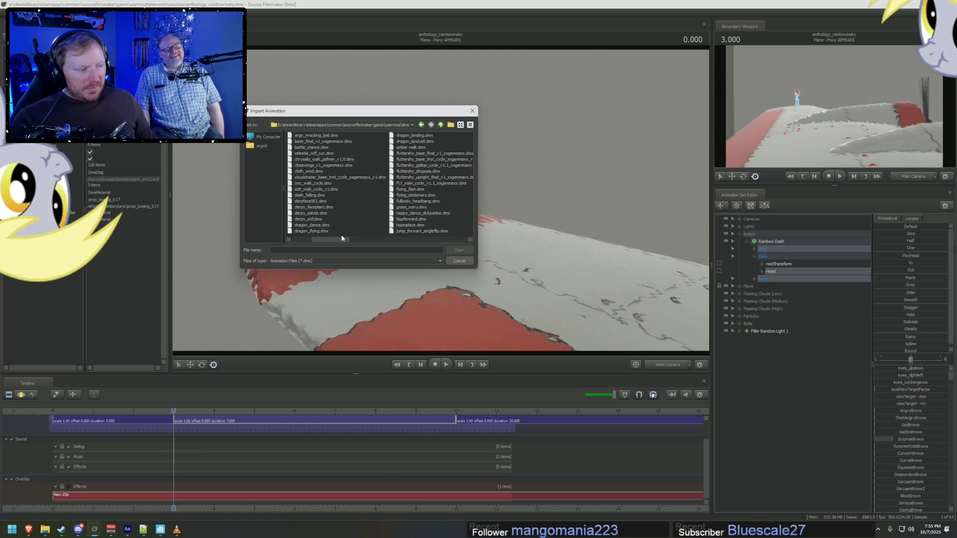
pyautogui.moveTo(342, 238); pyautogui.dragTo(433, 236)
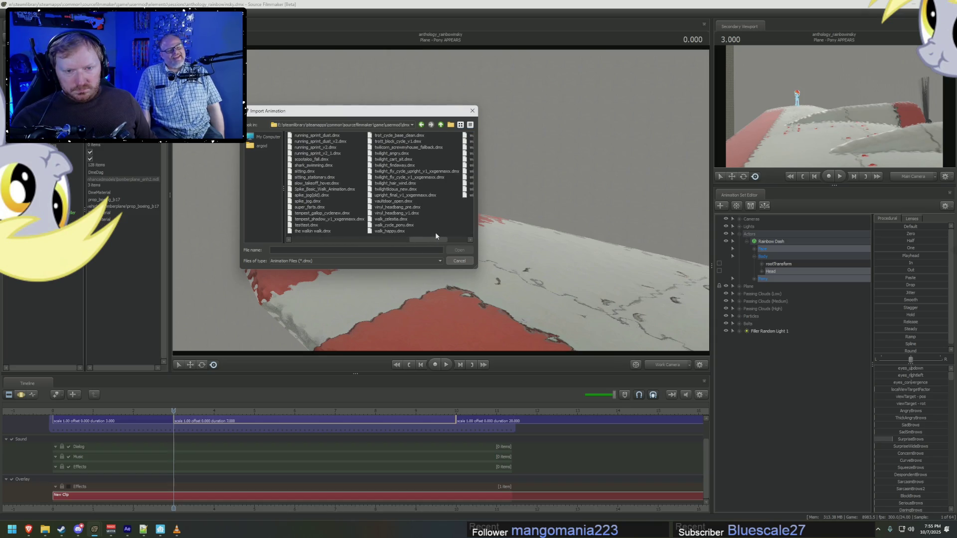
pyautogui.click(28, 532)
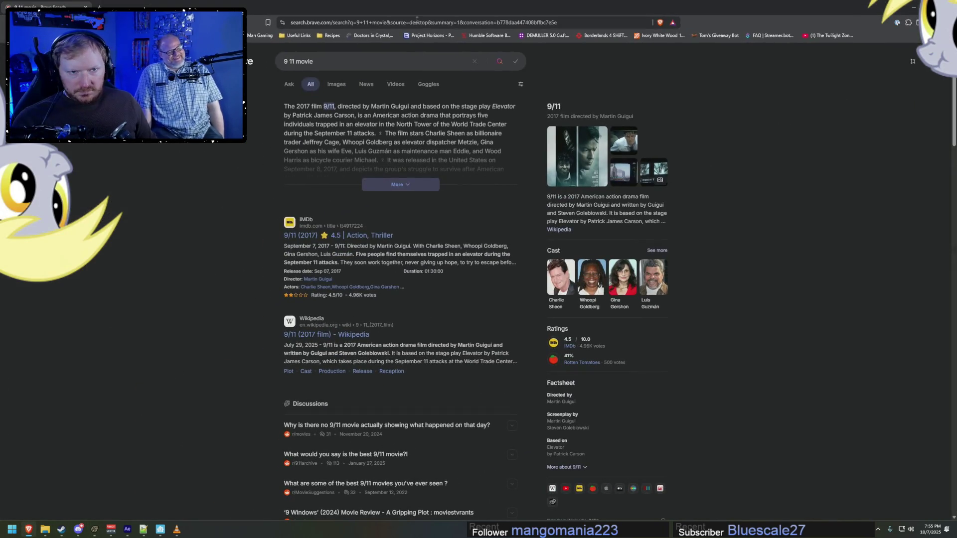
# Step: Load ponysfm.com and search the site for 'walk' animations
pyautogui.click(417, 22)
pyautogui.write('ponysfm.com')
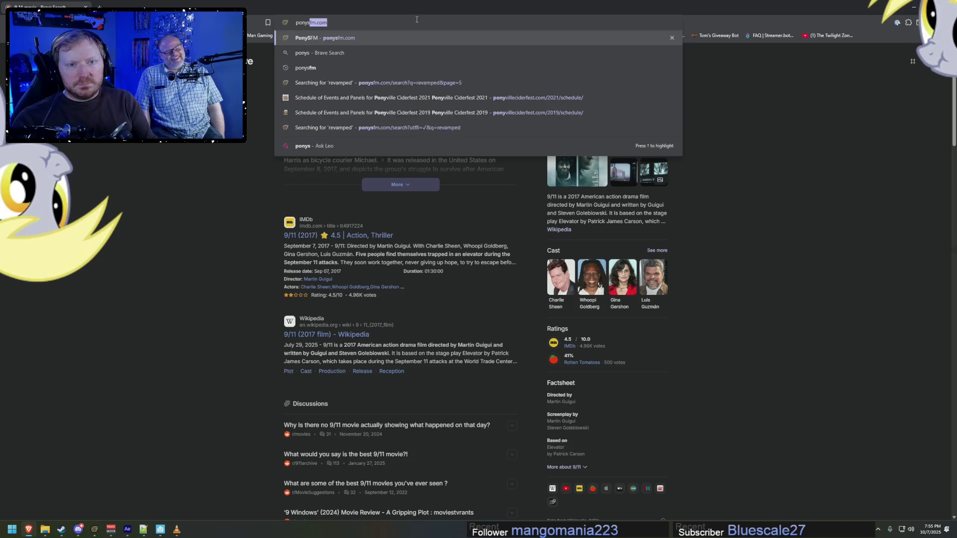
pyautogui.press('Return')
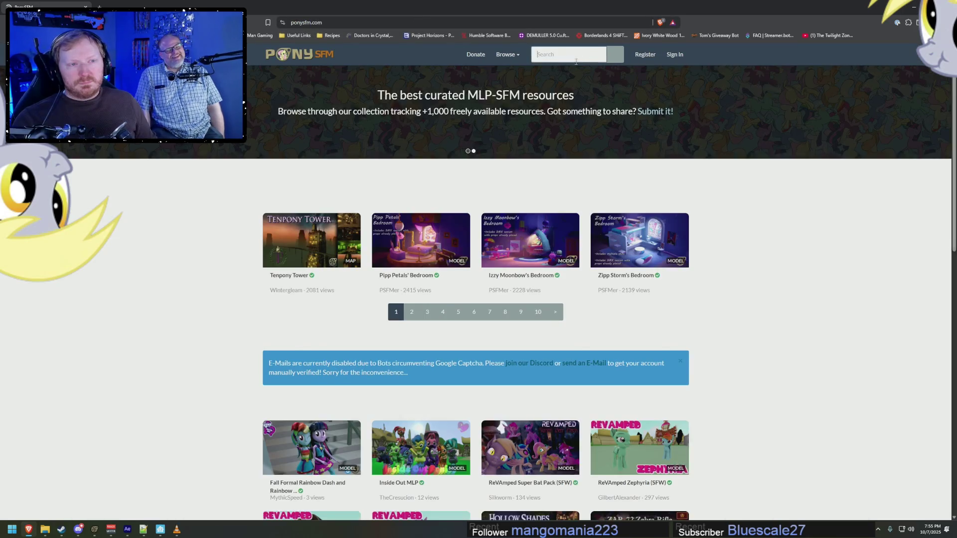
pyautogui.click(589, 56)
pyautogui.write('walk')
pyautogui.press('Return')
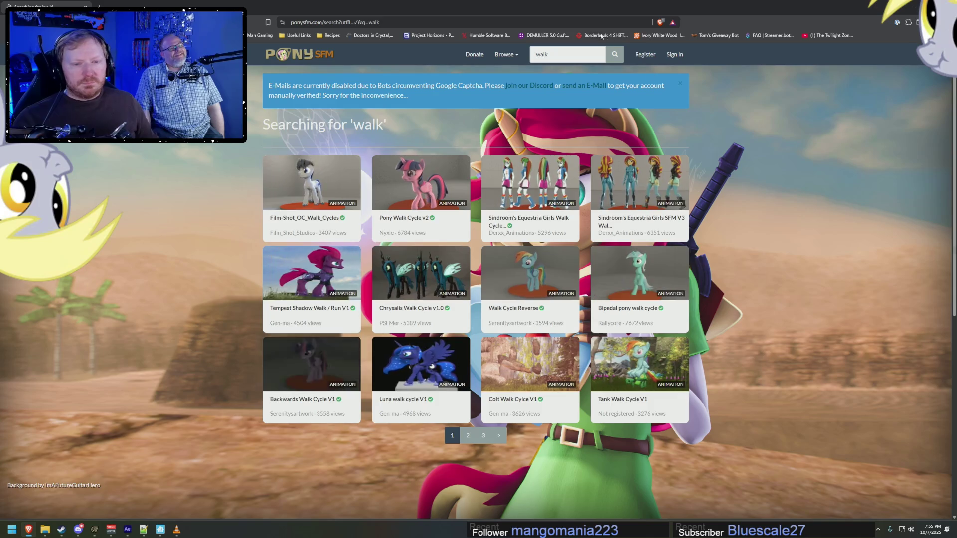
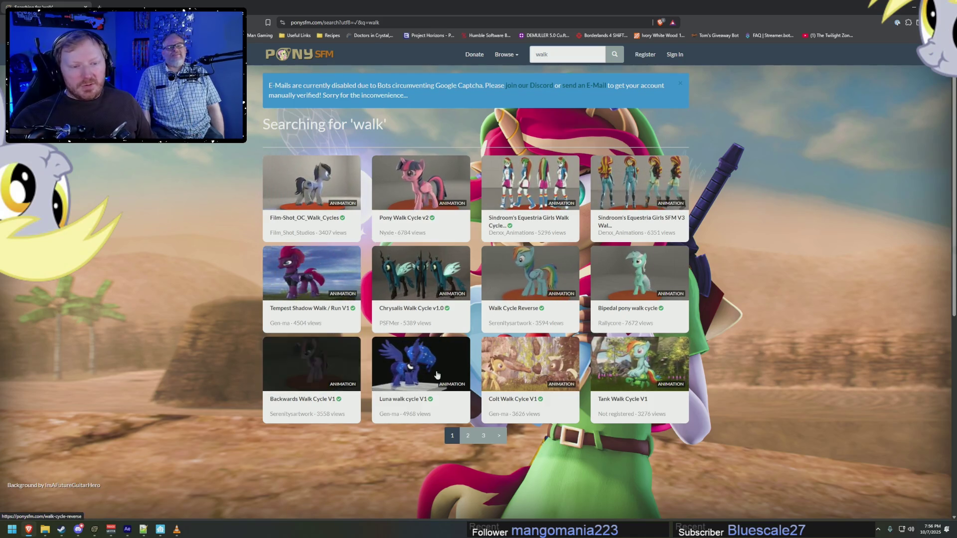
# Step: Browse pages 2 and 3 of the PonySFM 'walk' results, ending back on page 2
pyautogui.click(468, 436)
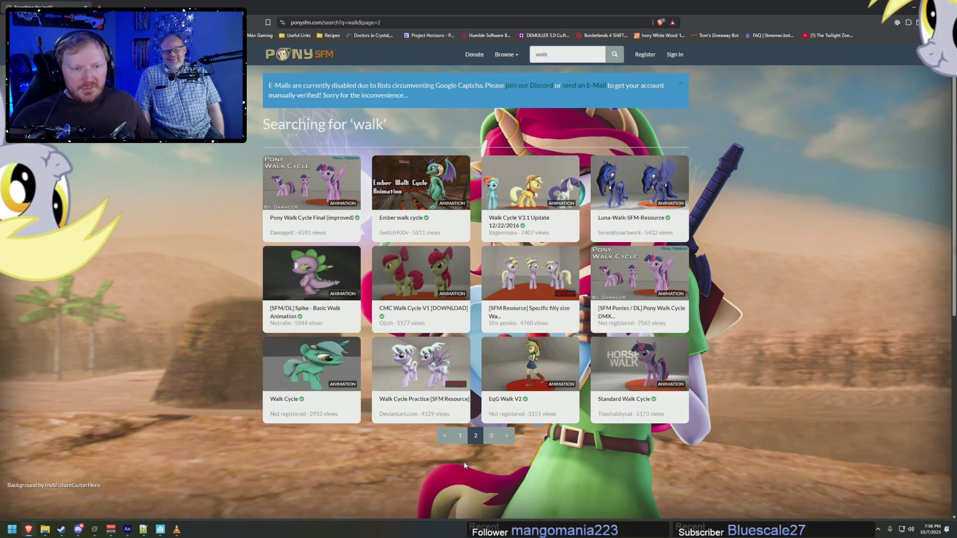
pyautogui.click(492, 441)
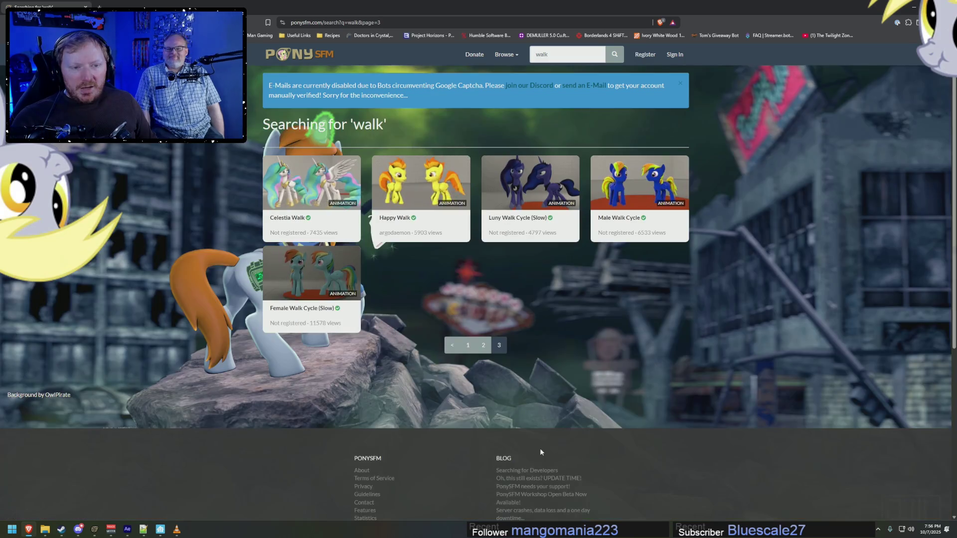
pyautogui.click(482, 346)
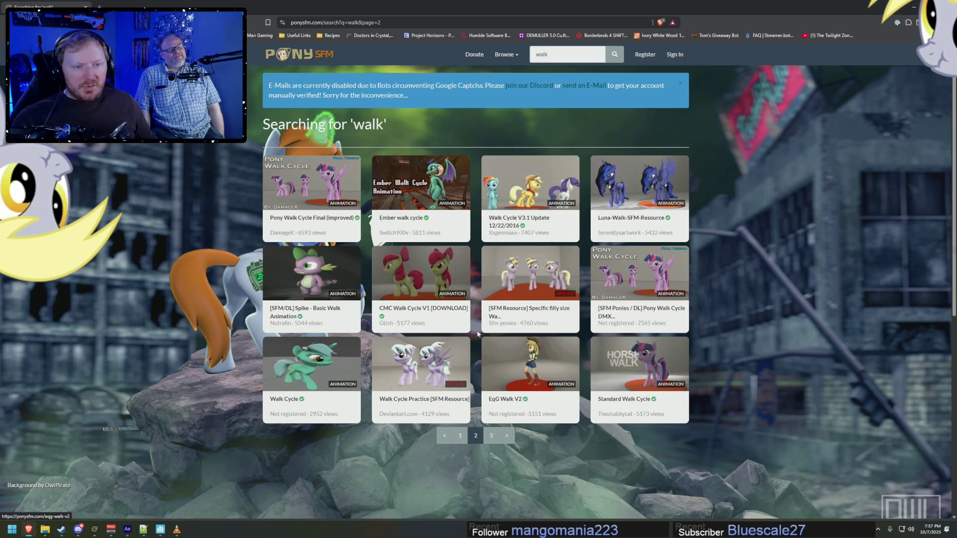
pyautogui.hotkey('ctrl', 'l')
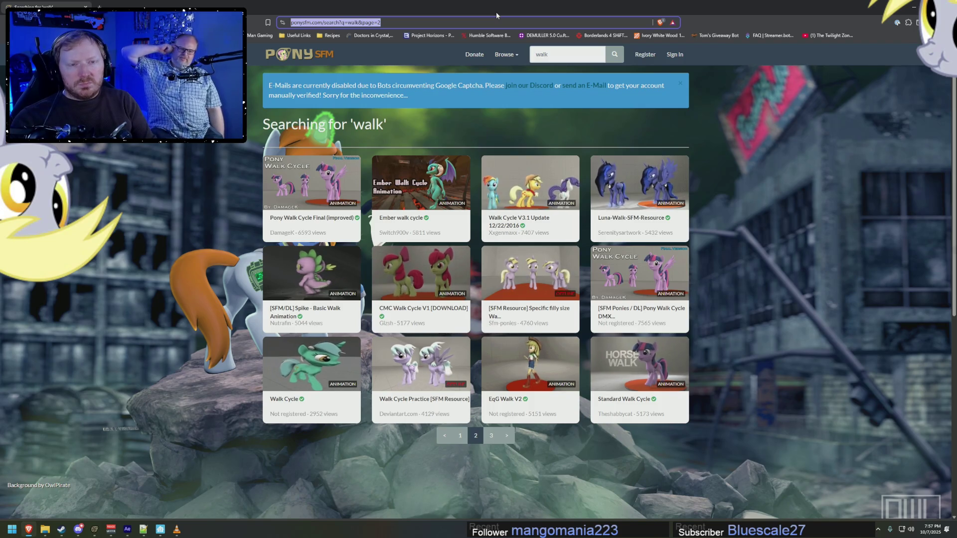
# Step: Search Brave for 'sfm ponies deviant art' and open the SFM-Ponies | DeviantArt group page
pyautogui.write('sfm ponies deviant a')
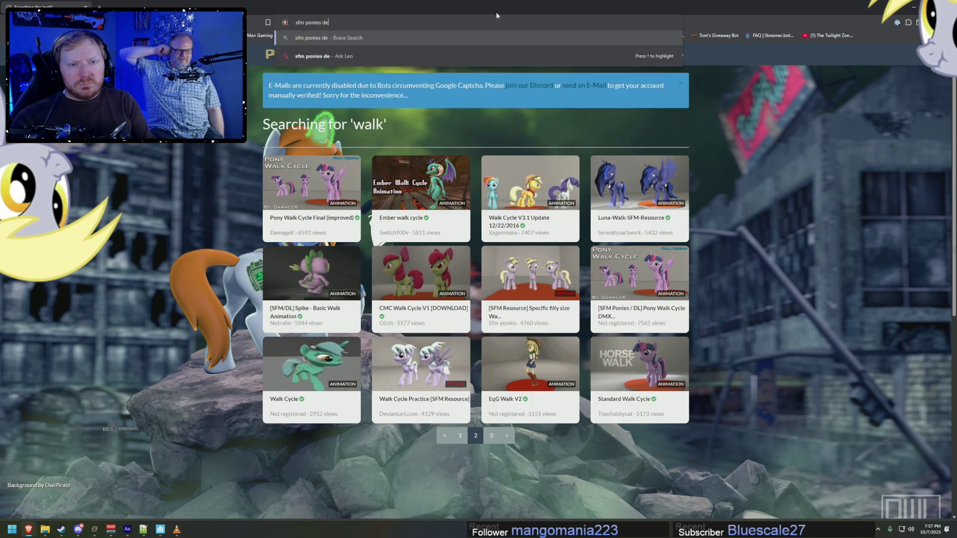
pyautogui.write('rt')
pyautogui.press('Return')
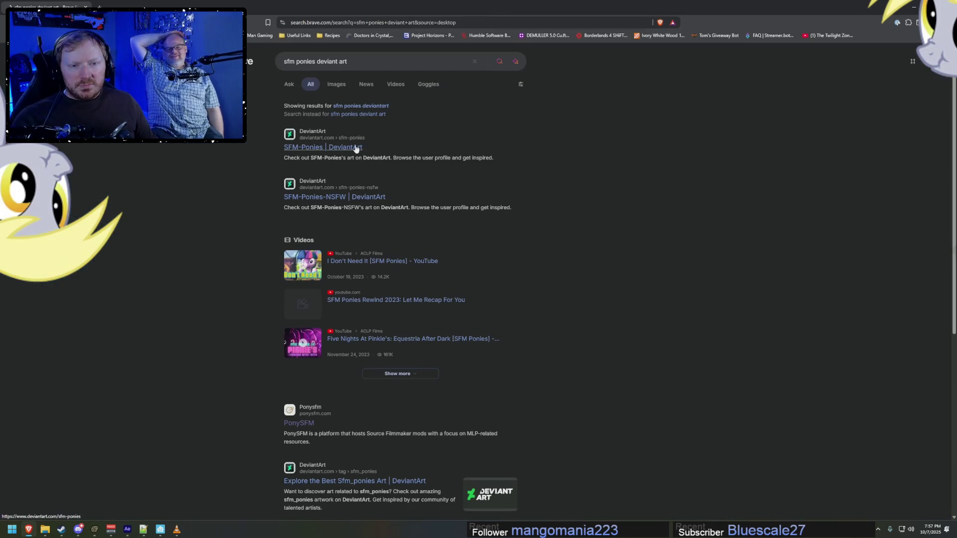
pyautogui.click(347, 148)
pyautogui.scroll(-4, 570, 311)
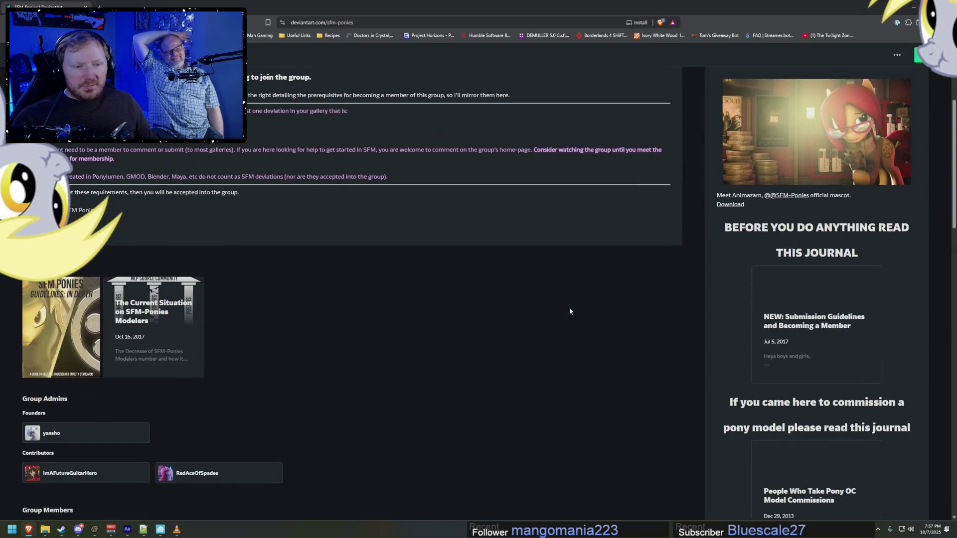
# Step: Open the group's Gallery and show the SFM Resource folder's deviations
pyautogui.scroll(-5, 548, 302)
pyautogui.scroll(5, 483, 278)
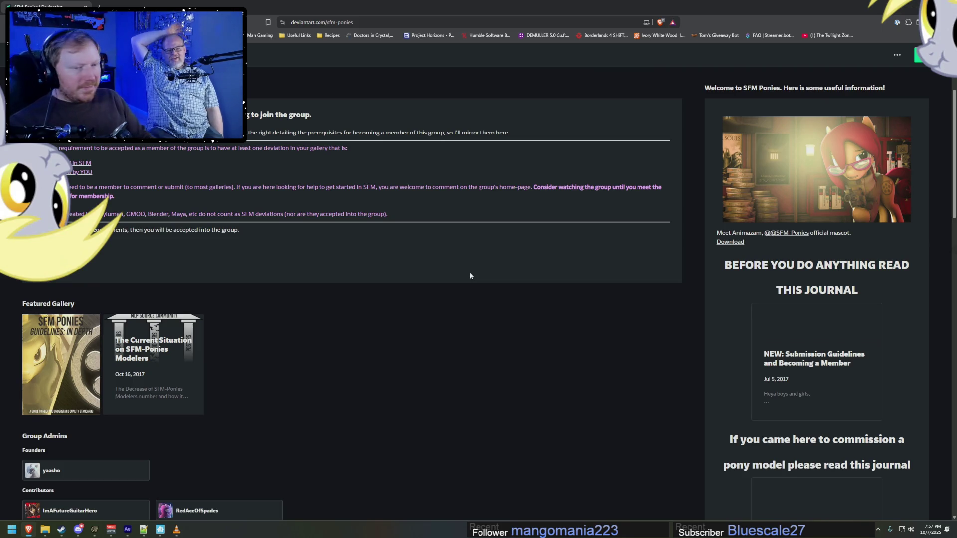
pyautogui.scroll(3, 470, 276)
pyautogui.click(73, 204)
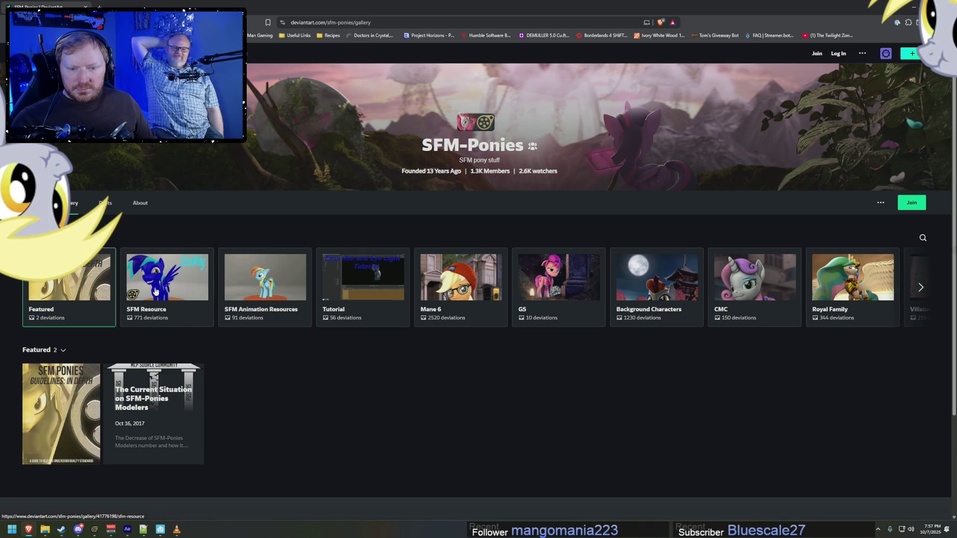
pyautogui.click(167, 279)
pyautogui.scroll(-3, 490, 346)
pyautogui.scroll(-2, 499, 349)
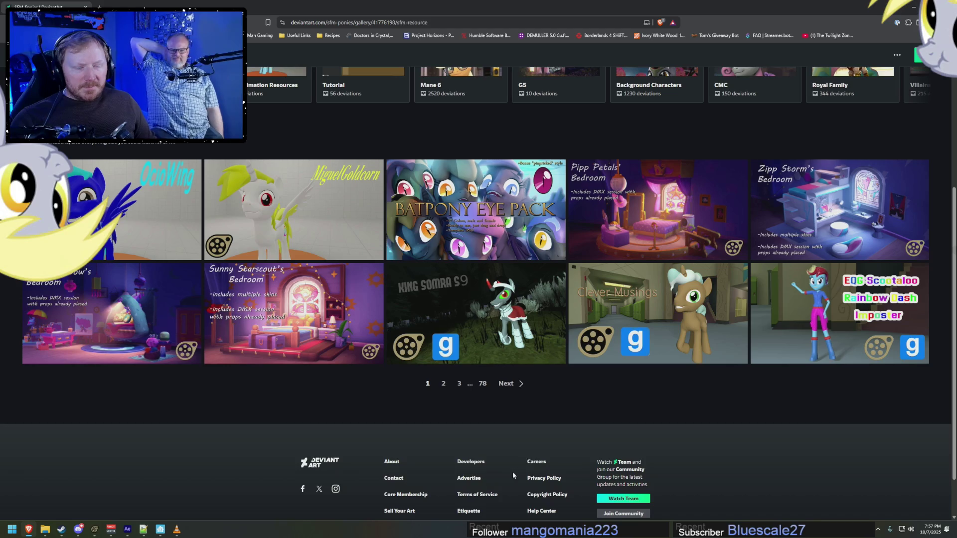
# Step: Page through the SFM Resource gallery from page 2 up to page 7
pyautogui.click(511, 384)
pyautogui.scroll(-5, 548, 404)
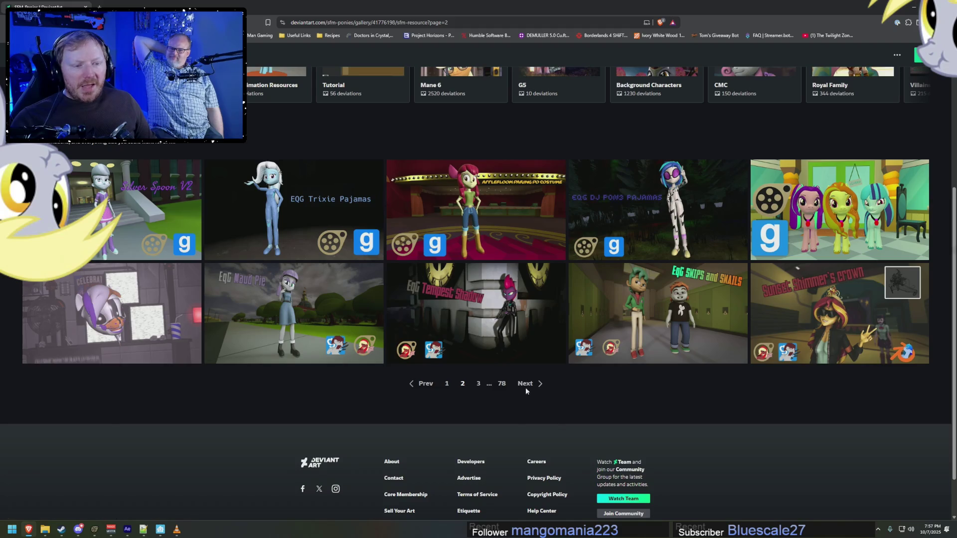
pyautogui.click(525, 385)
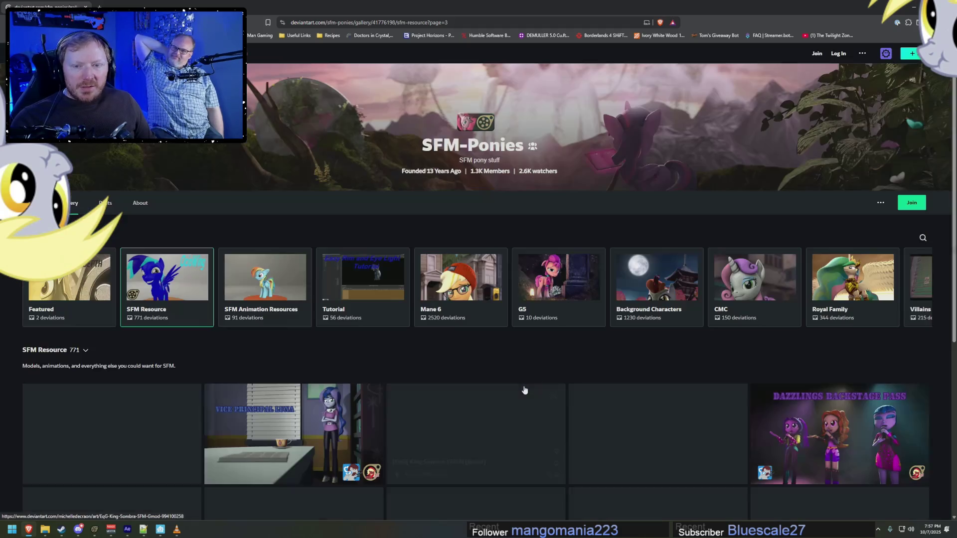
pyautogui.scroll(-5, 549, 384)
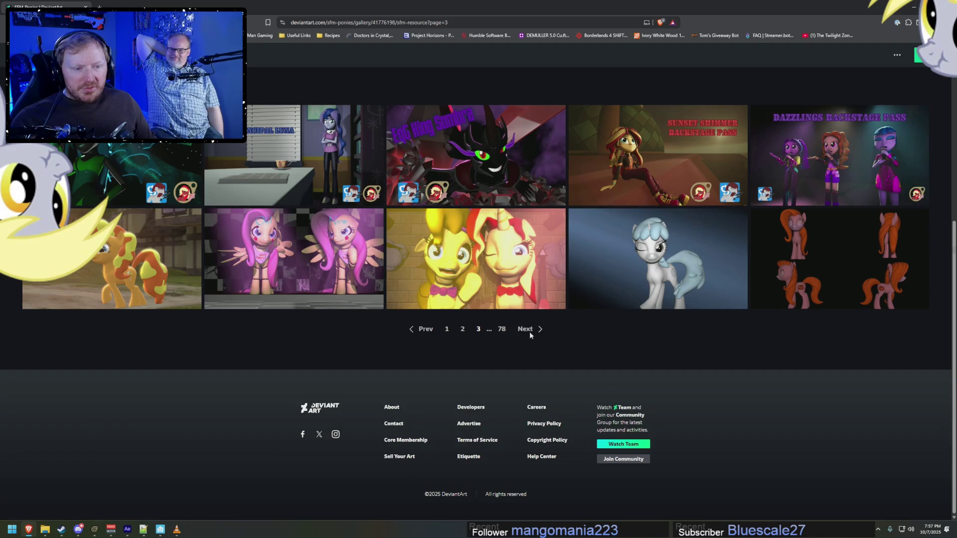
pyautogui.click(529, 334)
pyautogui.scroll(-5, 536, 337)
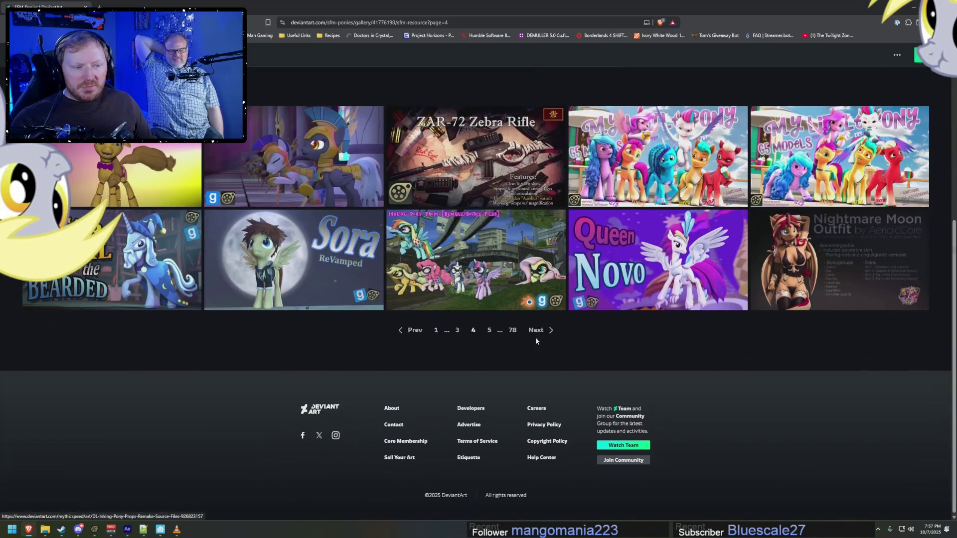
pyautogui.click(538, 331)
pyautogui.scroll(-5, 538, 329)
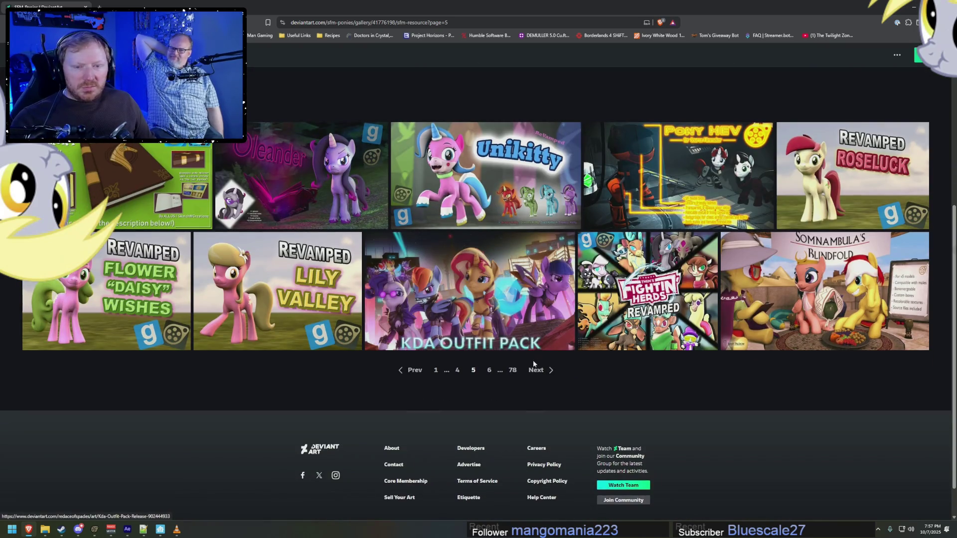
pyautogui.click(538, 371)
pyautogui.scroll(-5, 538, 349)
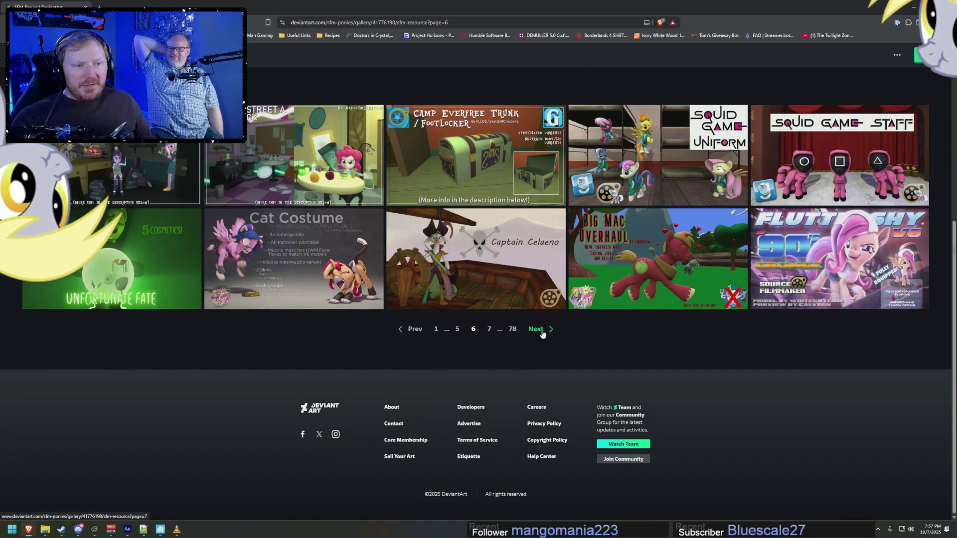
pyautogui.scroll(2, 541, 335)
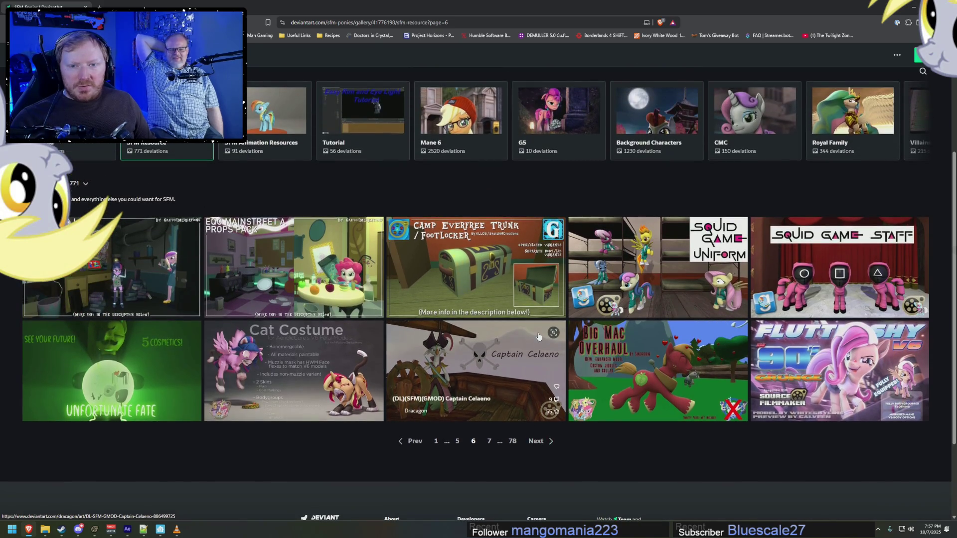
pyautogui.scroll(-2, 538, 337)
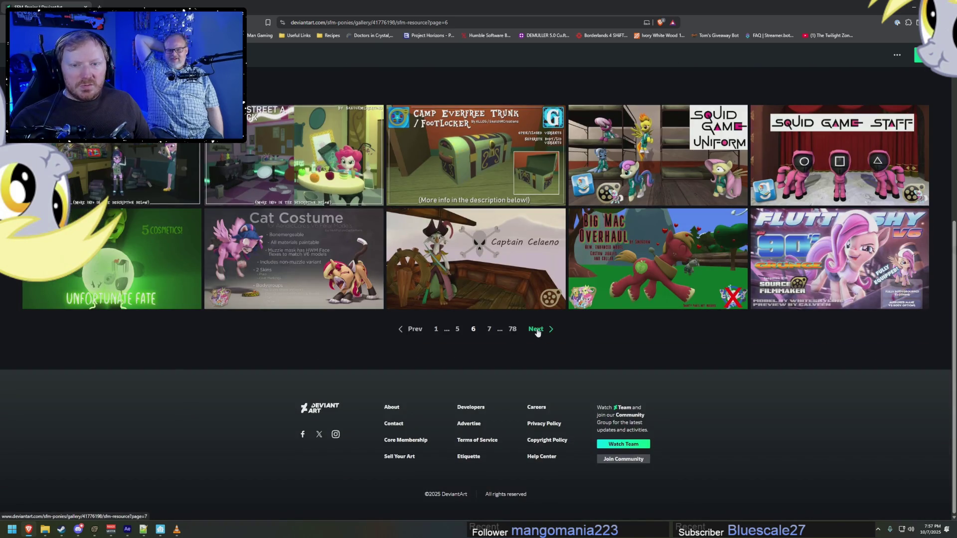
pyautogui.click(537, 330)
pyautogui.scroll(-4, 536, 329)
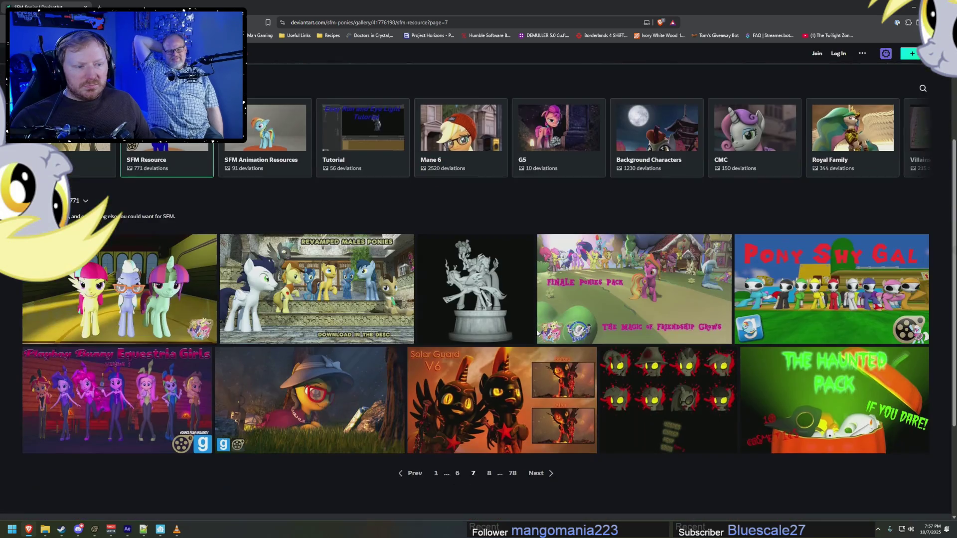
# Step: Continue paging the SFM Resource gallery from page 8 to page 12
pyautogui.scroll(3, 534, 329)
pyautogui.scroll(1, 534, 328)
pyautogui.scroll(-5, 534, 329)
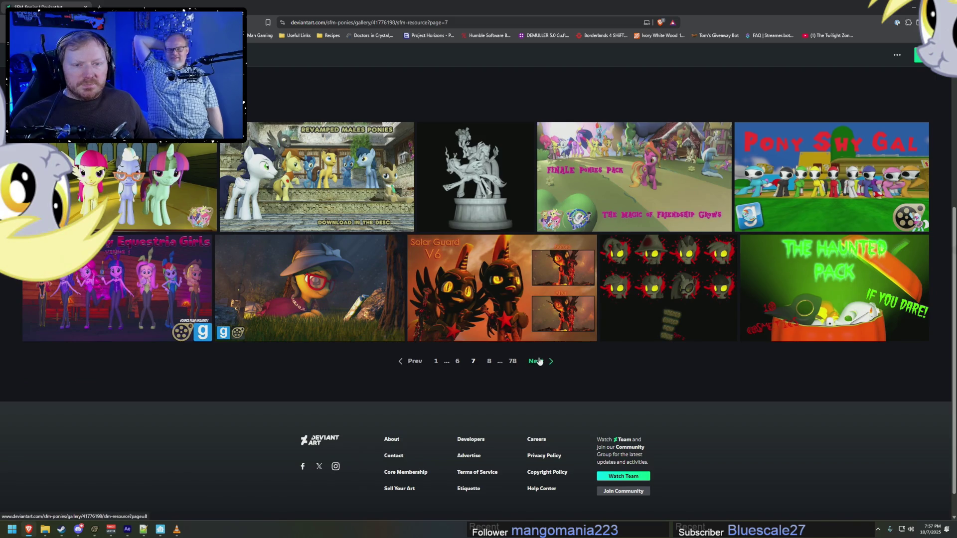
pyautogui.click(539, 361)
pyautogui.scroll(-5, 538, 359)
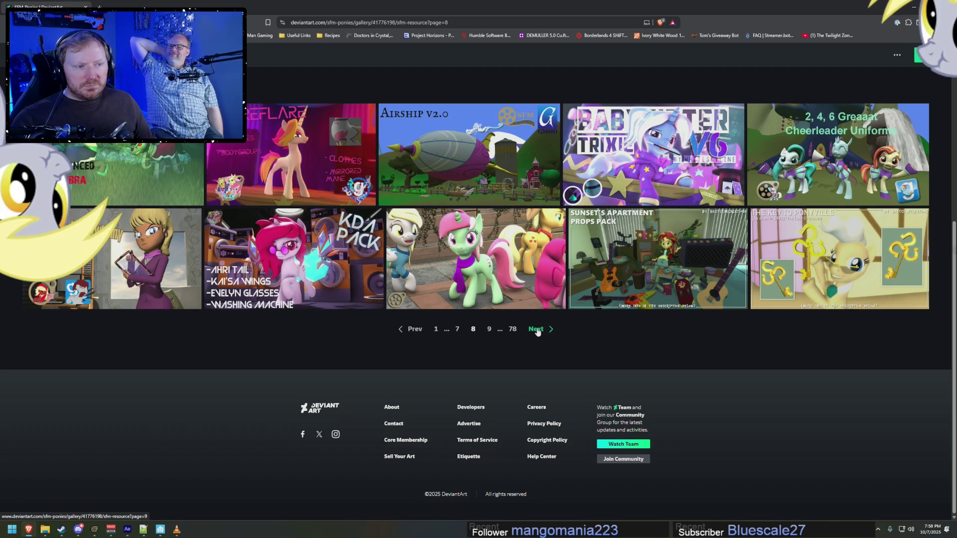
pyautogui.click(537, 330)
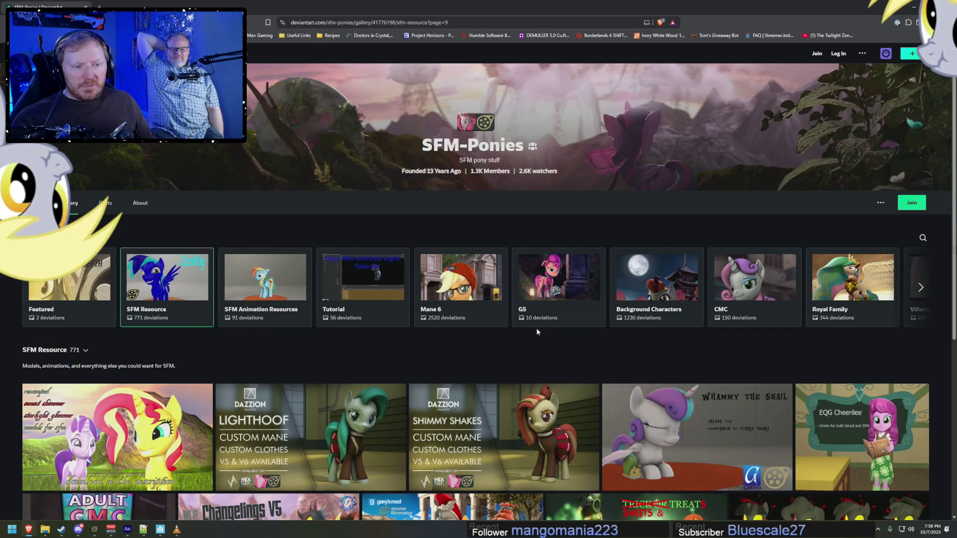
pyautogui.scroll(-5, 536, 330)
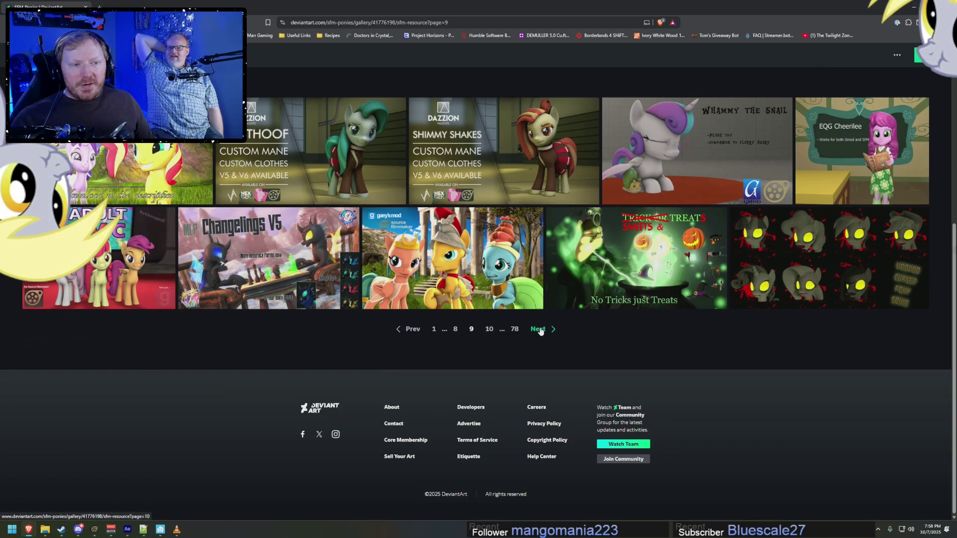
pyautogui.click(540, 330)
pyautogui.scroll(-5, 539, 330)
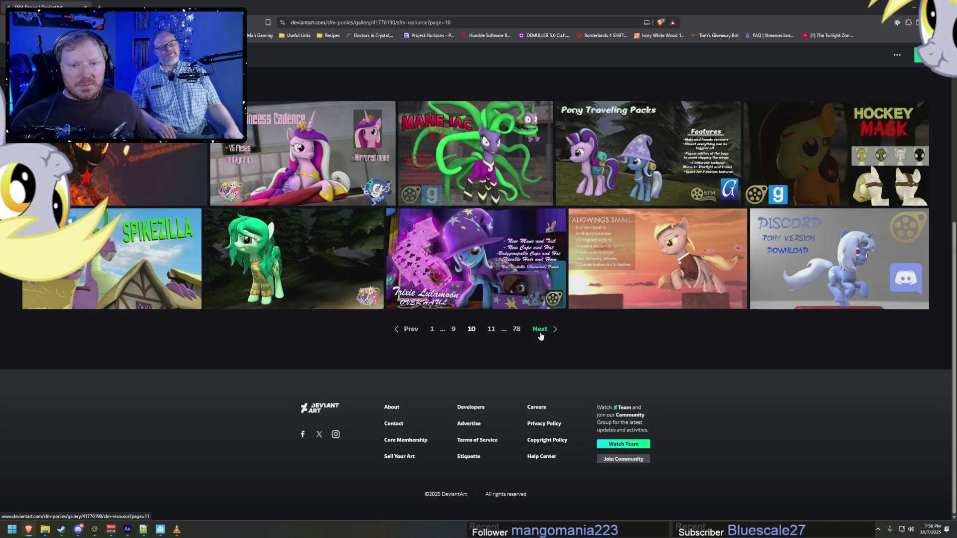
pyautogui.click(540, 333)
pyautogui.scroll(-5, 540, 333)
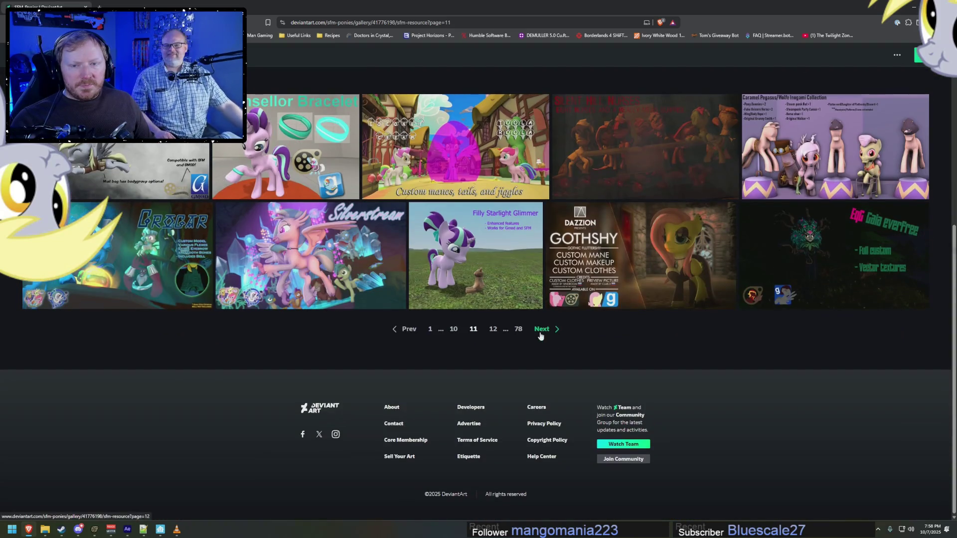
pyautogui.click(540, 333)
pyautogui.scroll(-5, 540, 332)
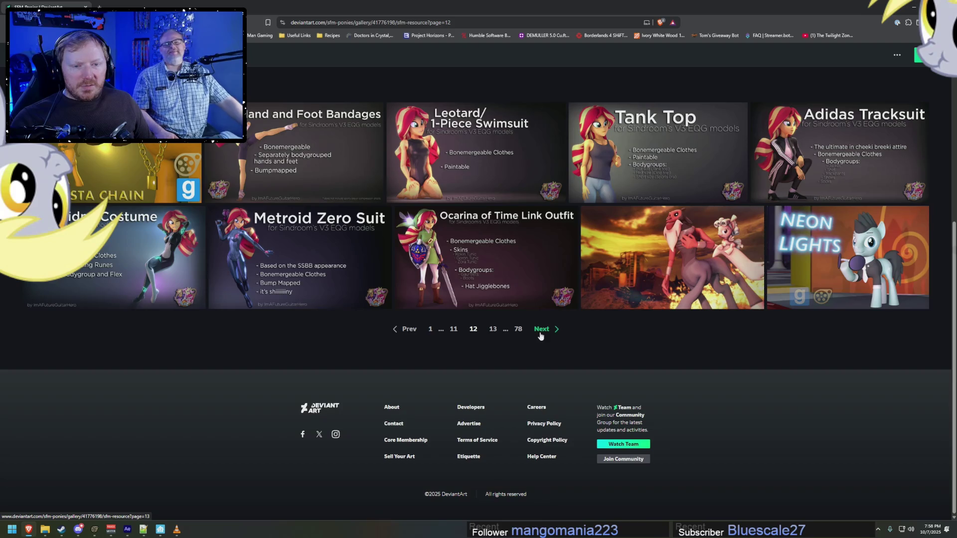
# Step: Reach SFM Resource pages 13 and 14, then open the SFM Animation Resources folder
pyautogui.click(540, 331)
pyautogui.scroll(-5, 540, 331)
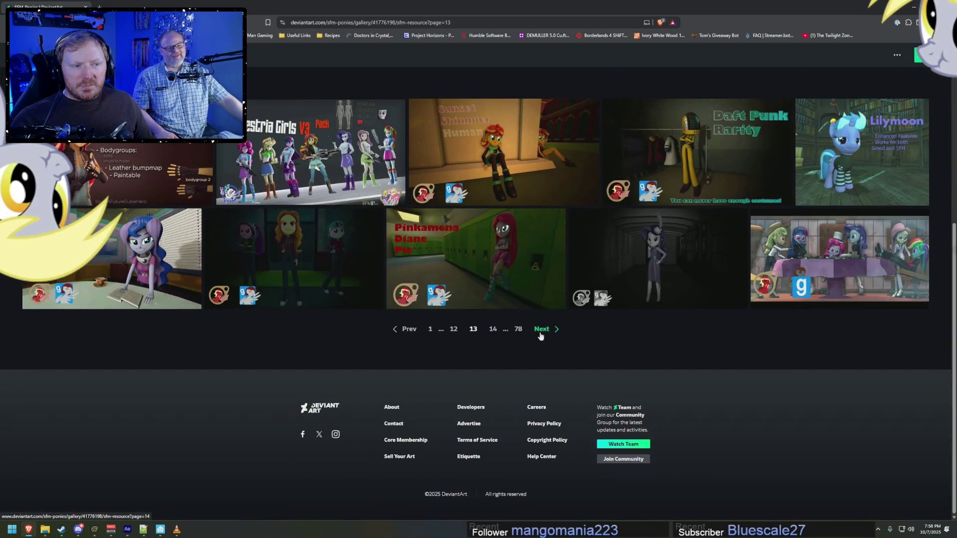
pyautogui.click(540, 333)
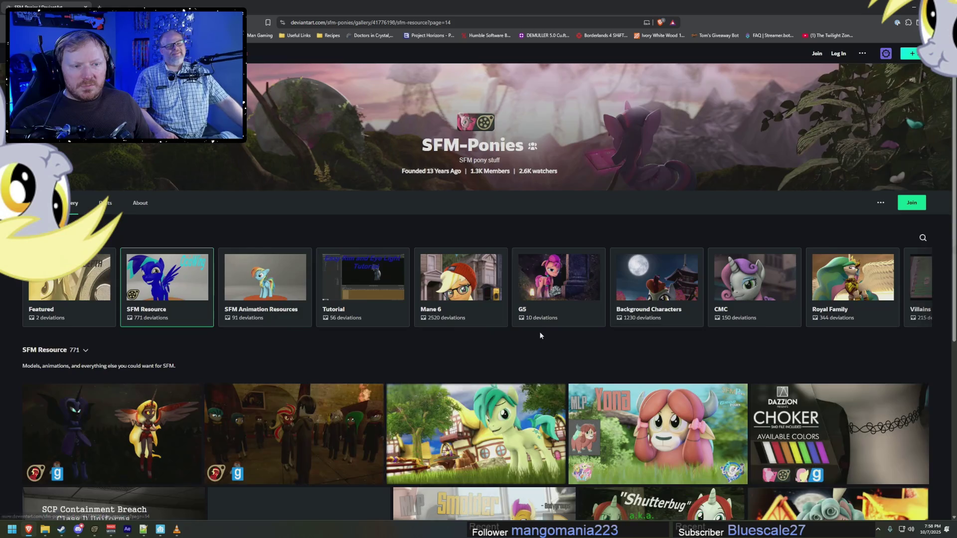
pyautogui.scroll(-5, 540, 333)
pyautogui.scroll(-1, 540, 333)
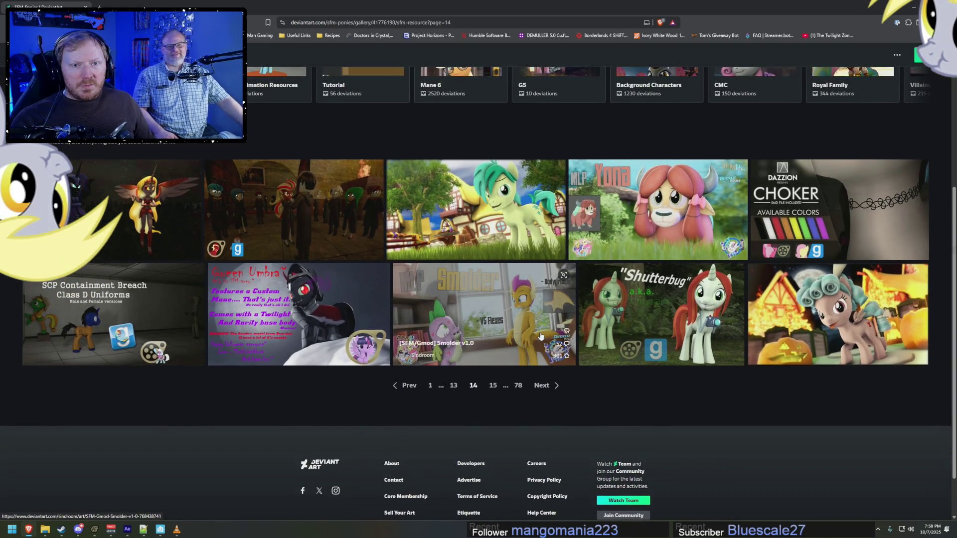
pyautogui.scroll(2, 313, 160)
pyautogui.click(271, 140)
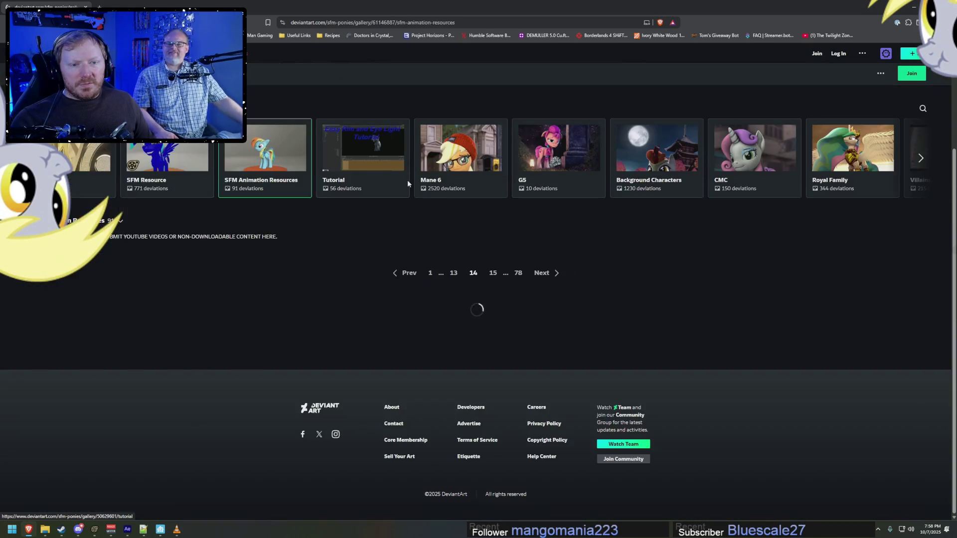
# Step: On page 2, preview the Dog Tail Wag and gallop cycle animations, then go to page 3
pyautogui.scroll(-10, 608, 349)
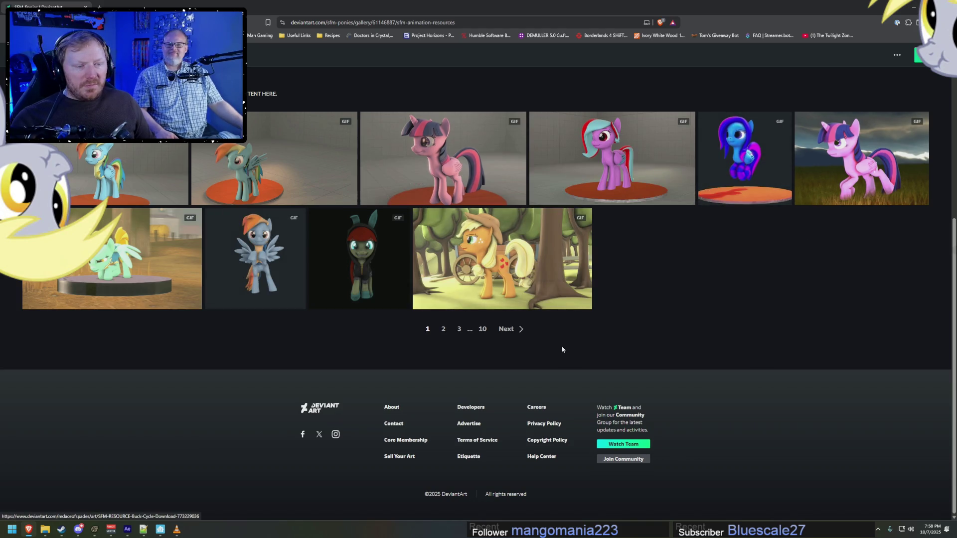
pyautogui.click(508, 331)
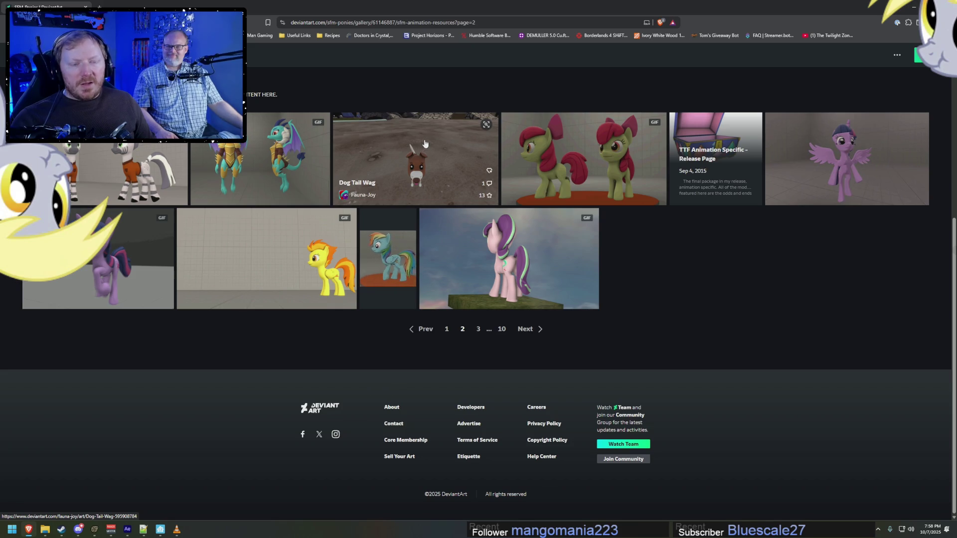
pyautogui.click(425, 145)
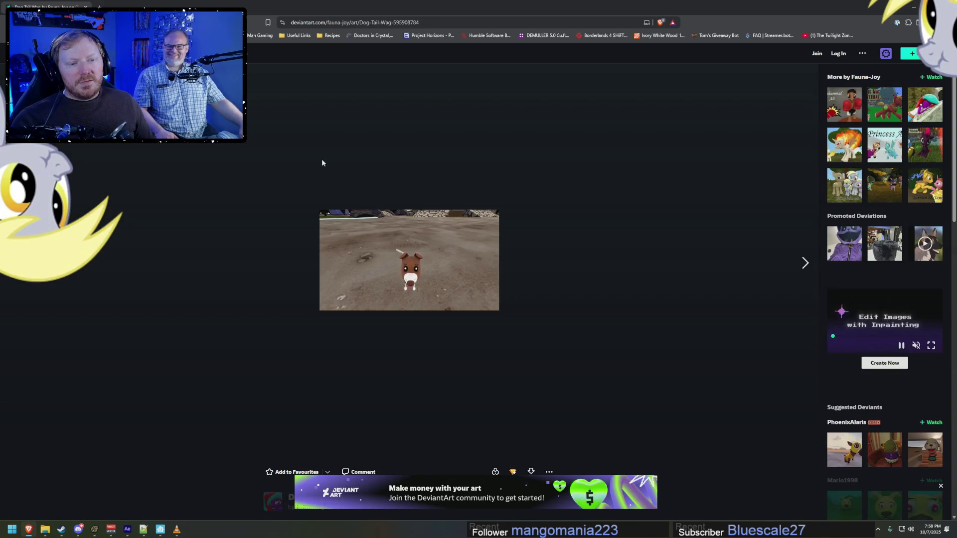
pyautogui.hotkey('alt', 'Left')
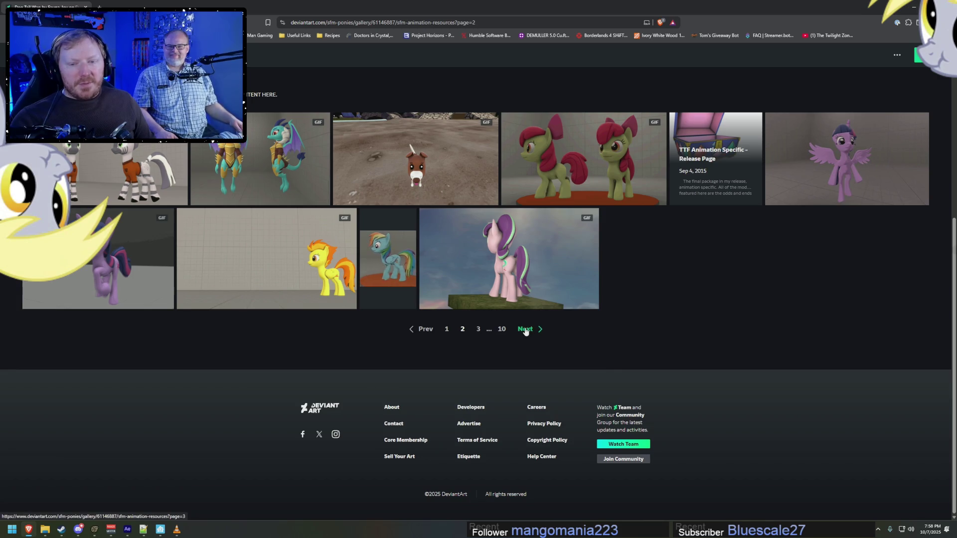
pyautogui.click(109, 256)
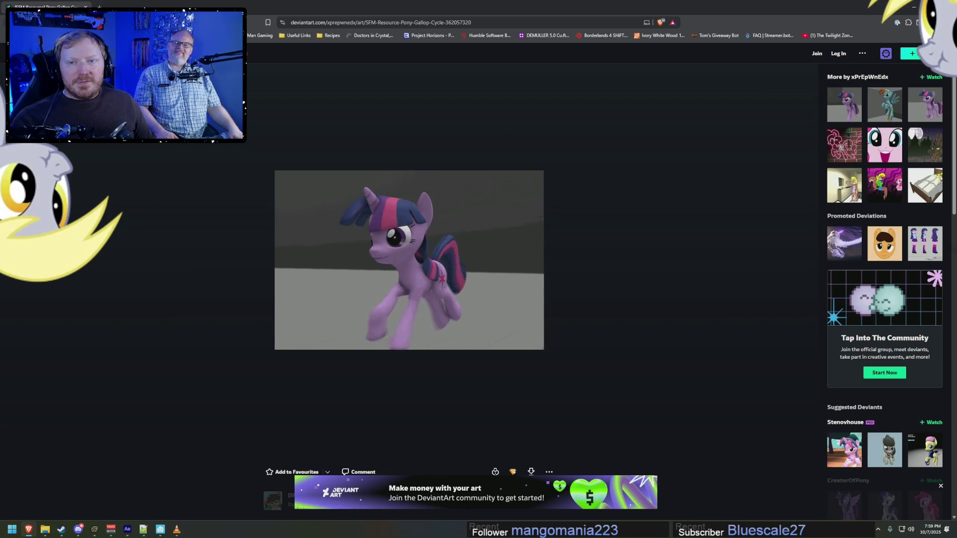
pyautogui.hotkey('alt', 'Left')
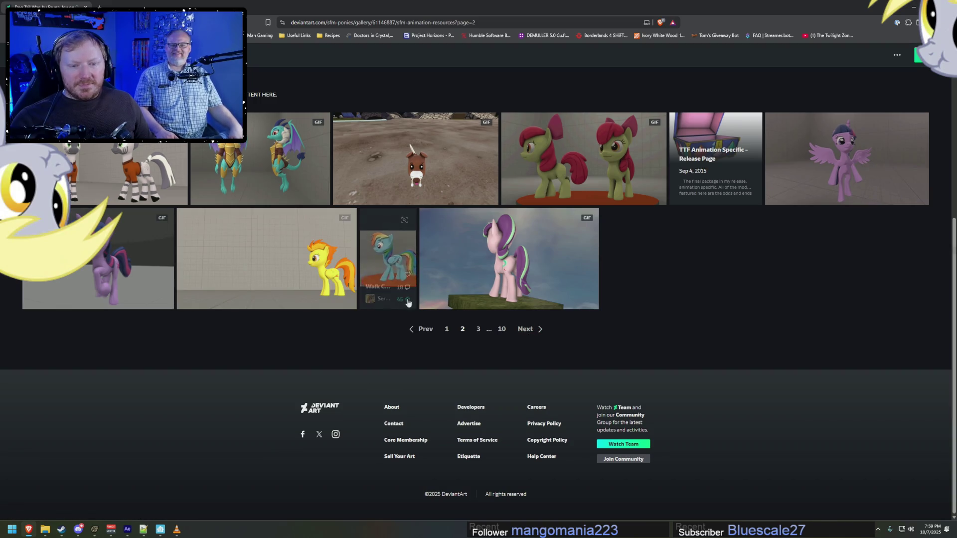
pyautogui.click(524, 329)
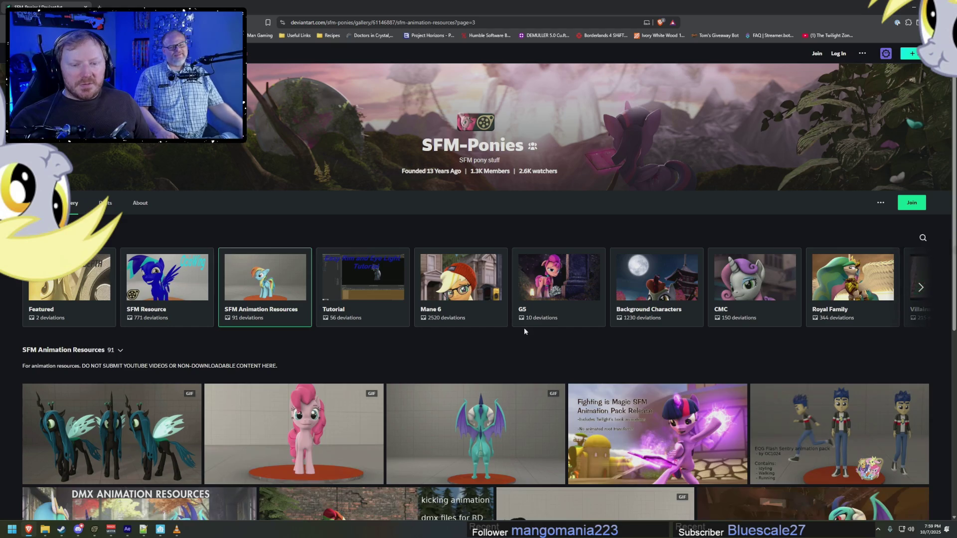
# Step: Go to gallery page 4 and preview the Pony Wiggles animation
pyautogui.scroll(-2, 523, 331)
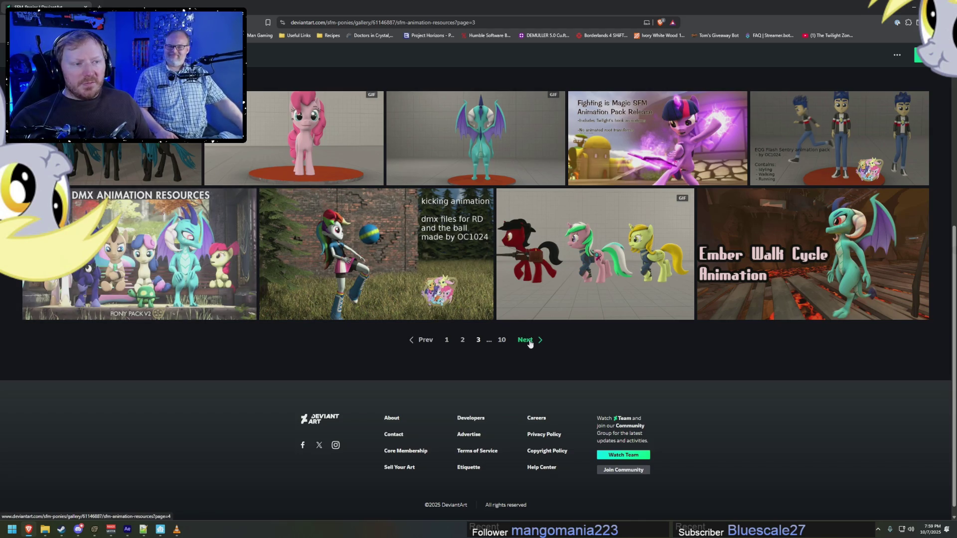
pyautogui.click(530, 342)
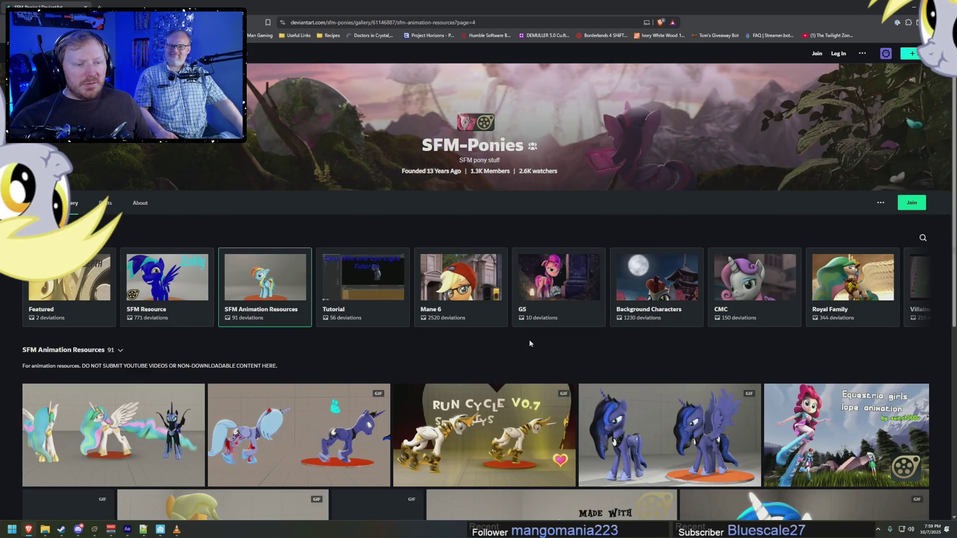
pyautogui.scroll(-10, 530, 343)
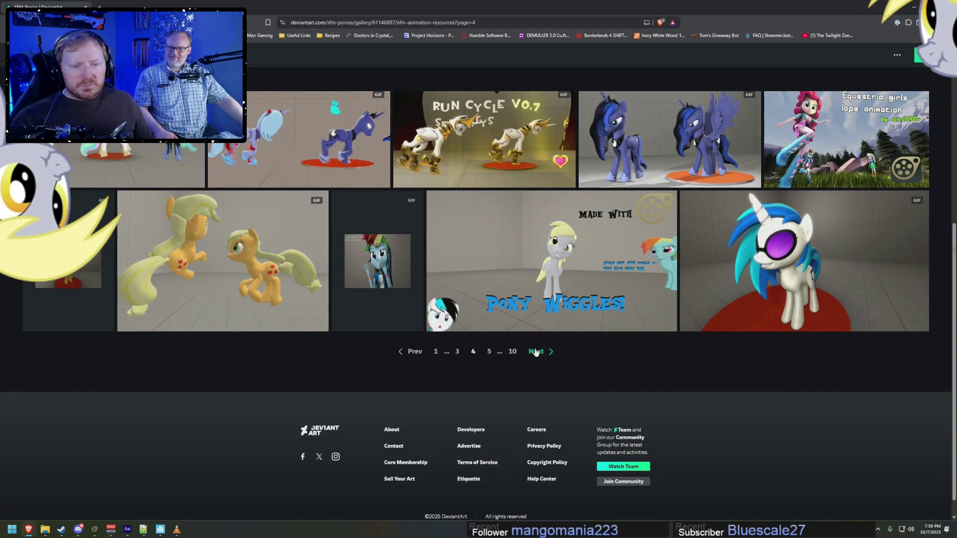
pyautogui.click(479, 279)
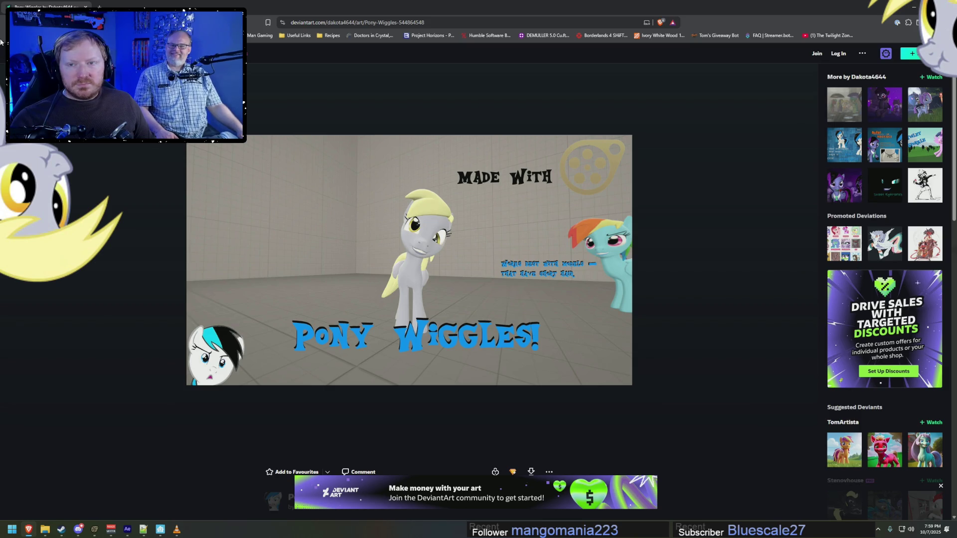
pyautogui.hotkey('alt', 'Left')
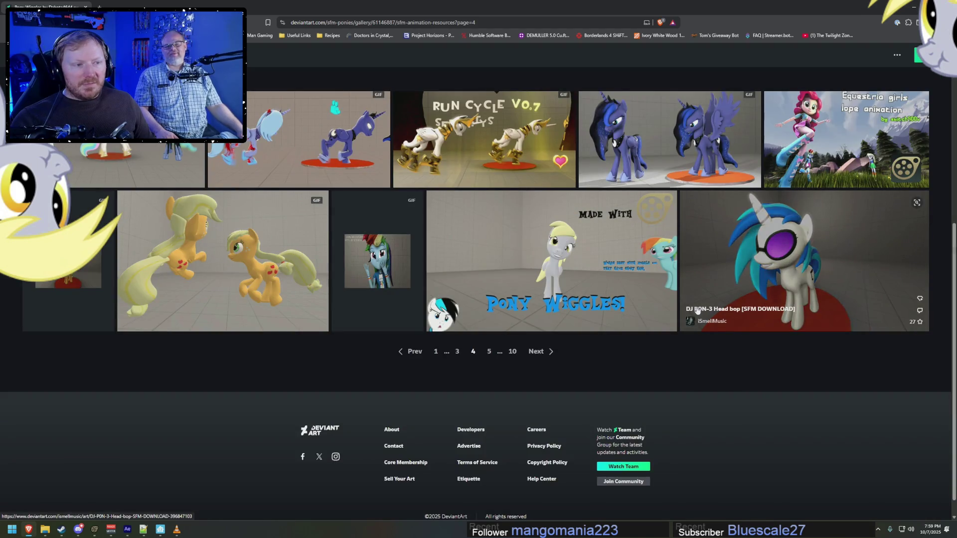
# Step: Page forward through the SFM Animation Resources gallery from page 5 to the last page, 10
pyautogui.click(536, 352)
pyautogui.scroll(-10, 537, 354)
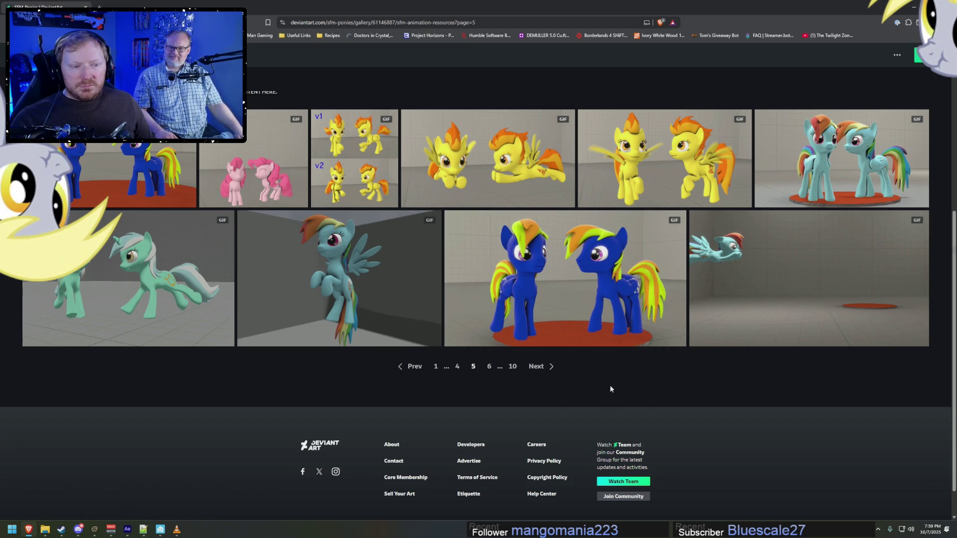
pyautogui.click(541, 368)
pyautogui.scroll(-10, 541, 369)
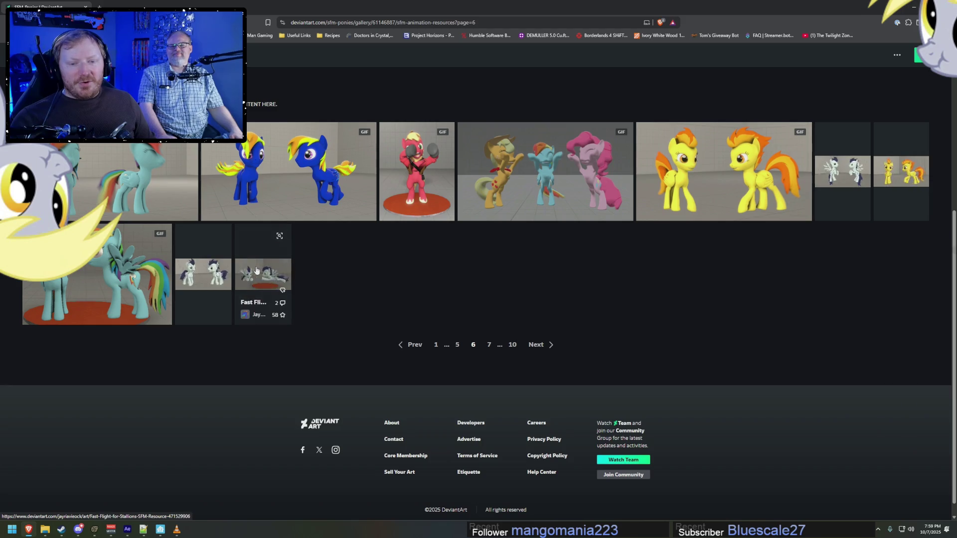
pyautogui.click(538, 348)
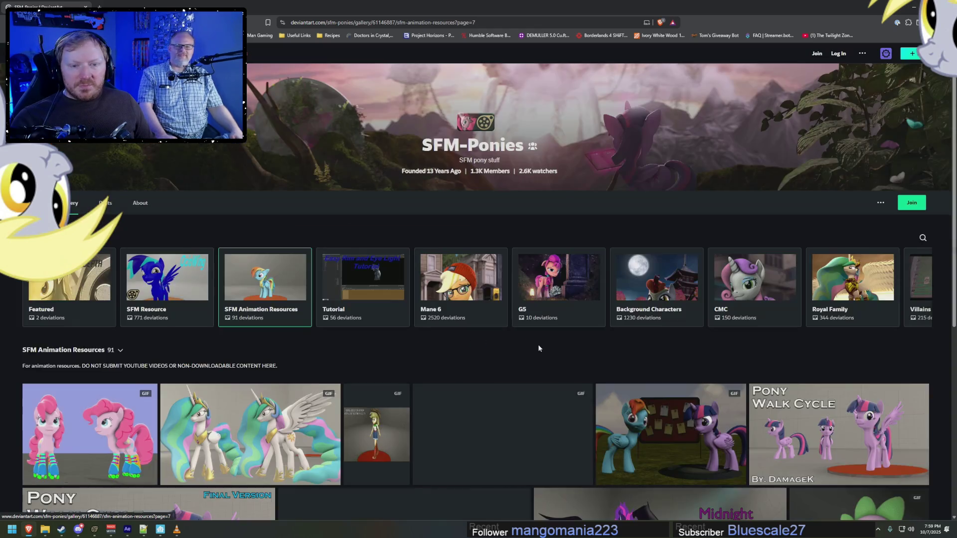
pyautogui.scroll(-5, 537, 349)
pyautogui.scroll(1, 536, 345)
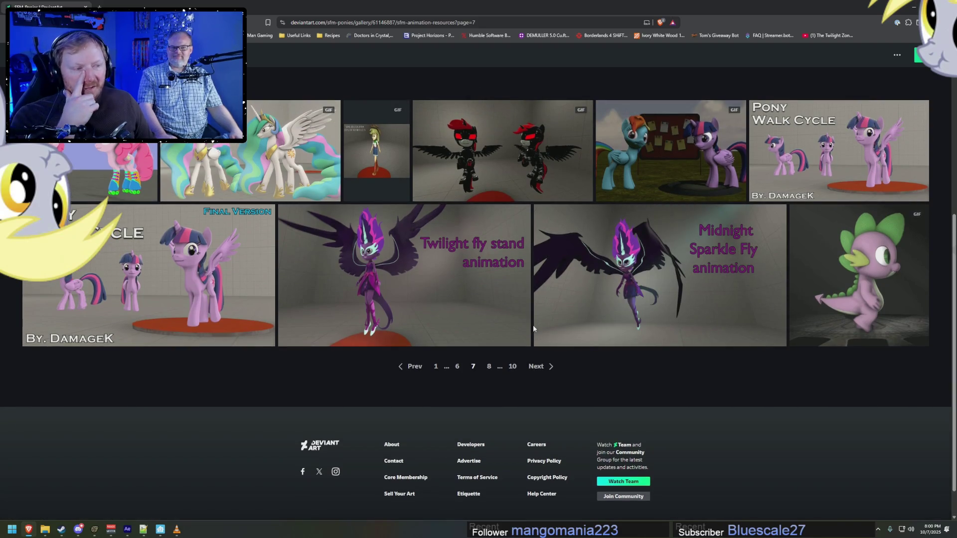
pyautogui.click(541, 370)
pyautogui.scroll(-3, 542, 368)
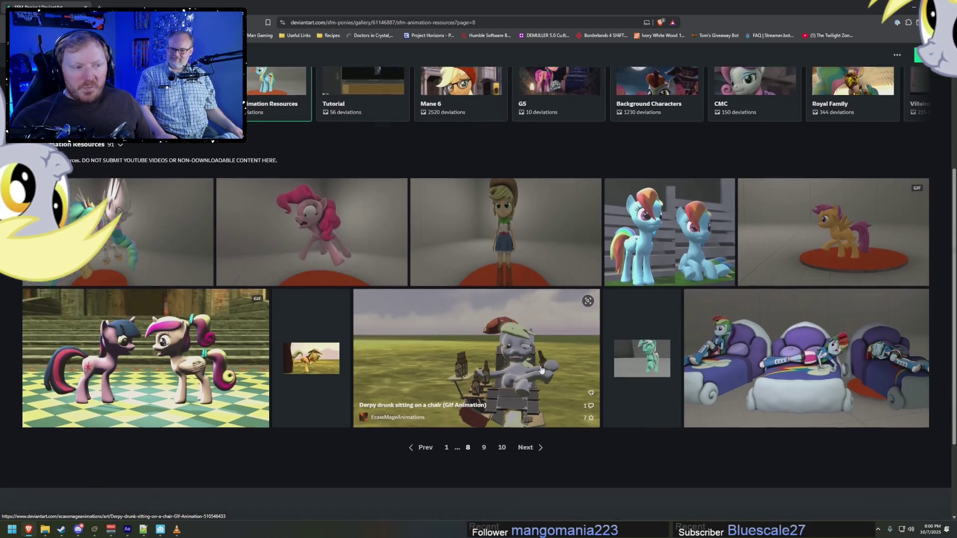
pyautogui.scroll(-1, 541, 369)
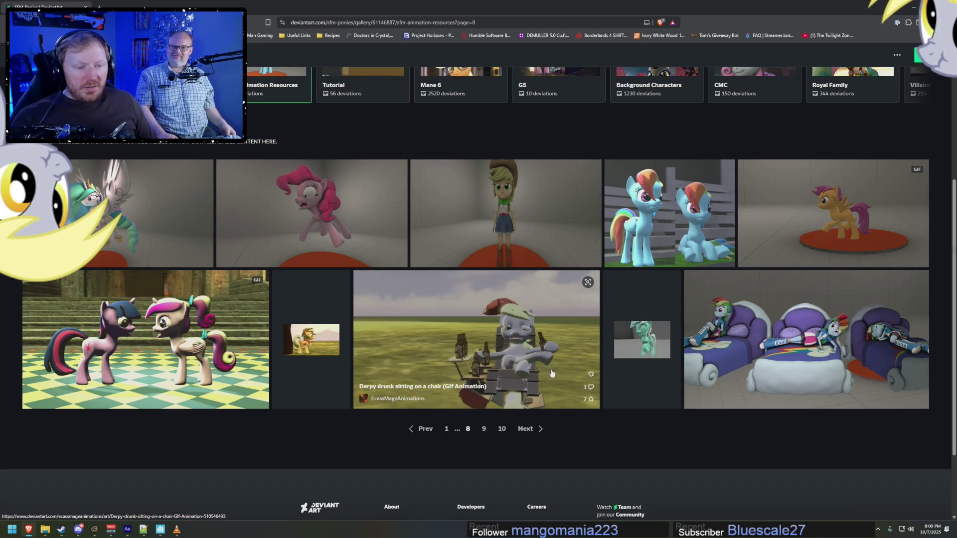
pyautogui.click(532, 434)
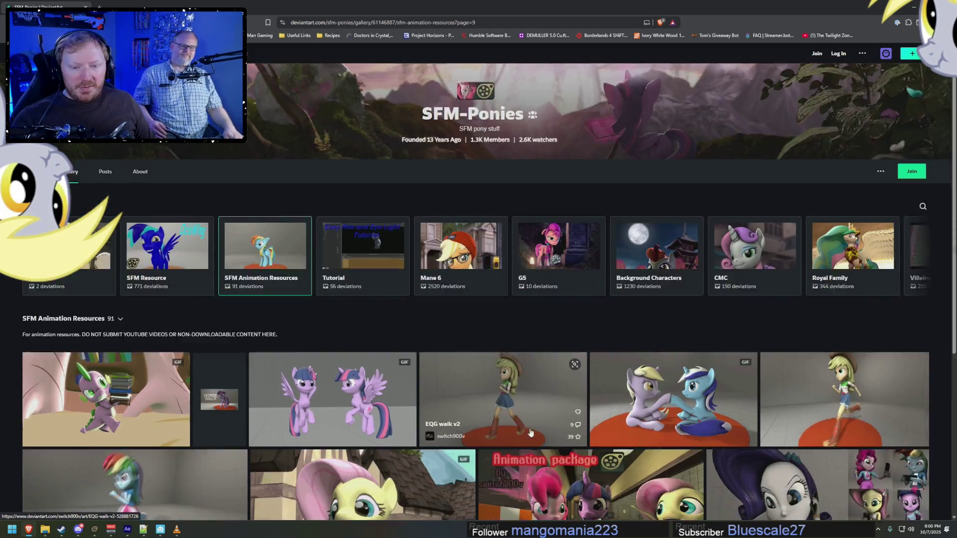
pyautogui.scroll(-4, 531, 433)
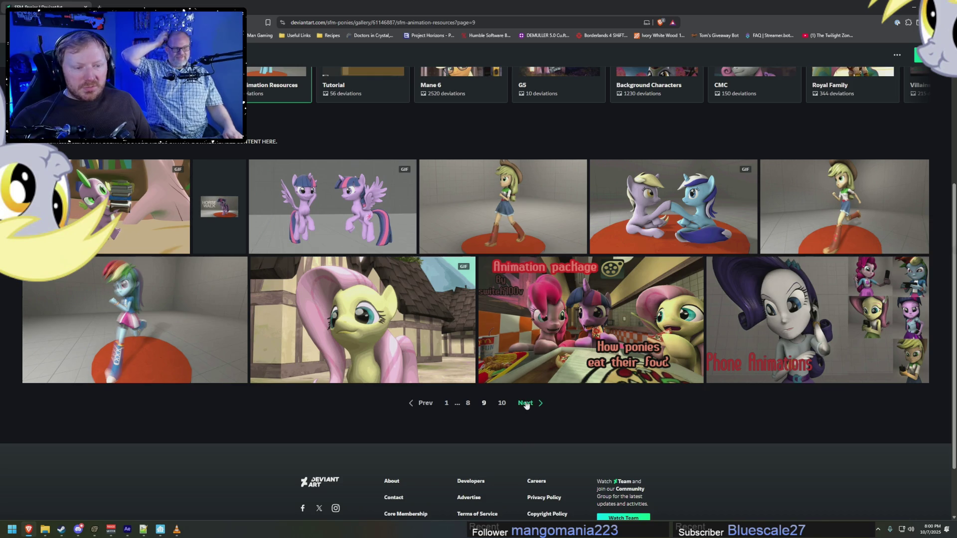
pyautogui.click(526, 404)
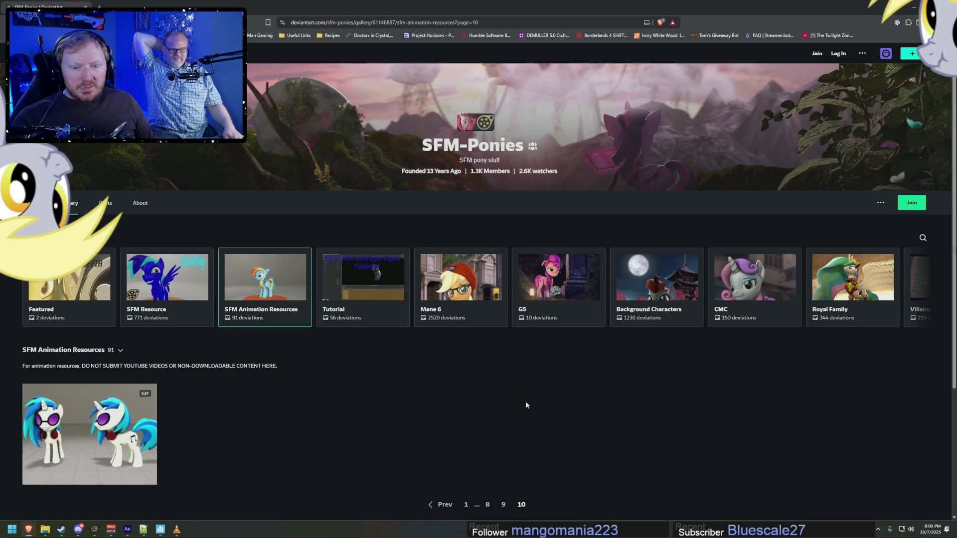
pyautogui.scroll(-2, 526, 406)
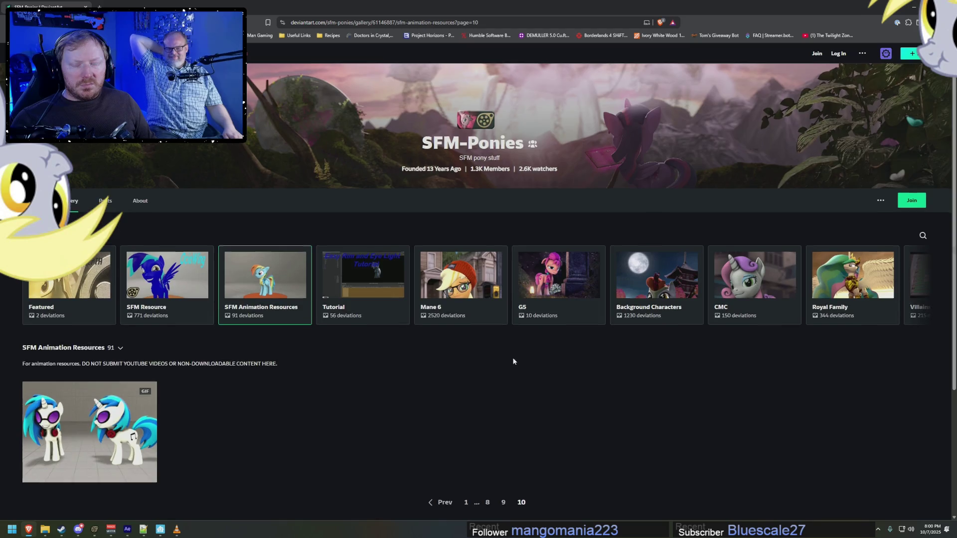
pyautogui.scroll(-3, 513, 358)
# Step: Page back through the gallery from page 8 down to page 4
pyautogui.click(487, 359)
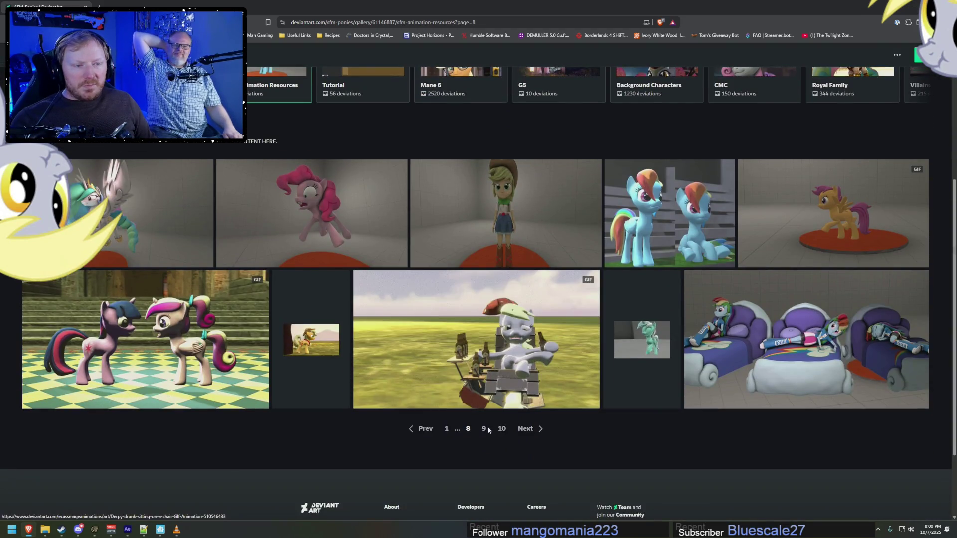
pyautogui.click(425, 429)
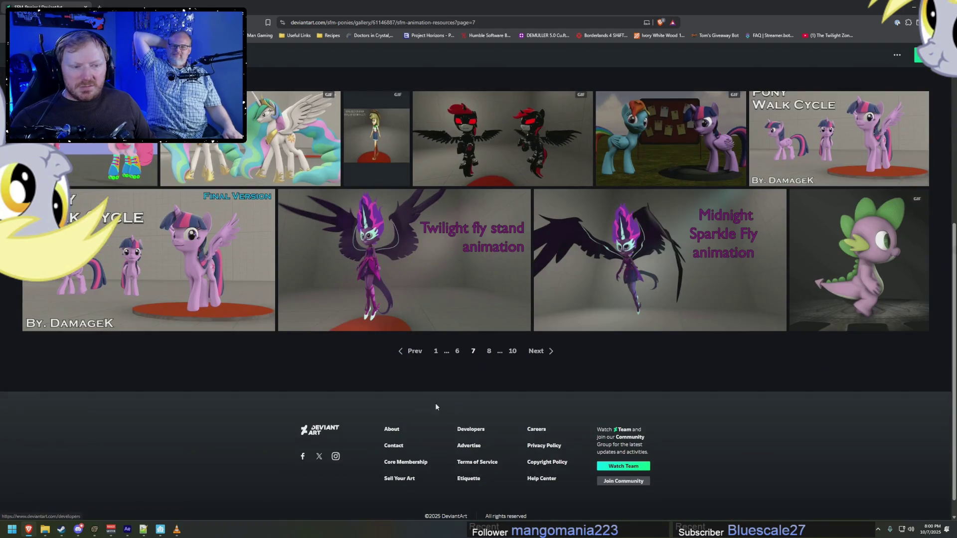
pyautogui.click(414, 352)
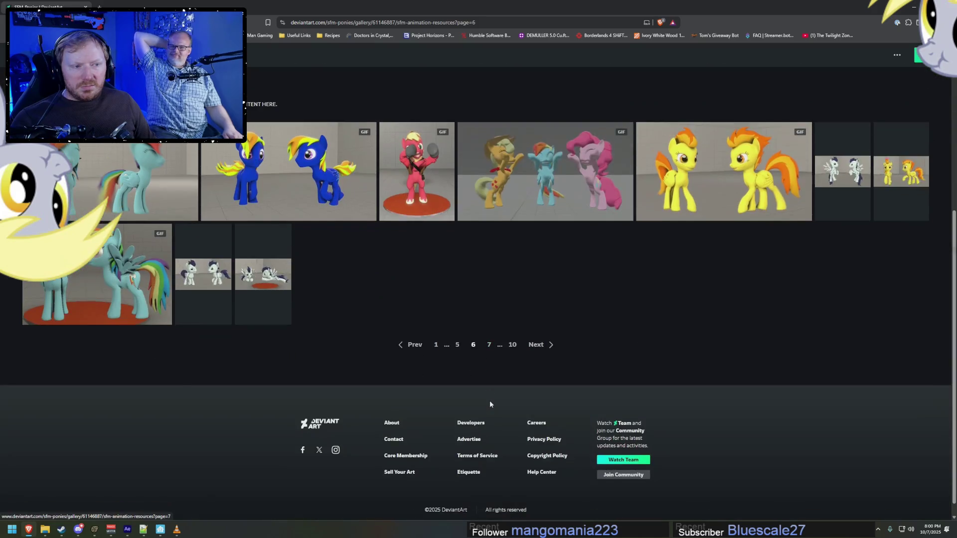
pyautogui.click(416, 345)
pyautogui.scroll(-10, 437, 344)
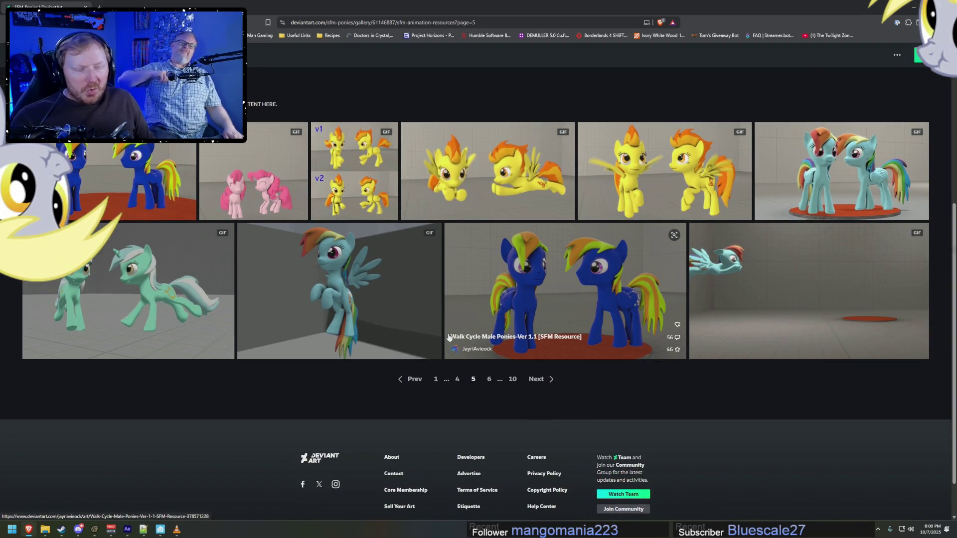
pyautogui.click(411, 380)
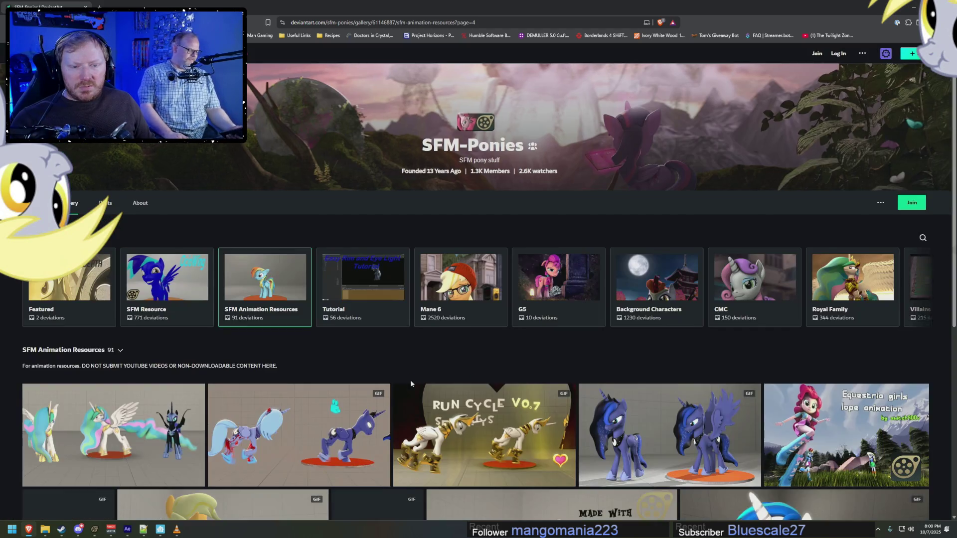
pyautogui.scroll(-10, 411, 380)
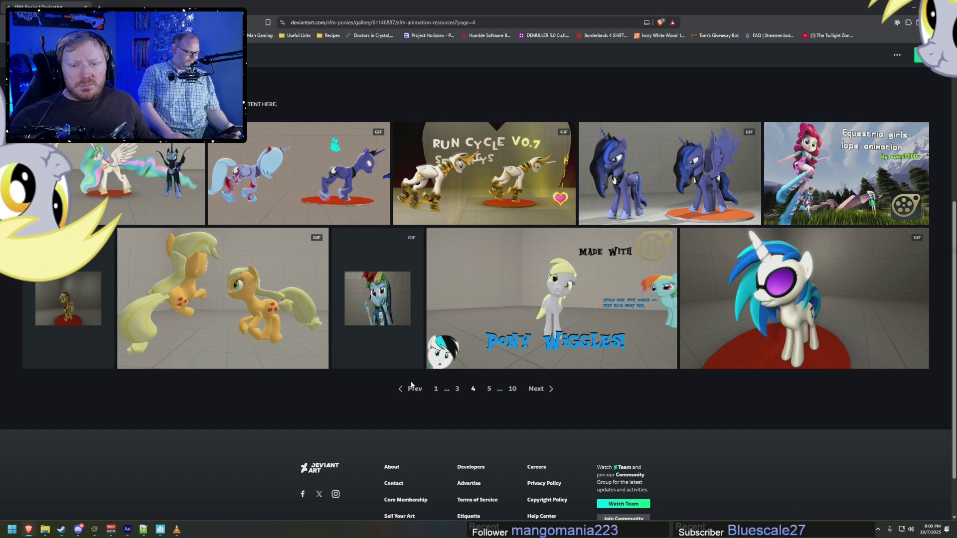
# Step: Preview the Pony jump and Gallop Cycle Revisited animation resources
pyautogui.click(56, 304)
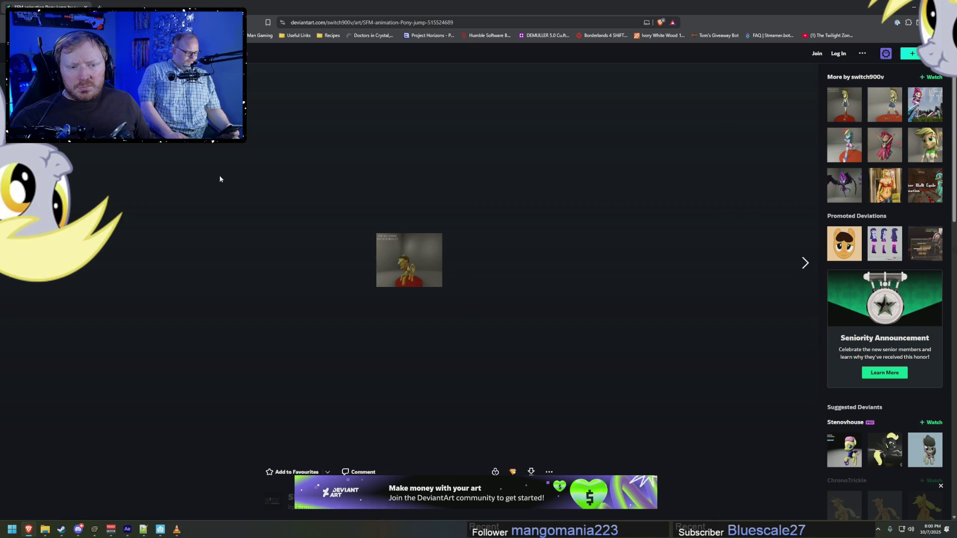
pyautogui.hotkey('alt', 'Left')
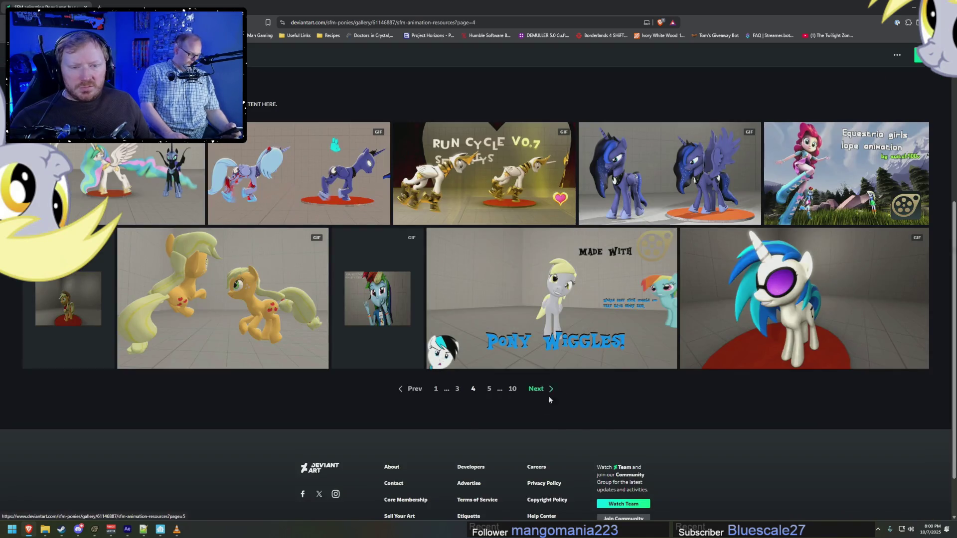
pyautogui.click(273, 302)
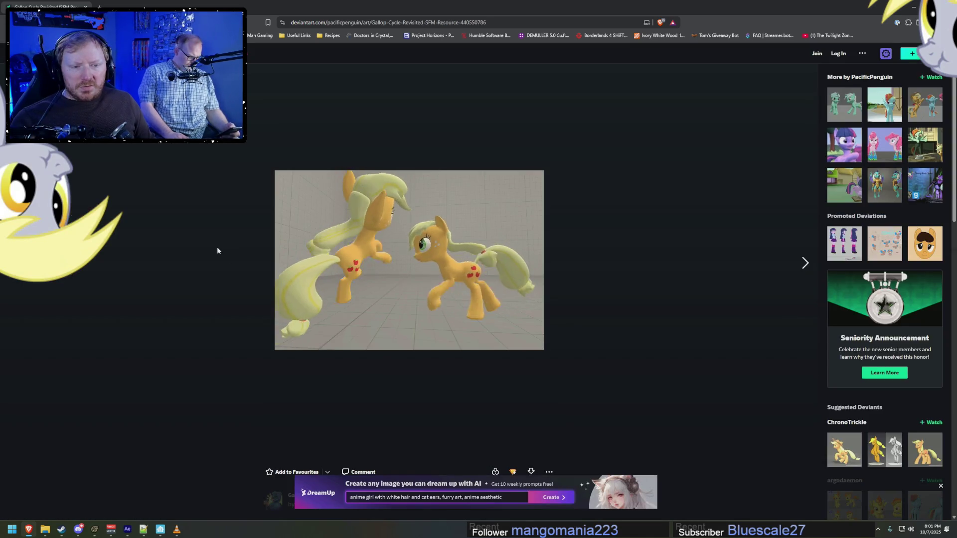
pyautogui.hotkey('alt', 'Left')
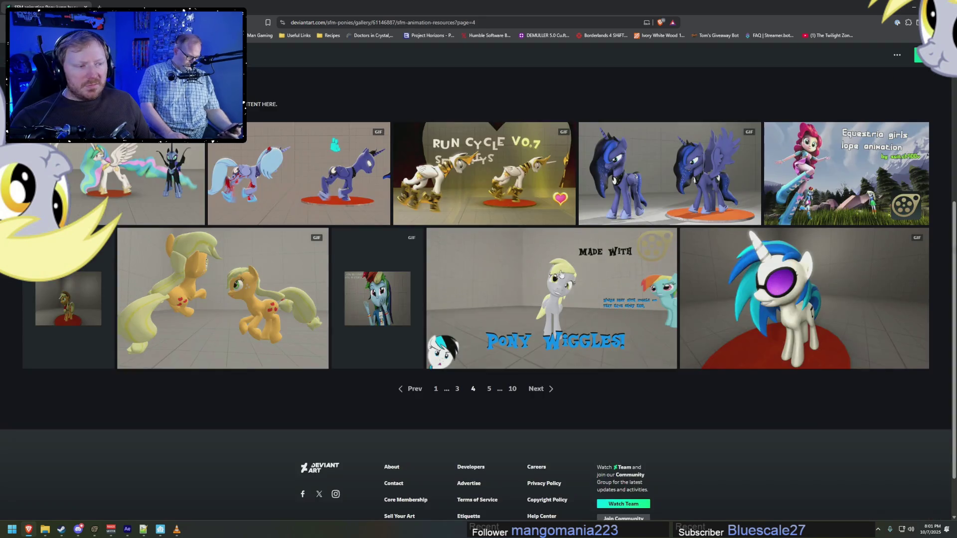
# Step: Show gallery pages 3 and 1, then settle on page 2
pyautogui.click(458, 390)
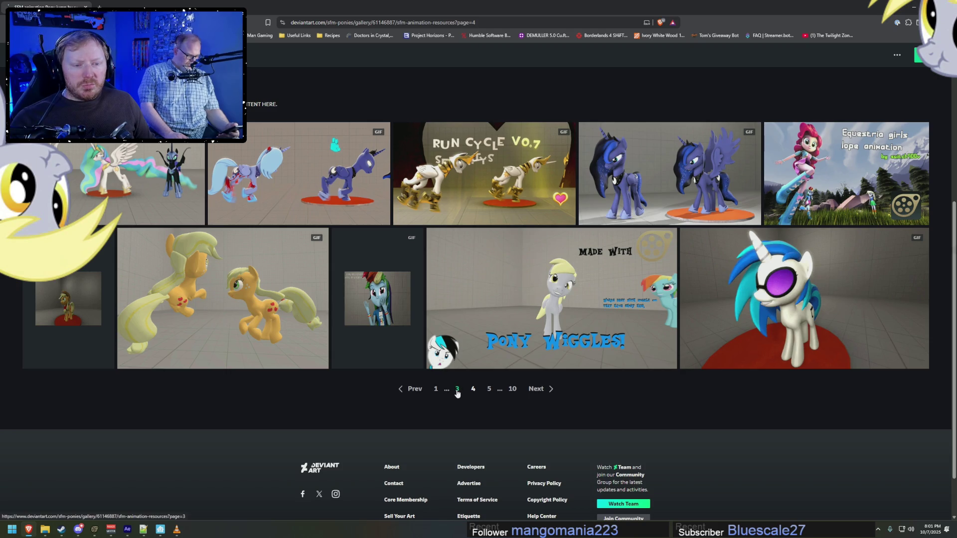
pyautogui.scroll(-2, 472, 396)
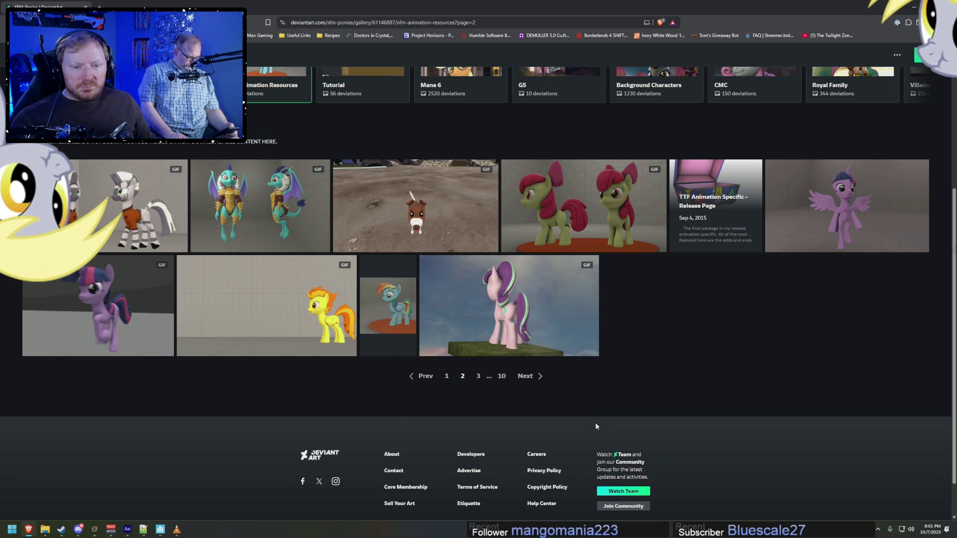
pyautogui.click(448, 377)
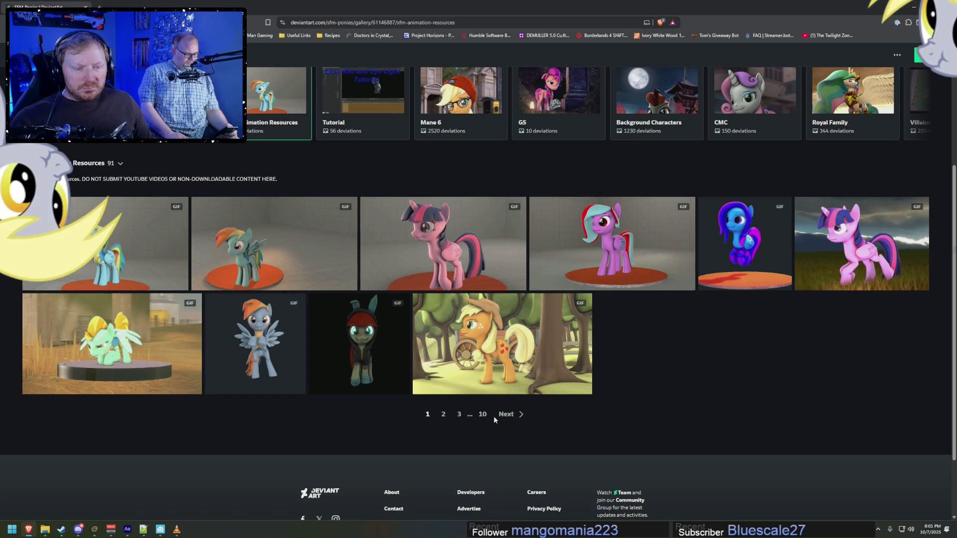
pyautogui.click(519, 417)
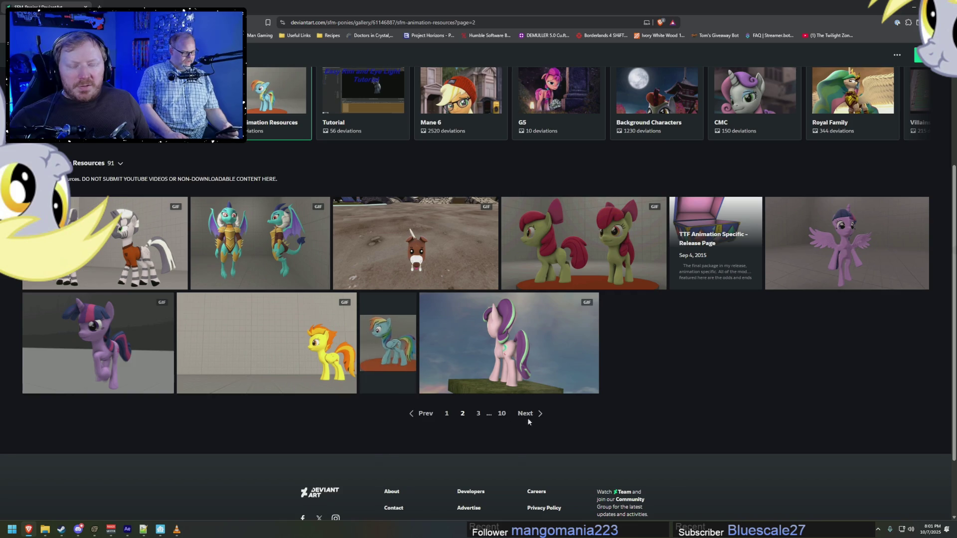
pyautogui.scroll(3, 538, 417)
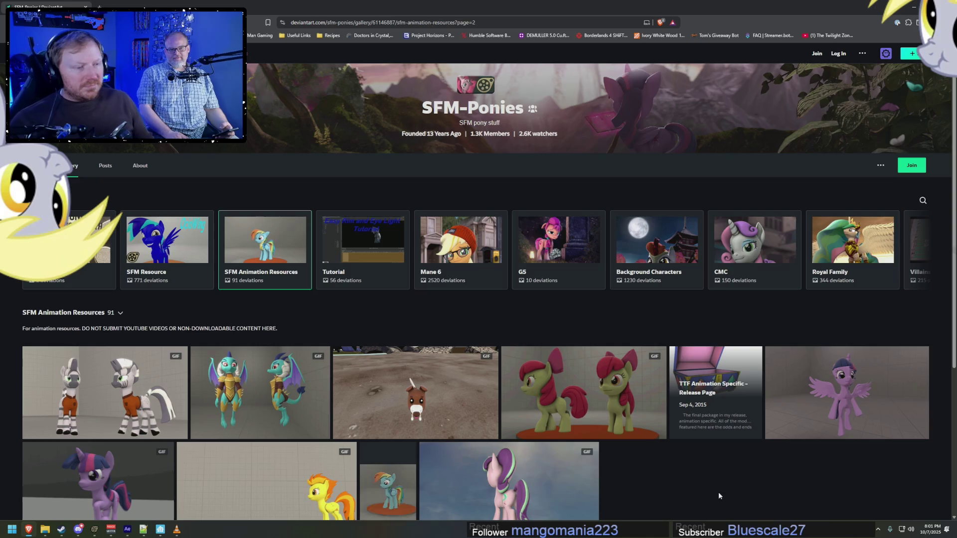
pyautogui.scroll(-2, 709, 471)
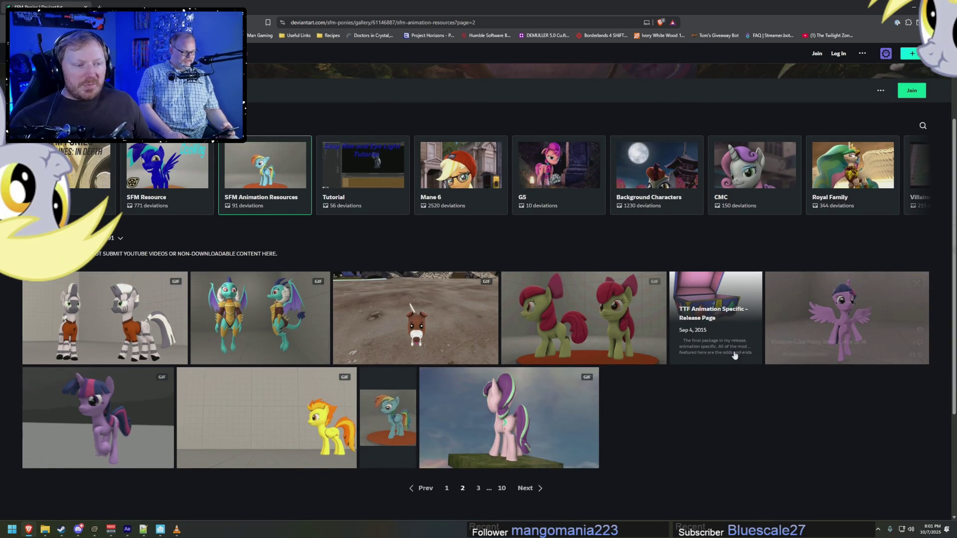
pyautogui.scroll(3, 218, 255)
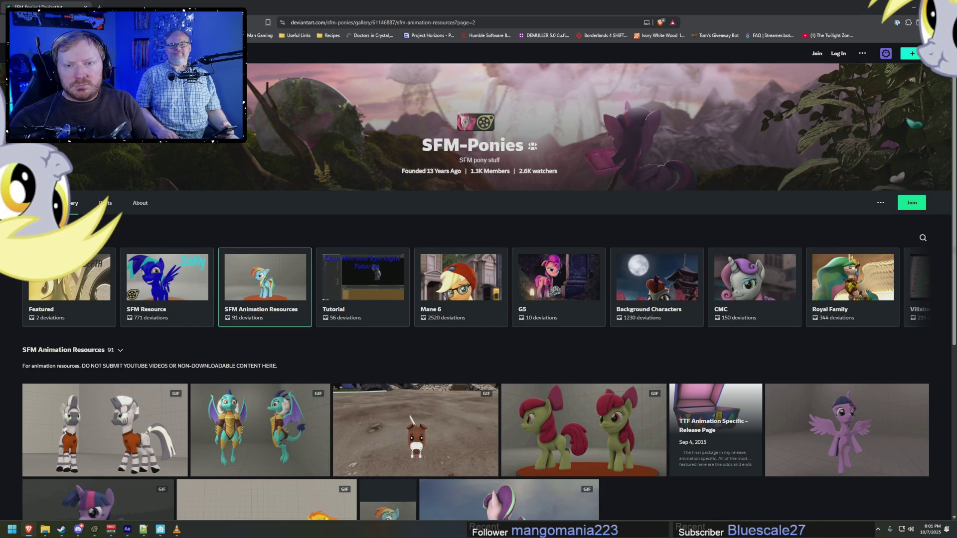
# Step: Return to the earlier DeviantArt searches and rerun one with the animator's exact username
pyautogui.hotkey('alt', 'Left')
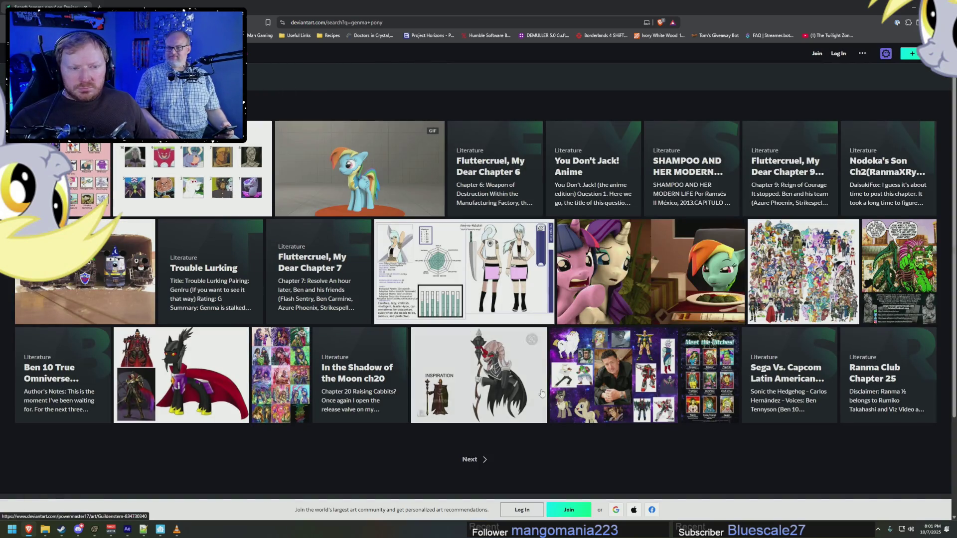
pyautogui.scroll(-3, 700, 446)
pyautogui.scroll(3, 718, 438)
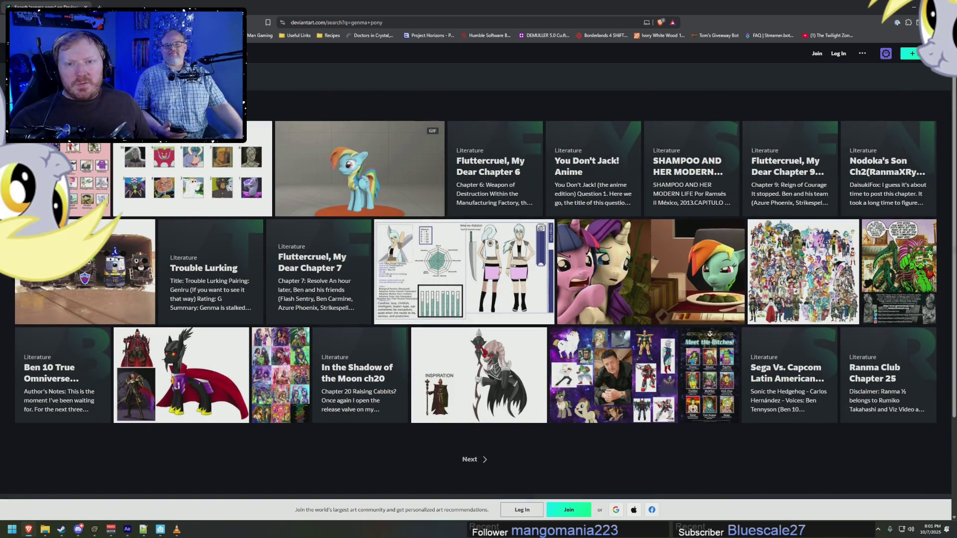
pyautogui.hotkey('alt', 'Left')
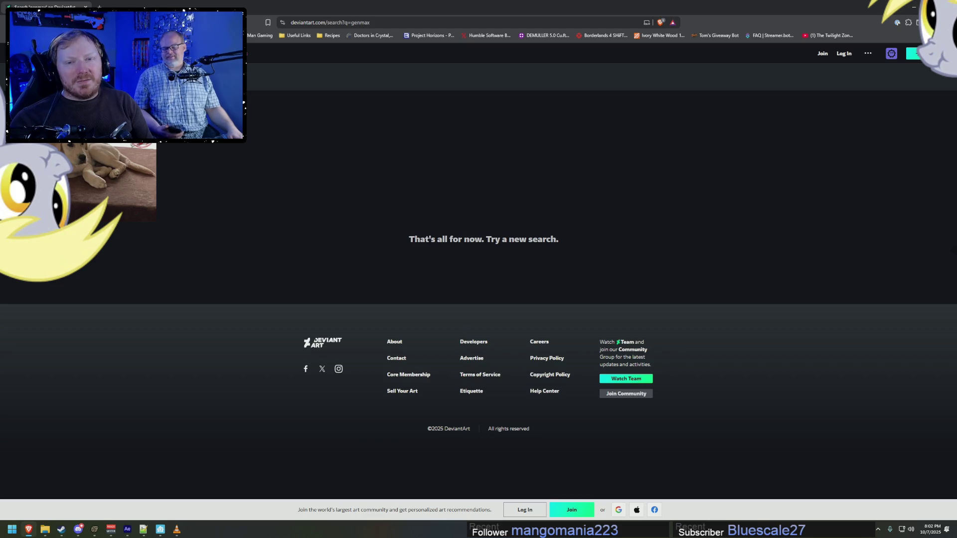
pyautogui.press('Return')
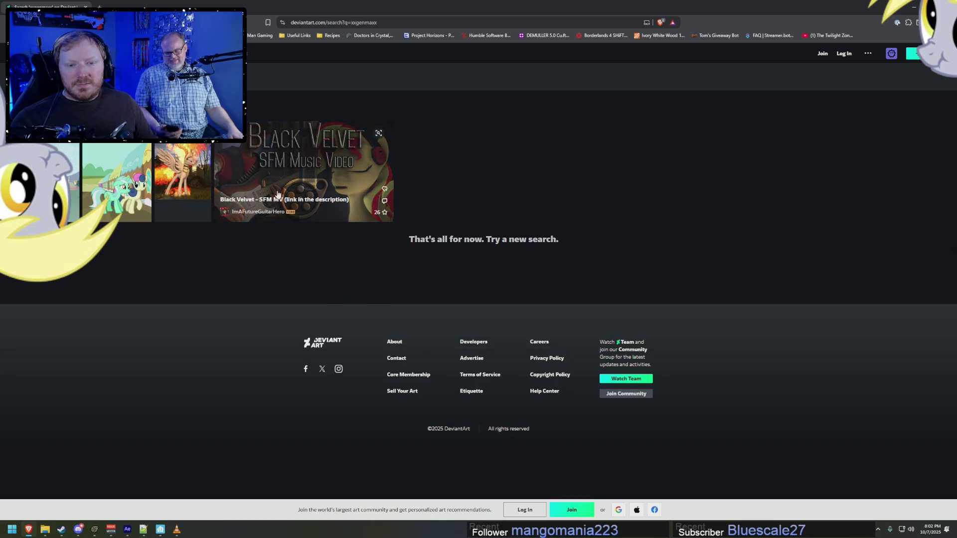
# Step: Open the Black Velvet SFM MV credits and follow the Walk Cycle V3 links to a dead page
pyautogui.click(288, 158)
pyautogui.scroll(-10, 370, 329)
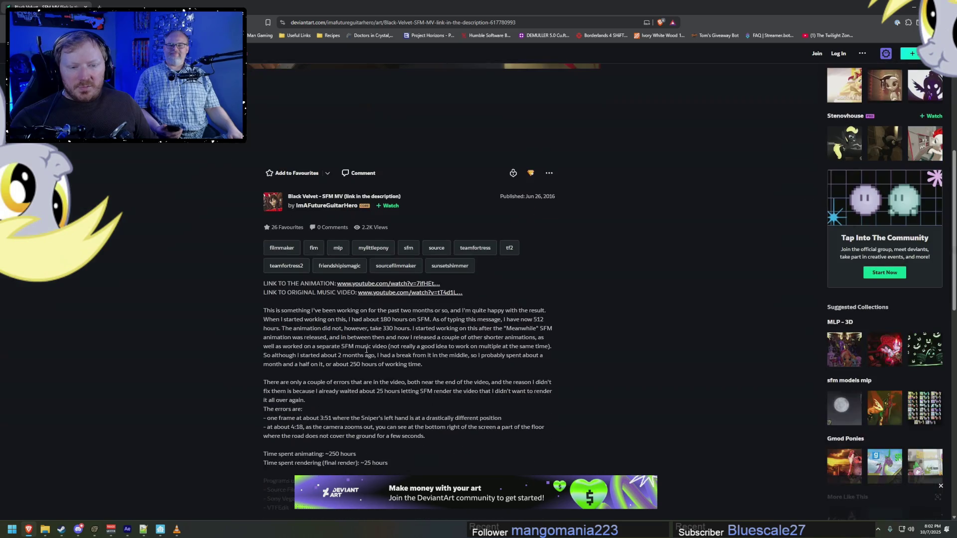
pyautogui.scroll(-5, 370, 329)
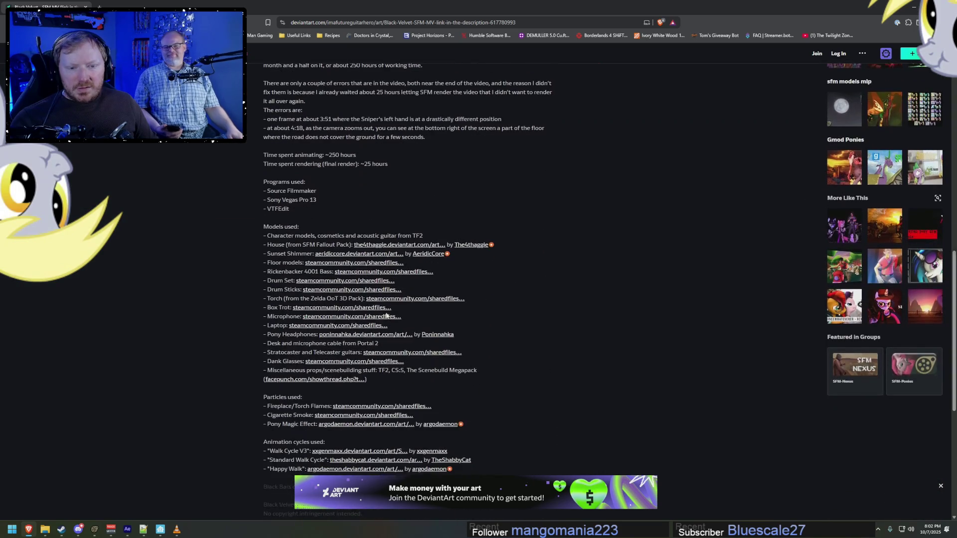
pyautogui.scroll(-1, 382, 309)
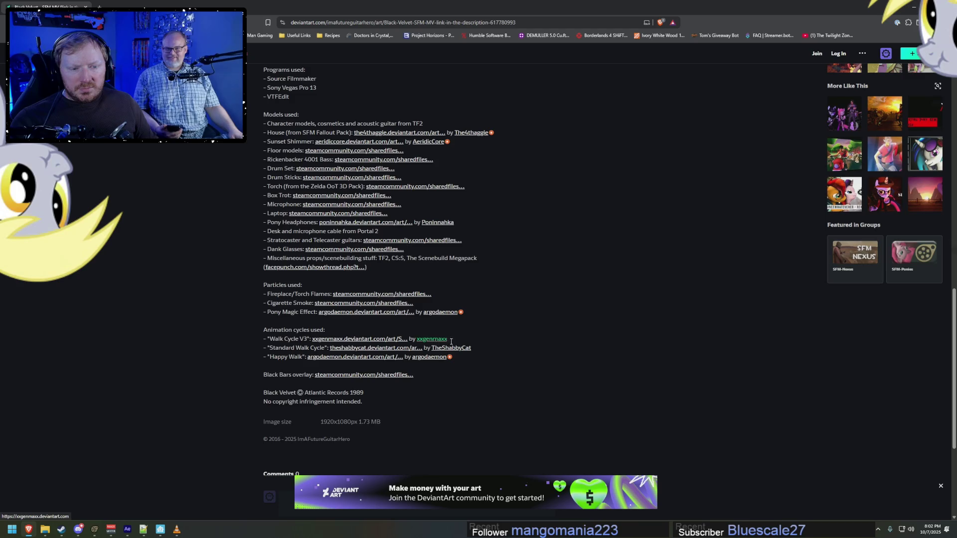
pyautogui.click(435, 342)
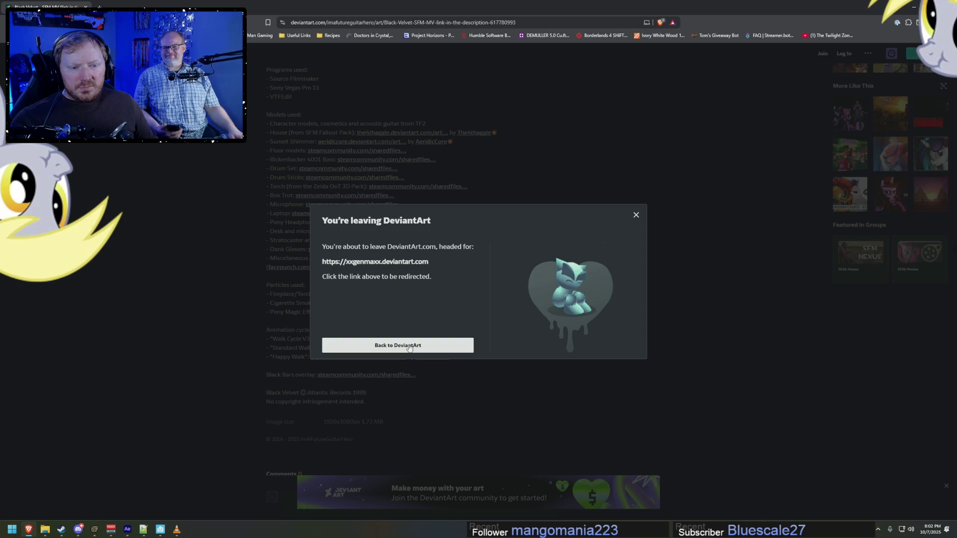
pyautogui.click(635, 216)
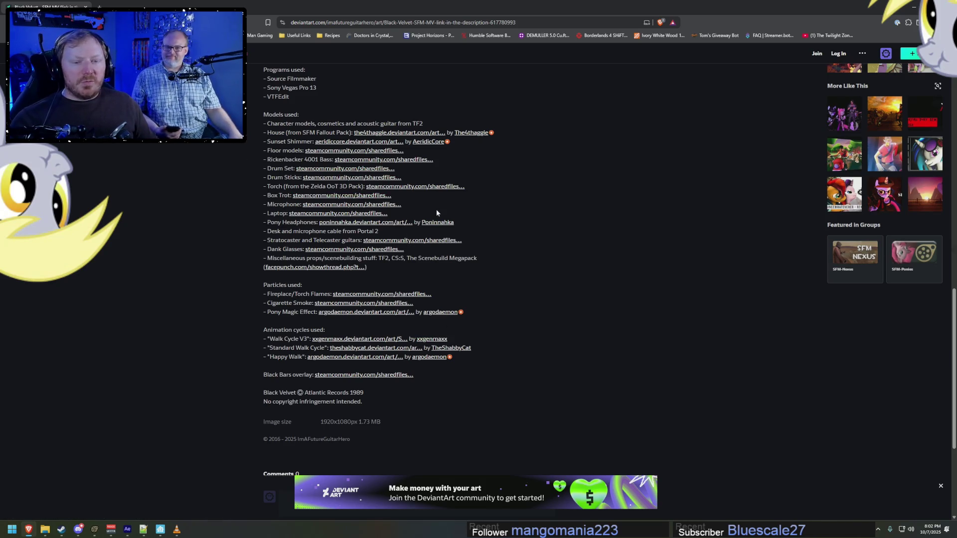
pyautogui.click(381, 343)
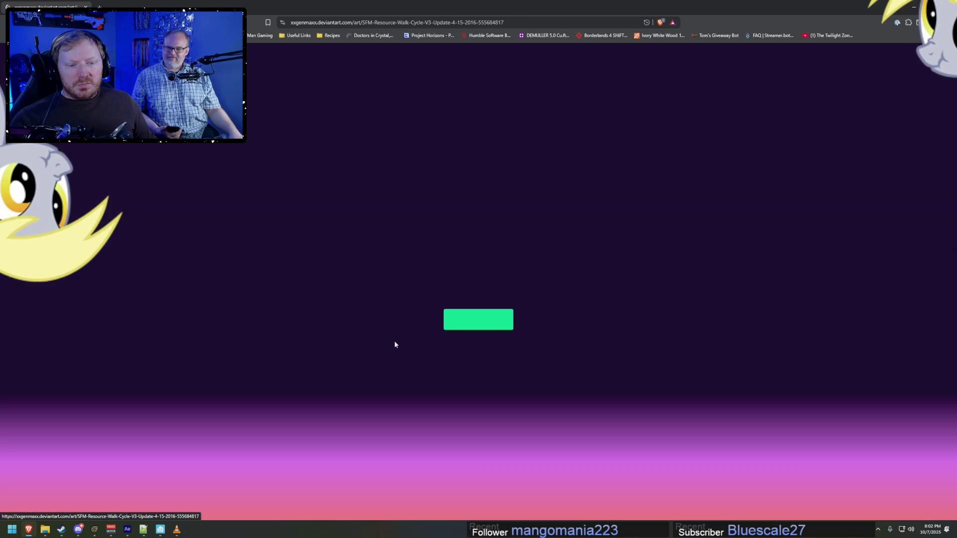
pyautogui.hotkey('alt', 'Left')
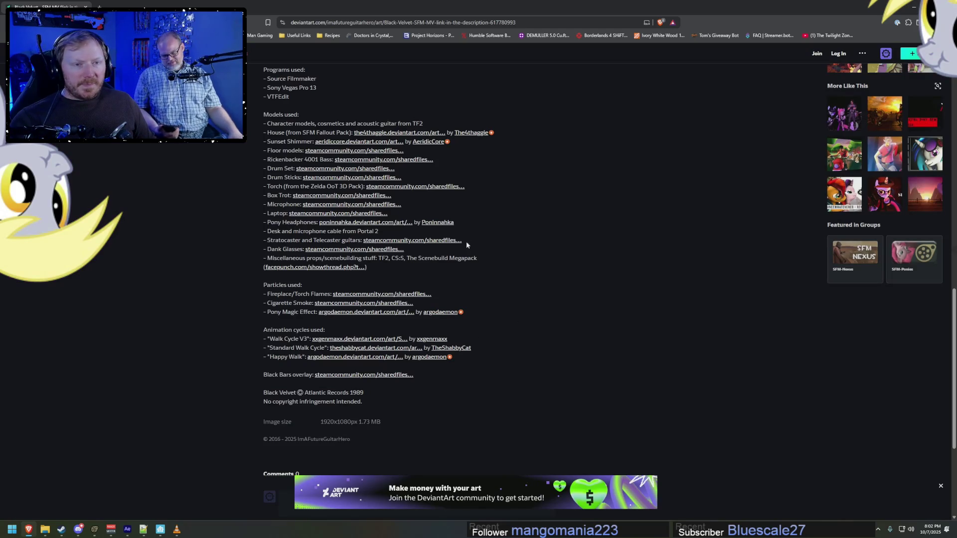
pyautogui.click(455, 23)
# Step: Search Brave for the animator's username plus 'sfm ponies crawl'
pyautogui.write('sfm pony g')
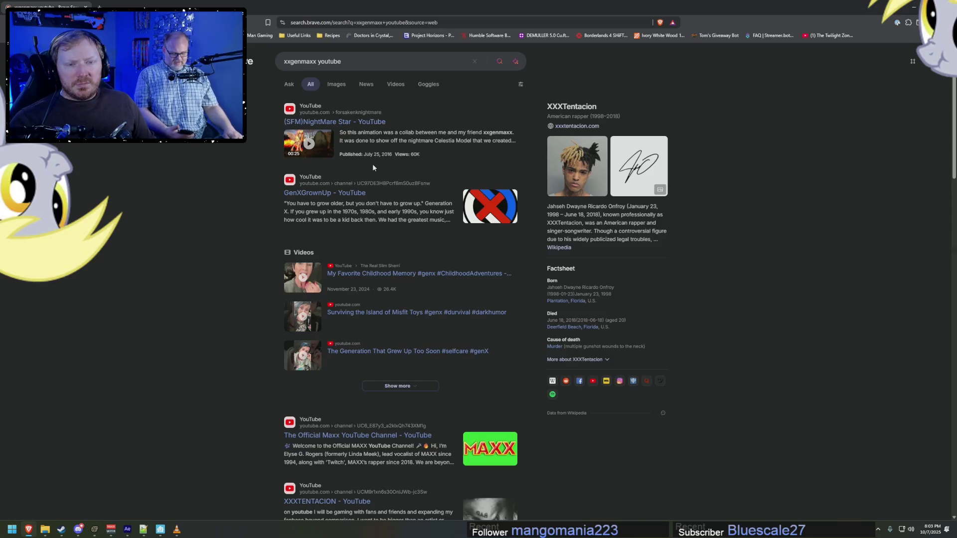
pyautogui.click(352, 62)
pyautogui.write('s')
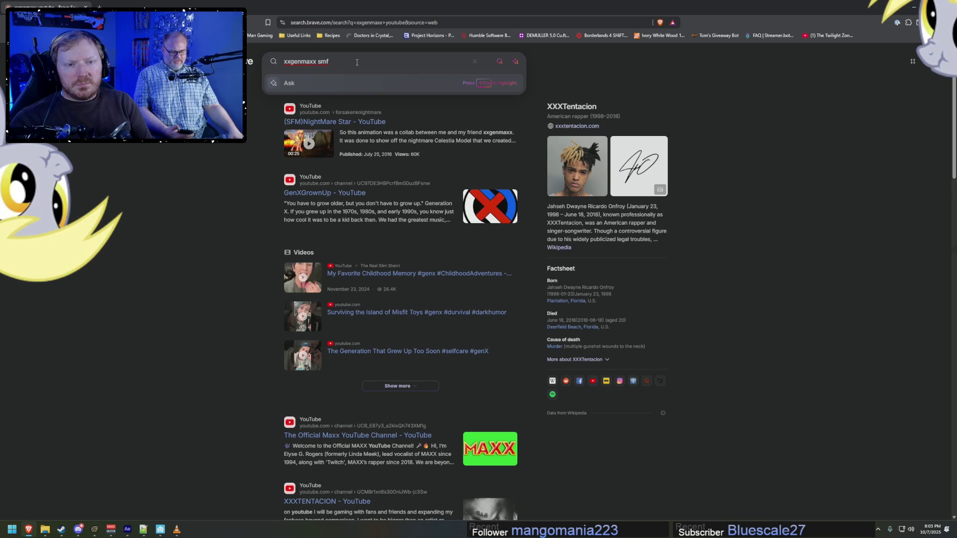
pyautogui.write('fm ponies c')
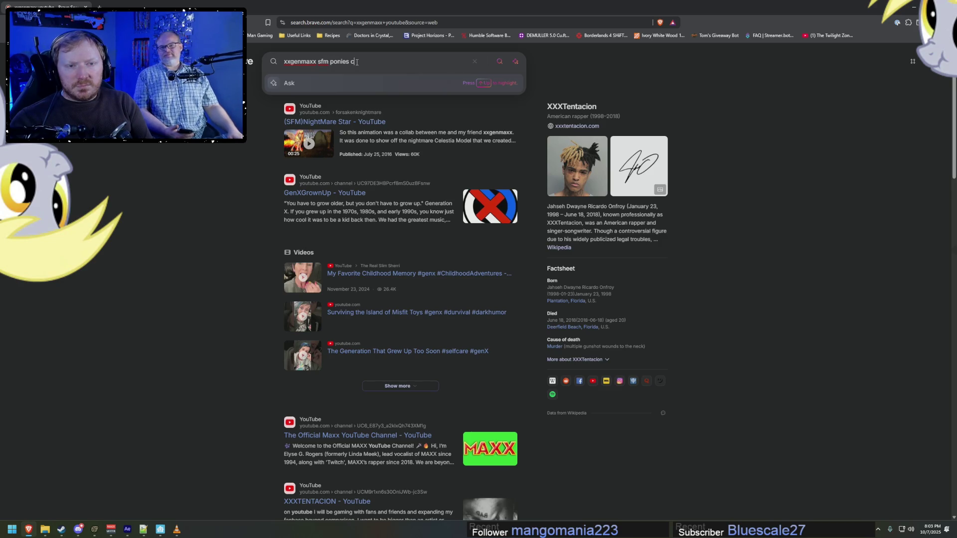
pyautogui.write('rawl')
pyautogui.press('Return')
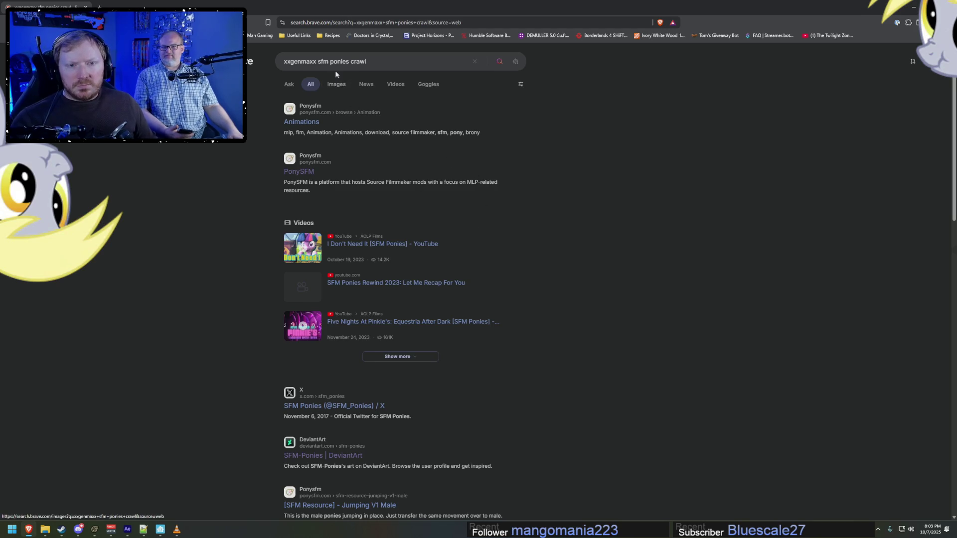
pyautogui.click(341, 62)
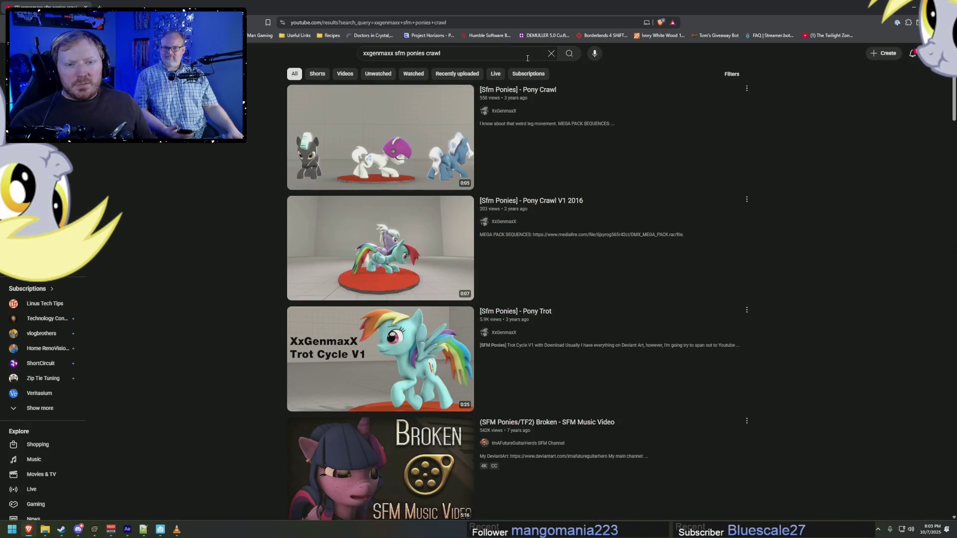
# Step: Play the 4-second '[Sfm Ponies] - Pony Crawl' video, then open its MediaFire link for DMX_MEGA_PACK.rar
pyautogui.click(377, 131)
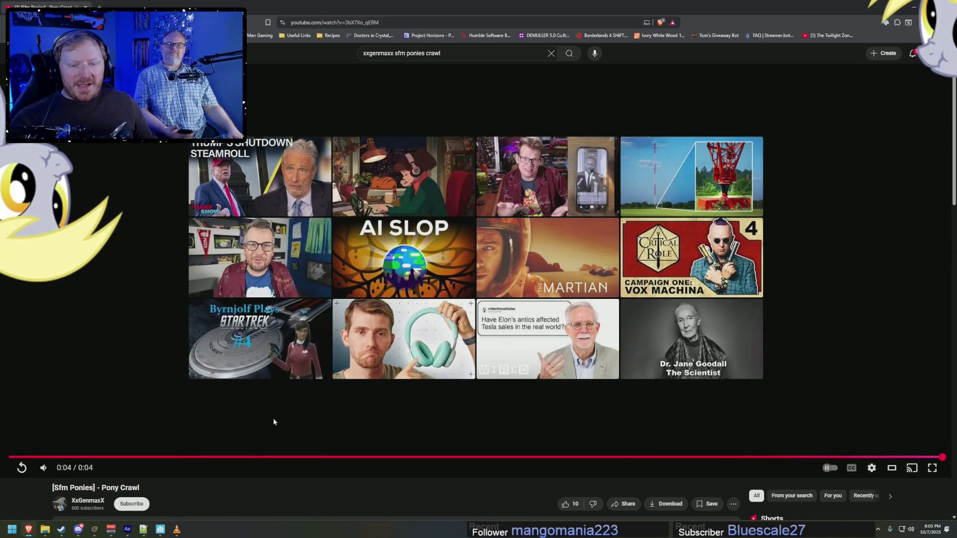
pyautogui.scroll(-5, 198, 472)
pyautogui.click(184, 317)
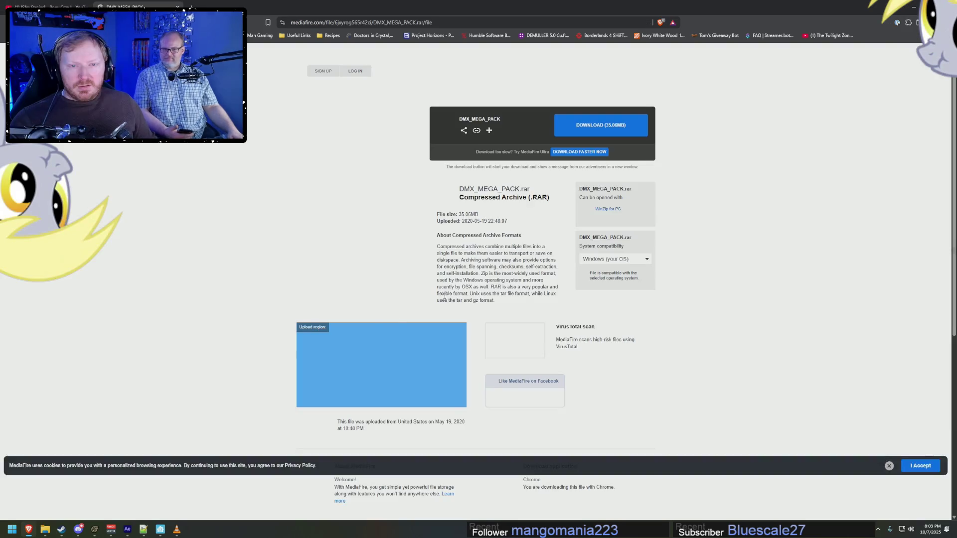
# Step: Save the 35.06 MB DMX_MEGA_PACK.rar from MediaFire into Downloads and view it in File Explorer
pyautogui.click(603, 129)
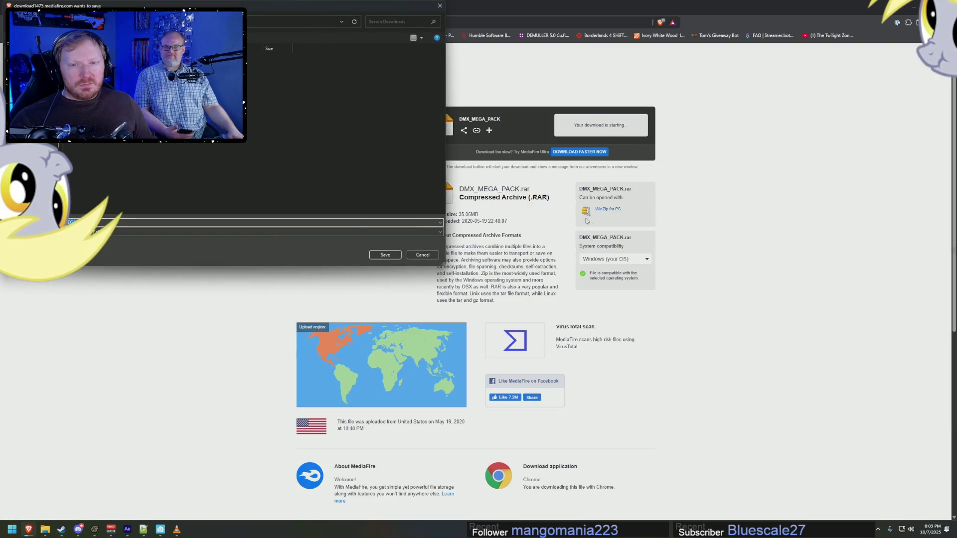
pyautogui.click(396, 258)
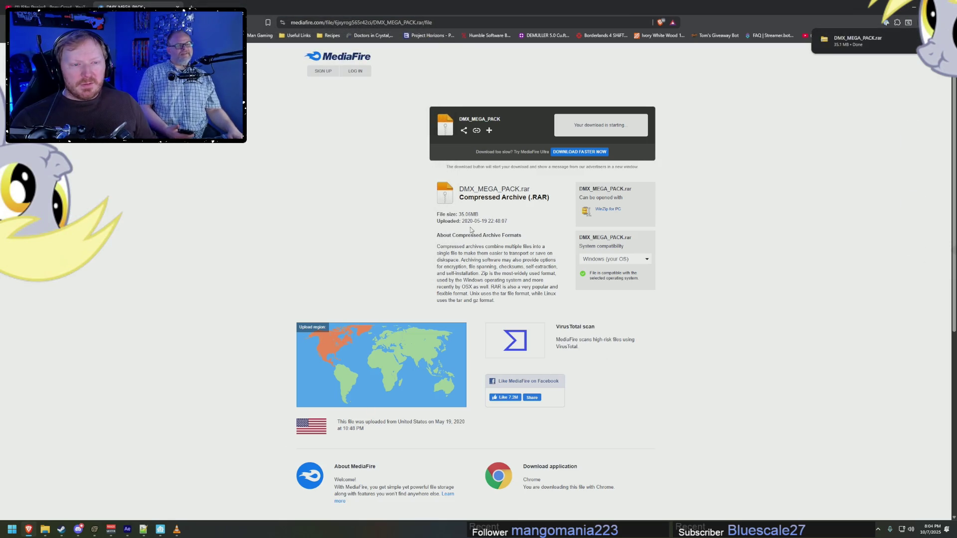
pyautogui.moveTo(475, 221); pyautogui.dragTo(438, 222)
pyautogui.tripleClick(528, 220)
pyautogui.click(528, 220)
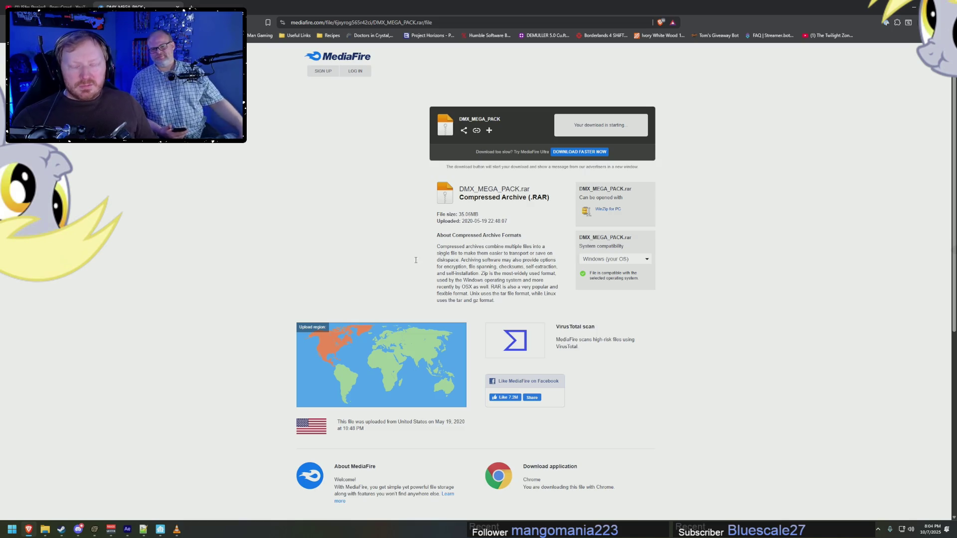
pyautogui.click(45, 530)
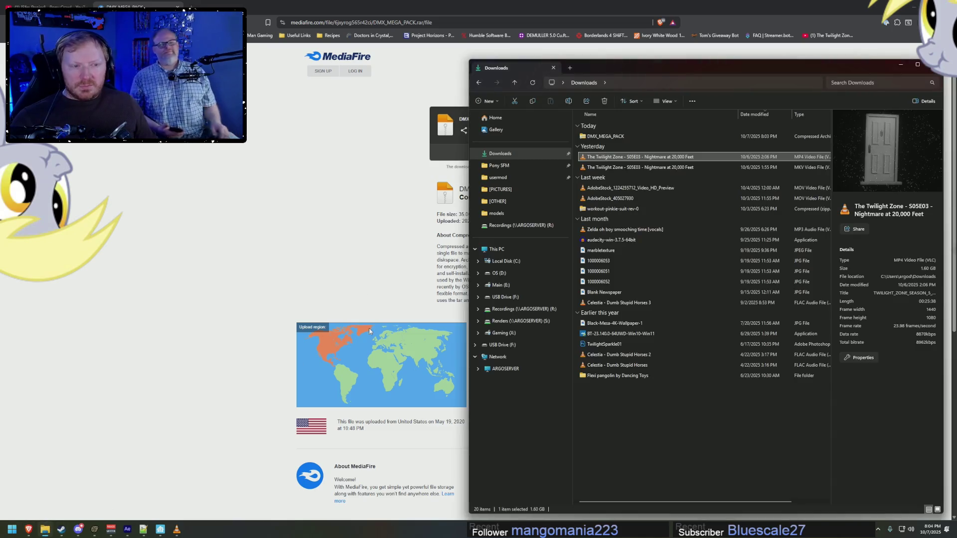
# Step: Try twice to open the DMX_MEGA_PACK archive in File Explorer, dismissing the cannot-open errors
pyautogui.doubleClick(602, 136)
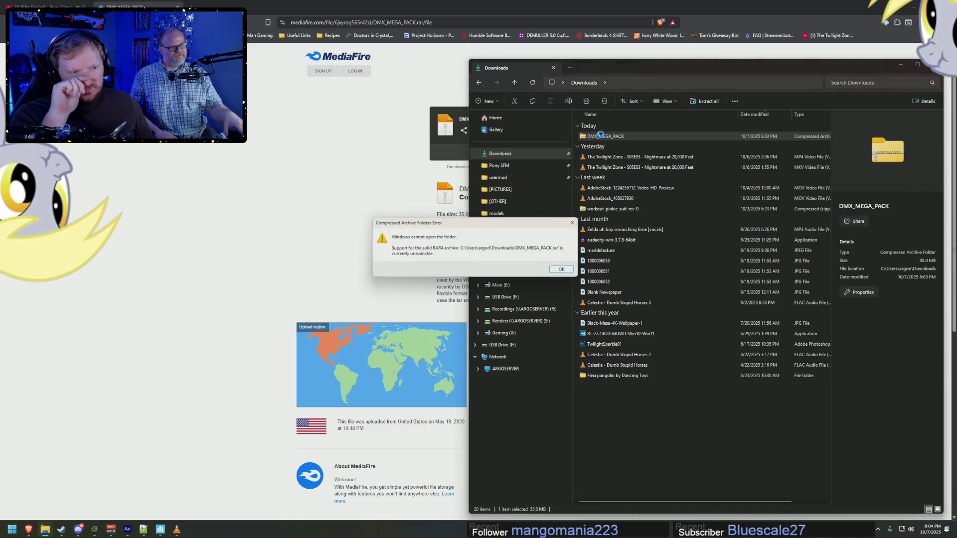
pyautogui.click(569, 270)
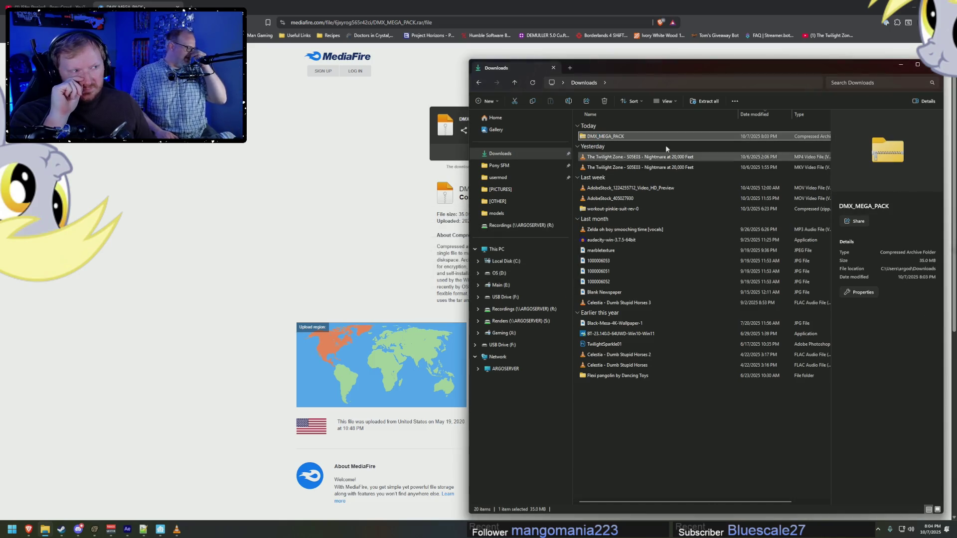
pyautogui.rightClick(602, 138)
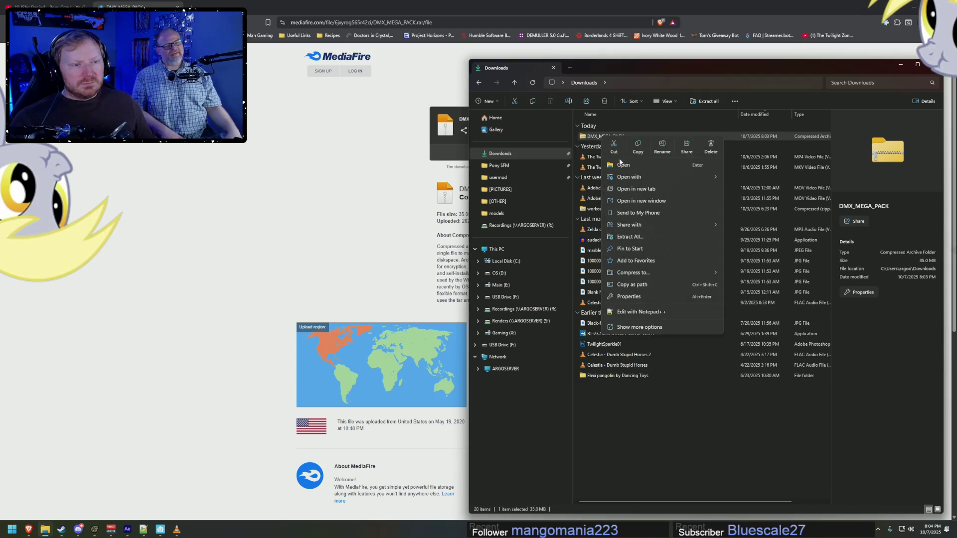
pyautogui.doubleClick(589, 136)
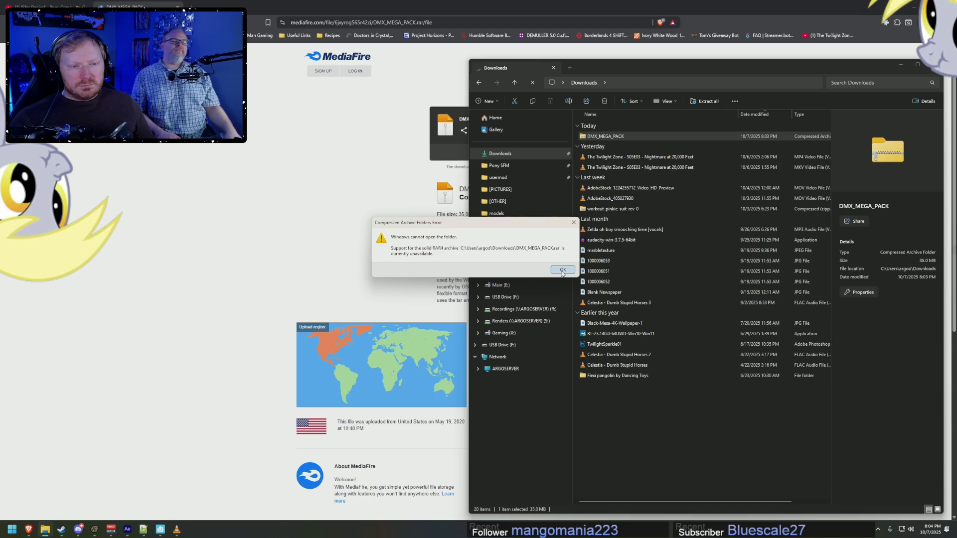
pyautogui.click(562, 270)
pyautogui.moveTo(670, 69)
pyautogui.mouseDown()
pyautogui.moveTo(568, 75)
pyautogui.moveTo(525, 62)
pyautogui.mouseUp()
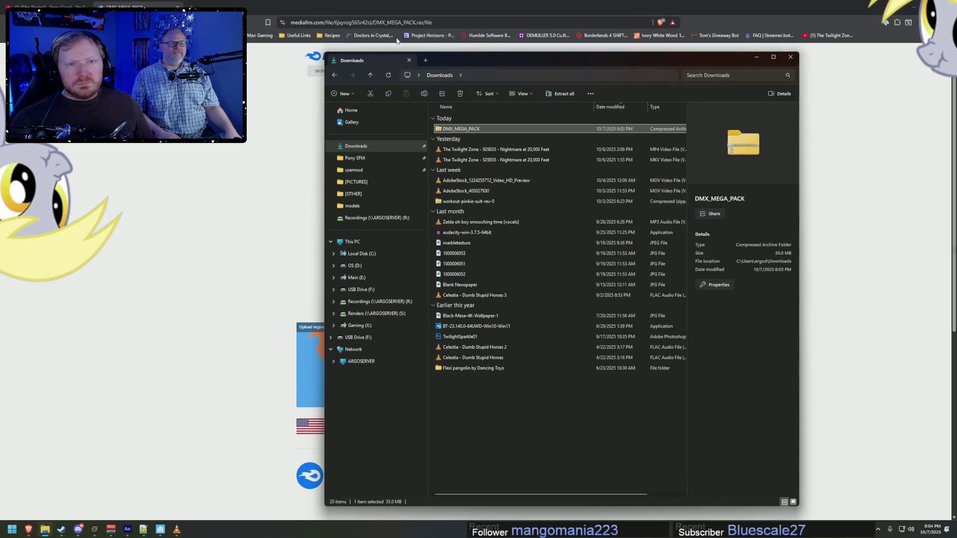
# Step: Search the web for '7zip' in Brave and open the official 7-zip.org site
pyautogui.click(398, 23)
pyautogui.write('7zip')
pyautogui.press('Return')
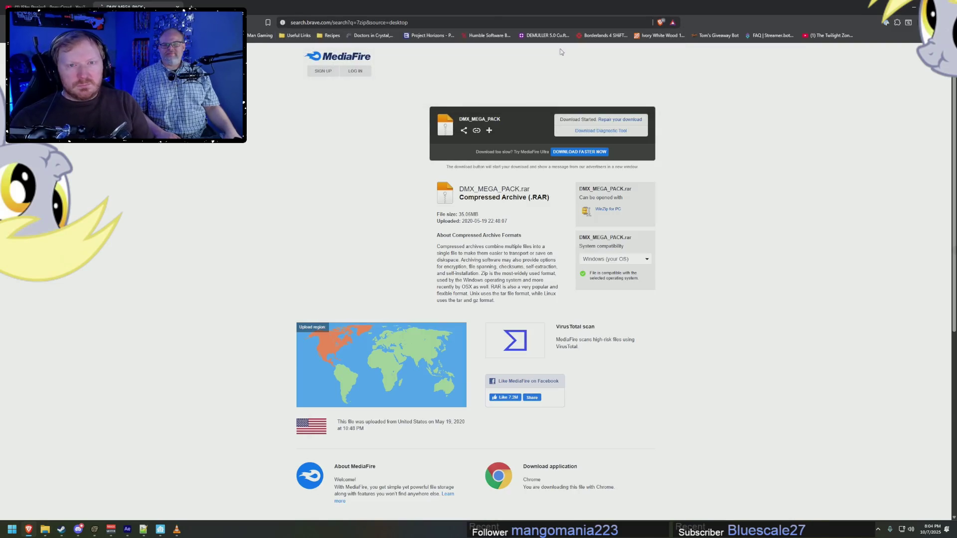
pyautogui.click(292, 124)
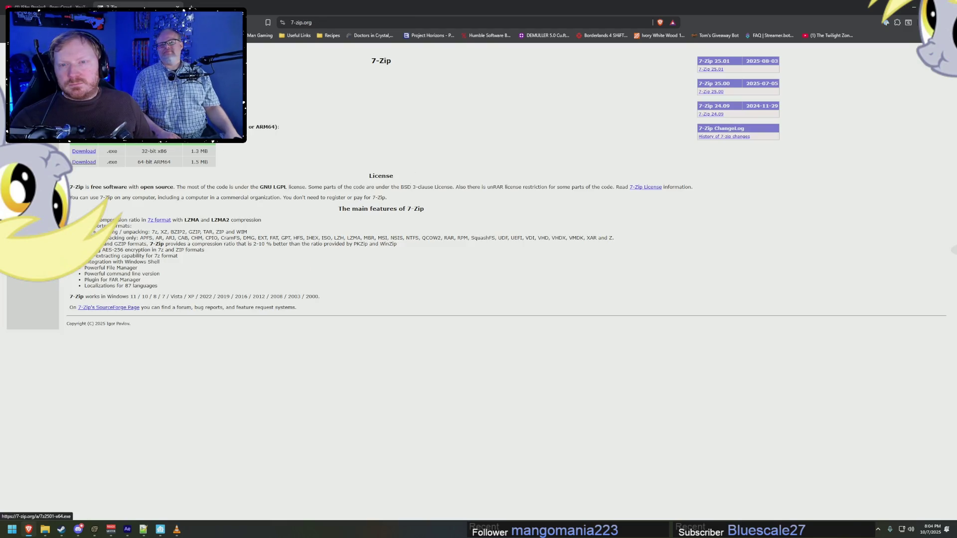
# Step: Download the 64-bit 7-Zip 25.01 installer (7z2501-x64.exe) and install it to the default folder
pyautogui.click(84, 140)
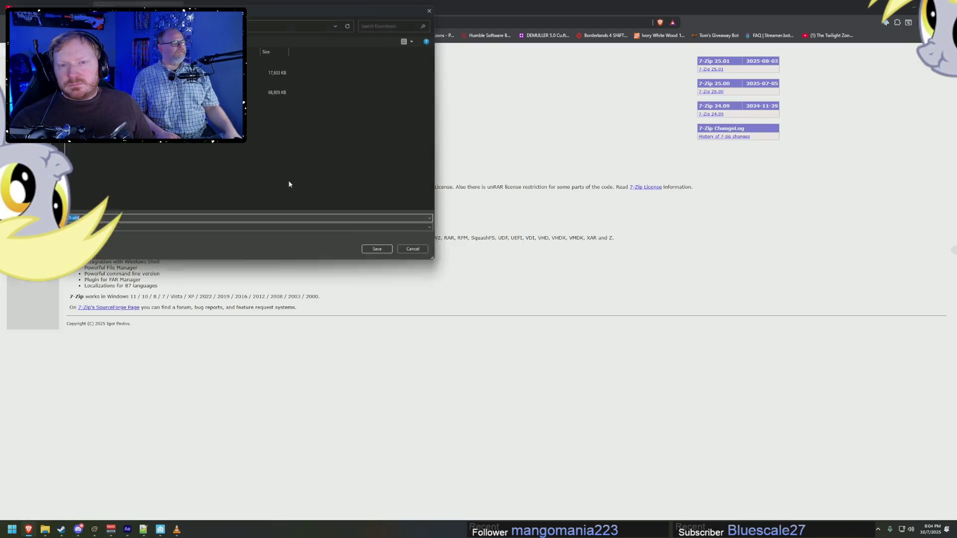
pyautogui.click(385, 256)
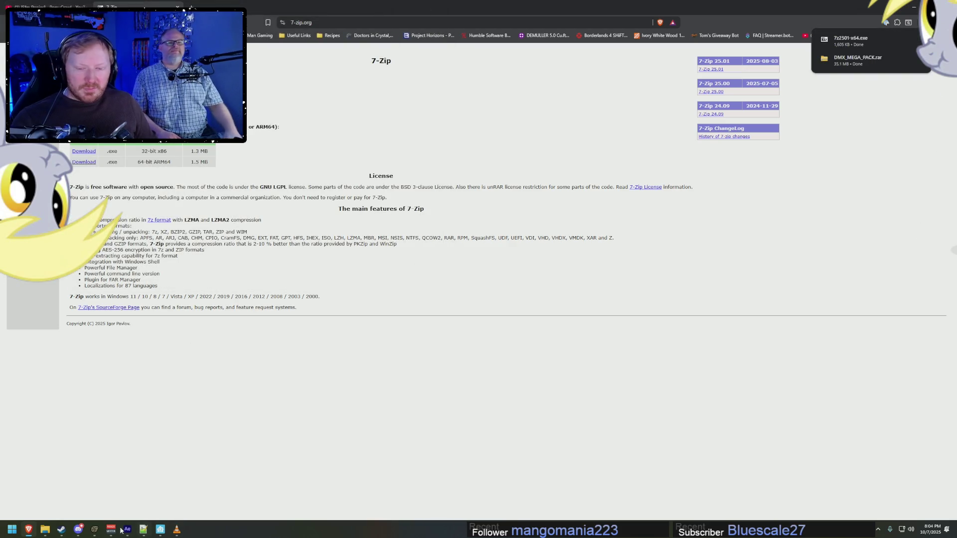
pyautogui.click(850, 40)
pyautogui.click(465, 328)
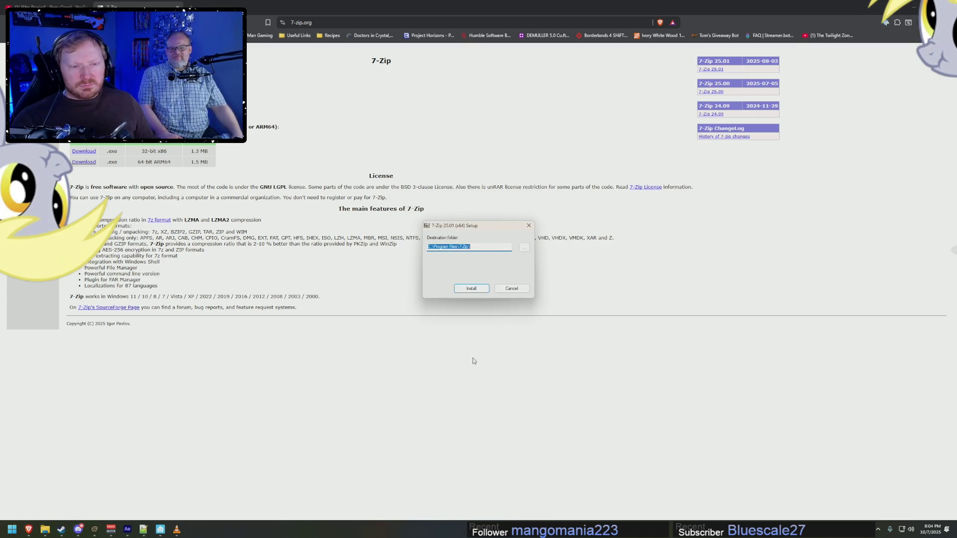
pyautogui.click(477, 290)
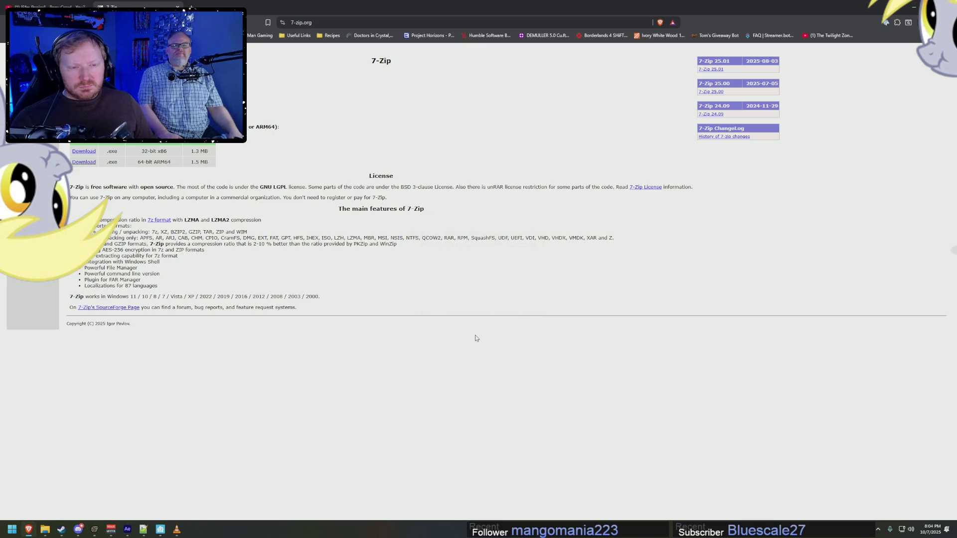
# Step: Close the VLC media player and return to the Downloads folder
pyautogui.click(176, 530)
pyautogui.click(835, 31)
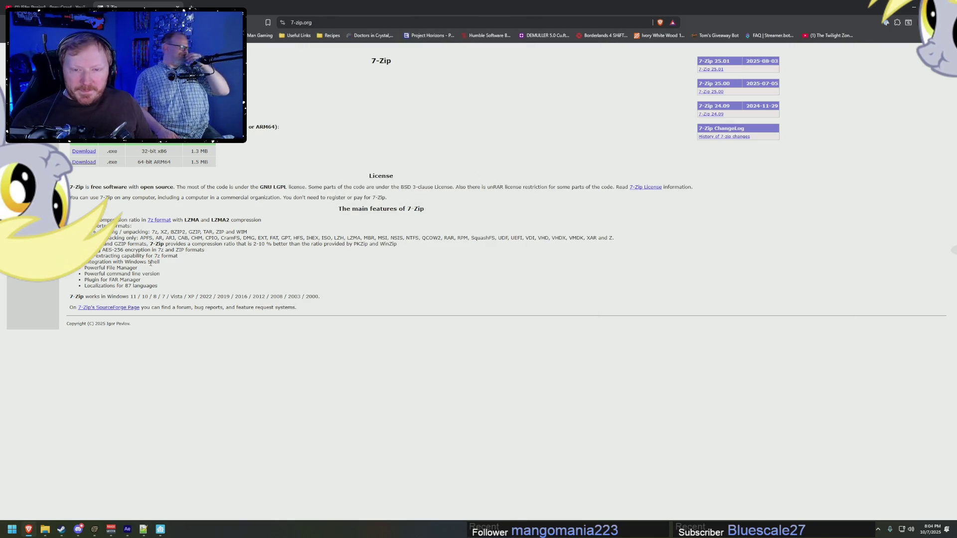
pyautogui.click(44, 529)
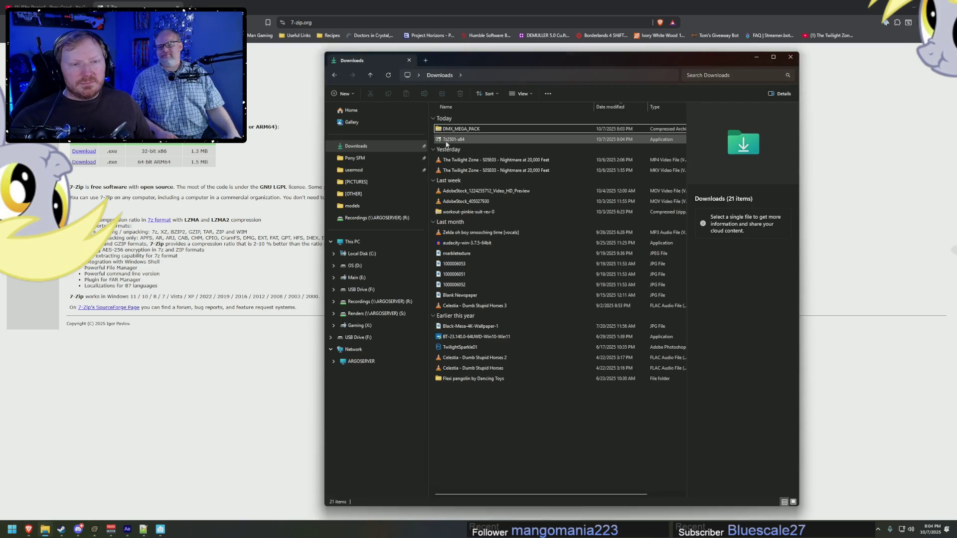
# Step: Attempt once more to open DMX_MEGA_PACK in File Explorer and dismiss the error
pyautogui.doubleClick(457, 129)
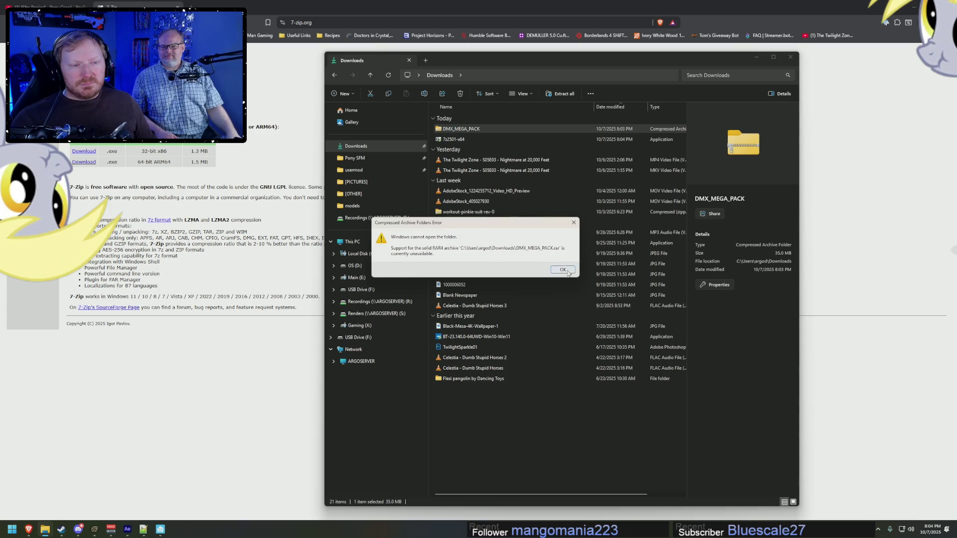
pyautogui.click(568, 273)
pyautogui.click(10, 529)
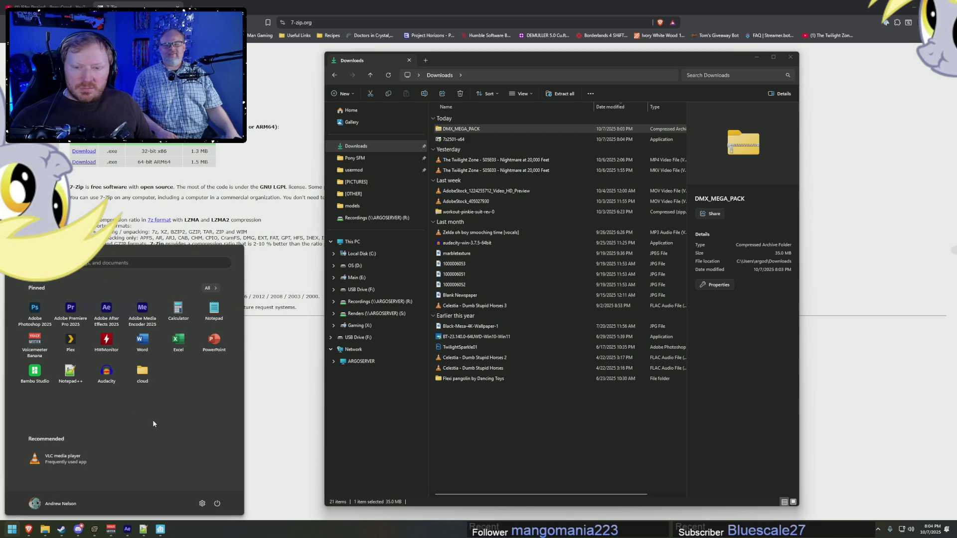
pyautogui.click(492, 451)
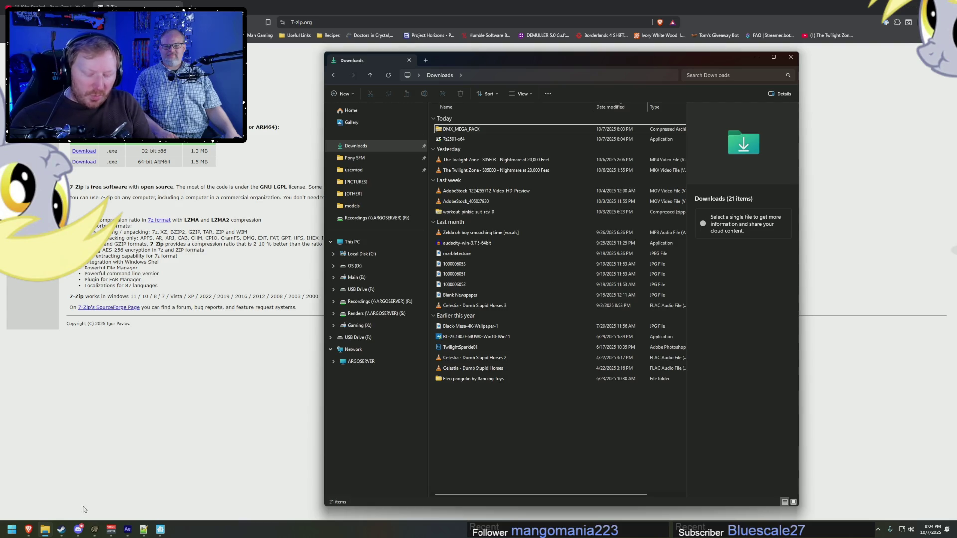
# Step: Launch 7-Zip File Manager by searching '7z' from Windows search
pyautogui.press('super')
pyautogui.write('7z')
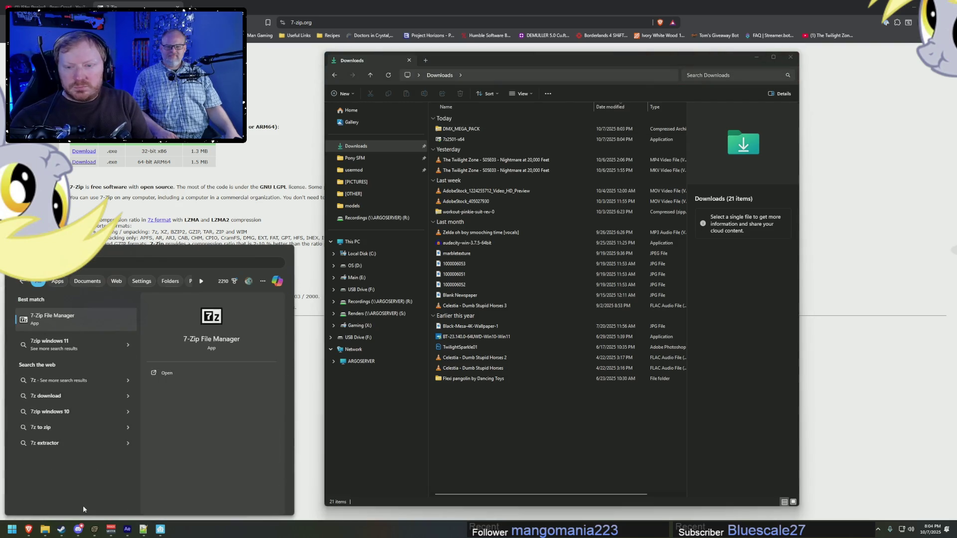
pyautogui.press('Return')
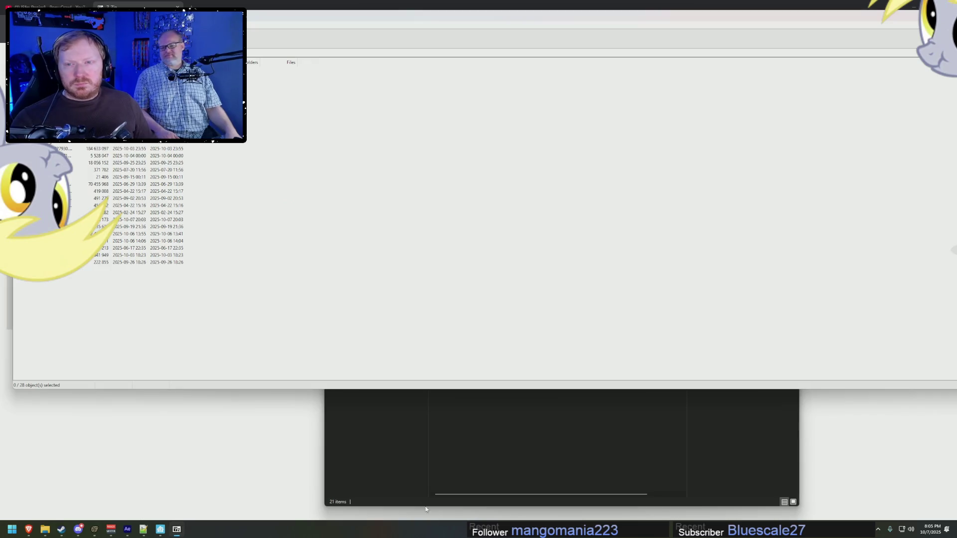
# Step: Undo an accidental drag into 7-Zip by deleting the duplicate DMX_MEGA_PACK archive it created
pyautogui.click(446, 431)
pyautogui.moveTo(454, 129)
pyautogui.mouseDown()
pyautogui.moveTo(106, 350)
pyautogui.moveTo(118, 355)
pyautogui.mouseUp()
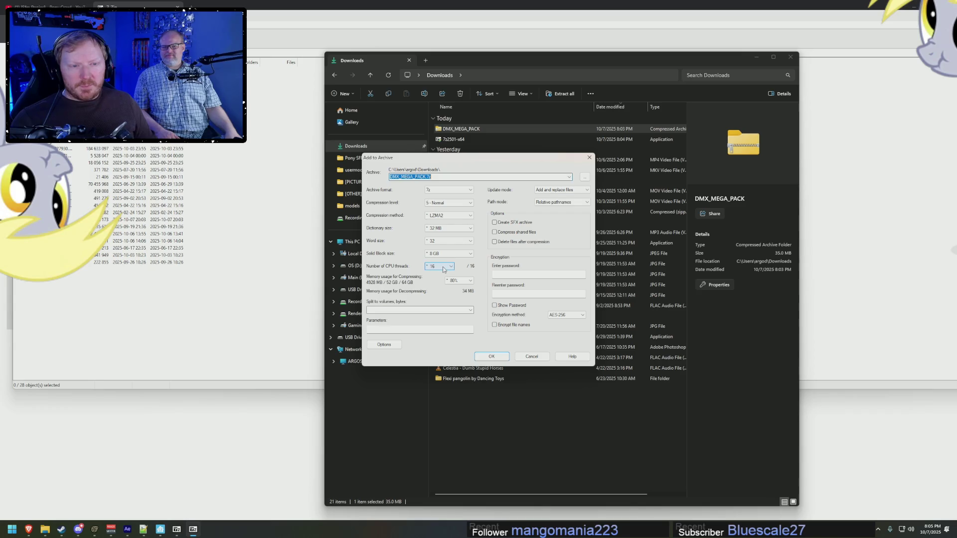
pyautogui.click(506, 357)
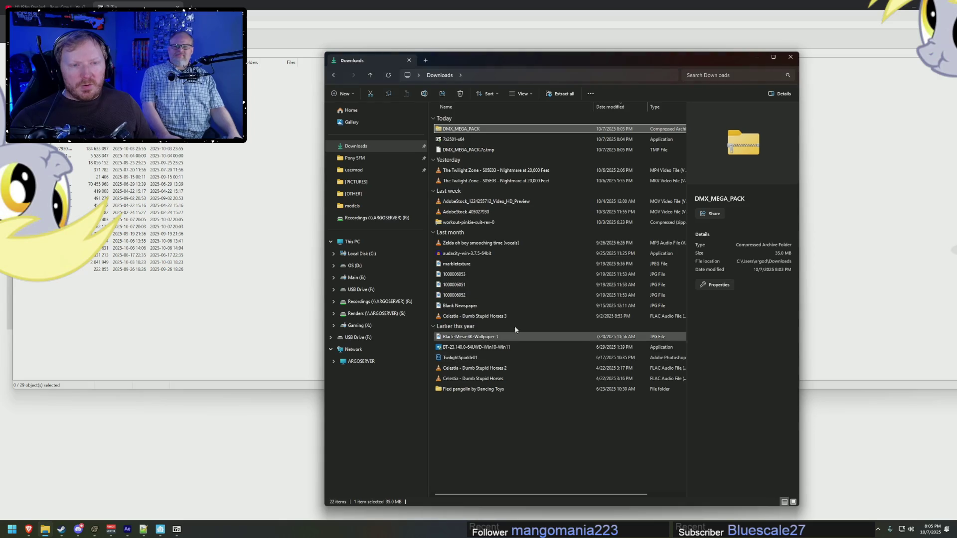
pyautogui.click(473, 150)
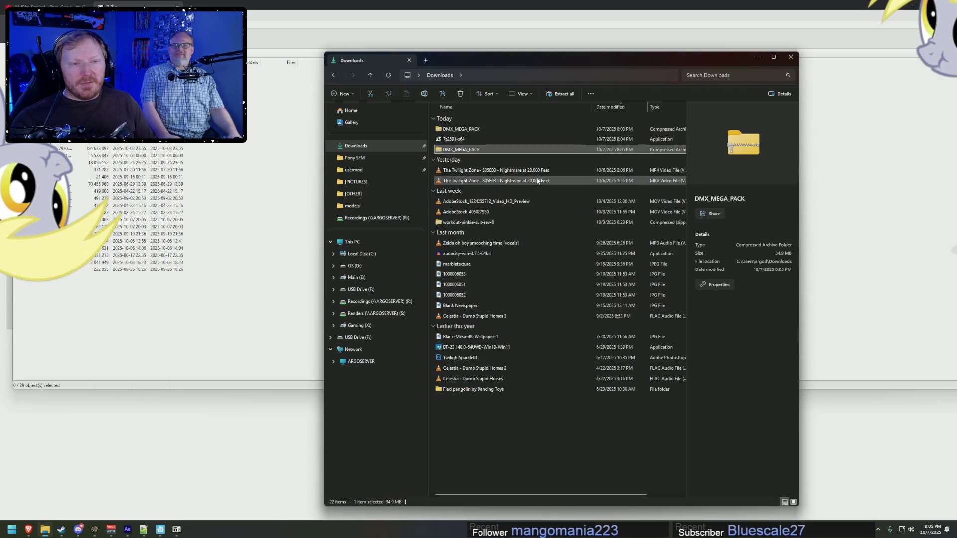
pyautogui.press('Delete')
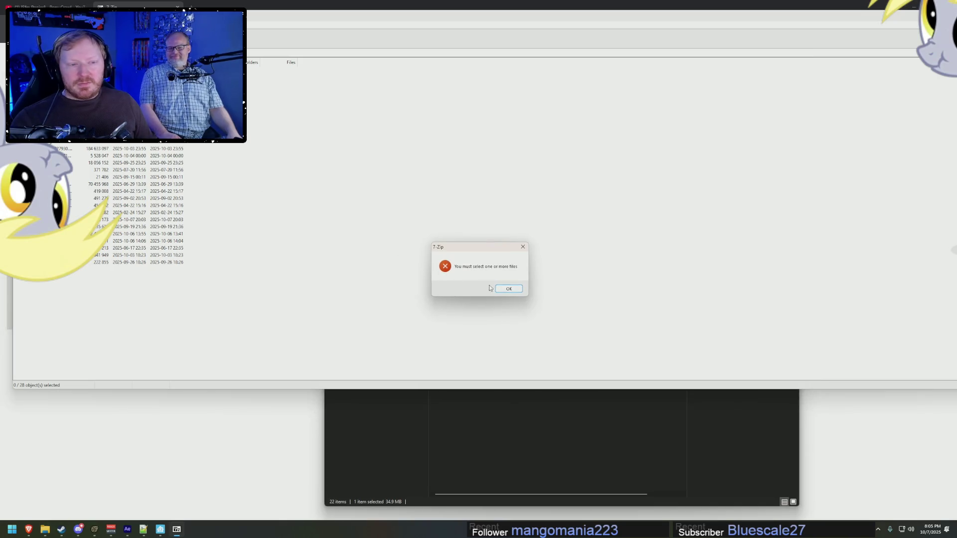
pyautogui.click(507, 289)
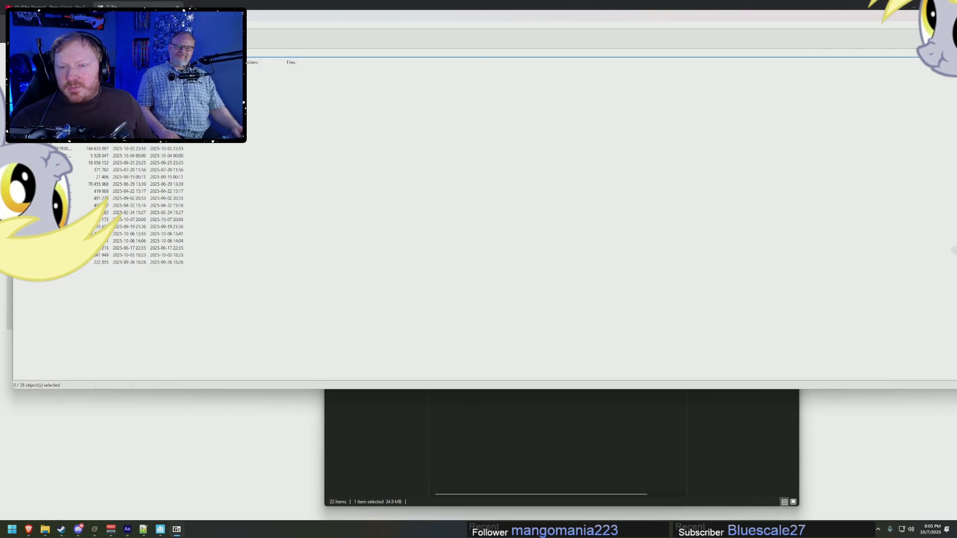
# Step: Extract DMX_MEGA_PACK into Downloads with 7-Zip and open the extracted folder
pyautogui.press('BackSpace')
pyautogui.press('F5')
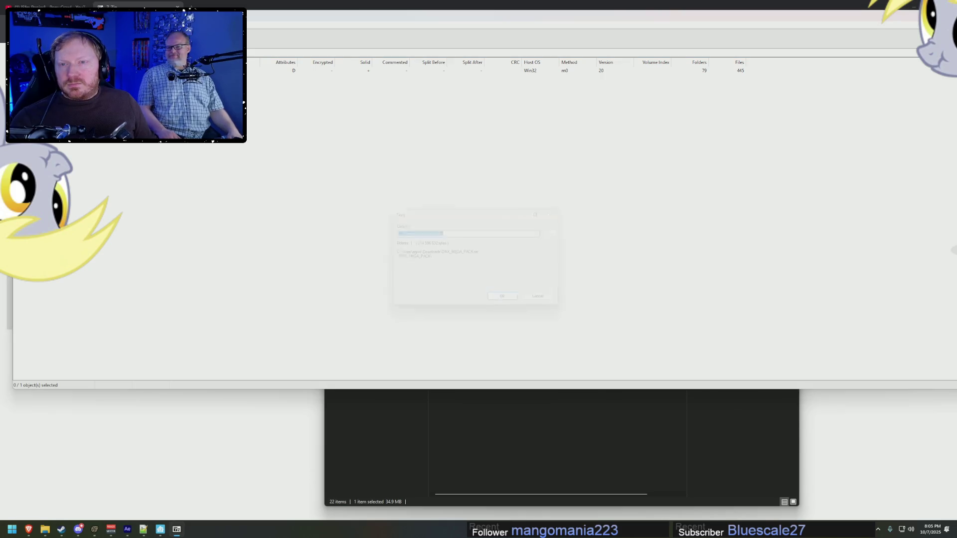
pyautogui.click(497, 301)
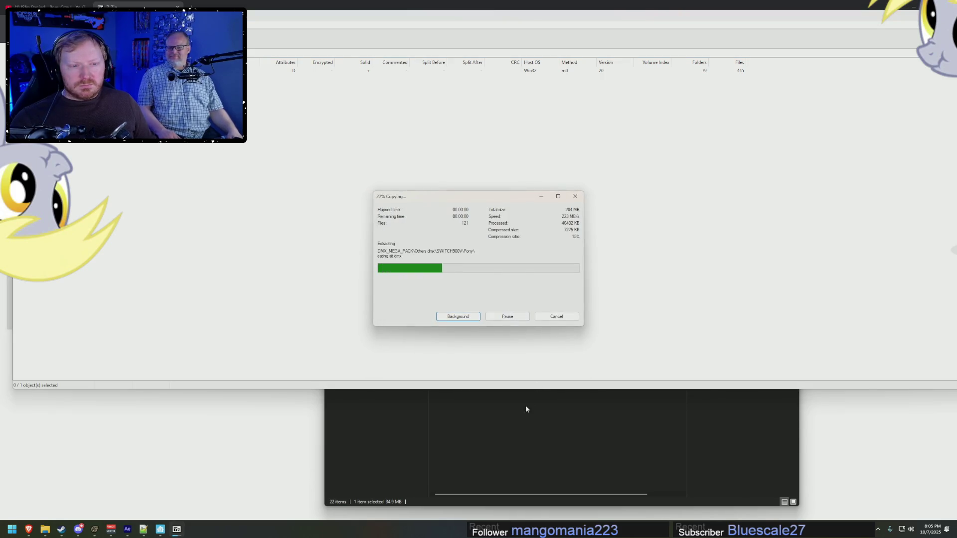
pyautogui.click(510, 440)
pyautogui.doubleClick(461, 399)
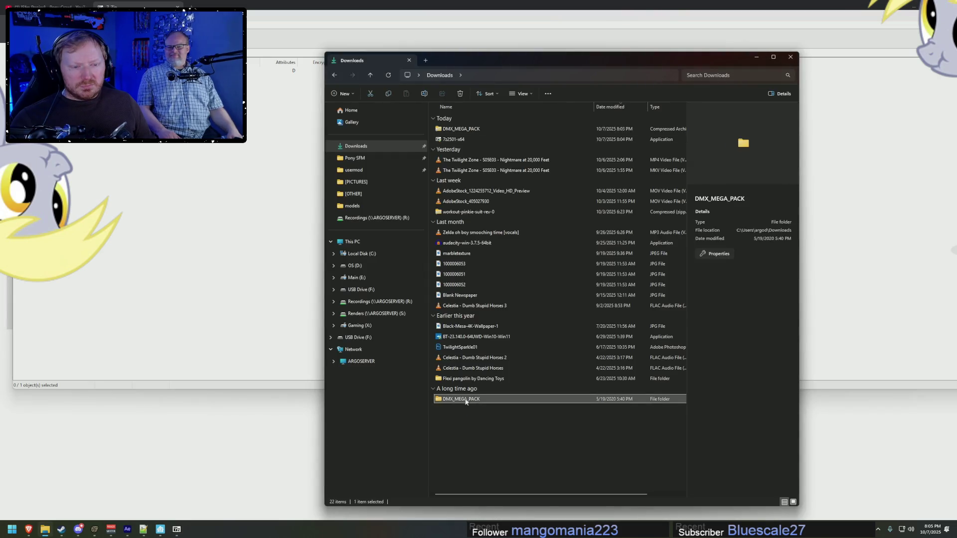
# Step: Close 7-Zip File Manager, keeping the extracted DMX_MEGA_PACK folder open in Explorer
pyautogui.click(335, 76)
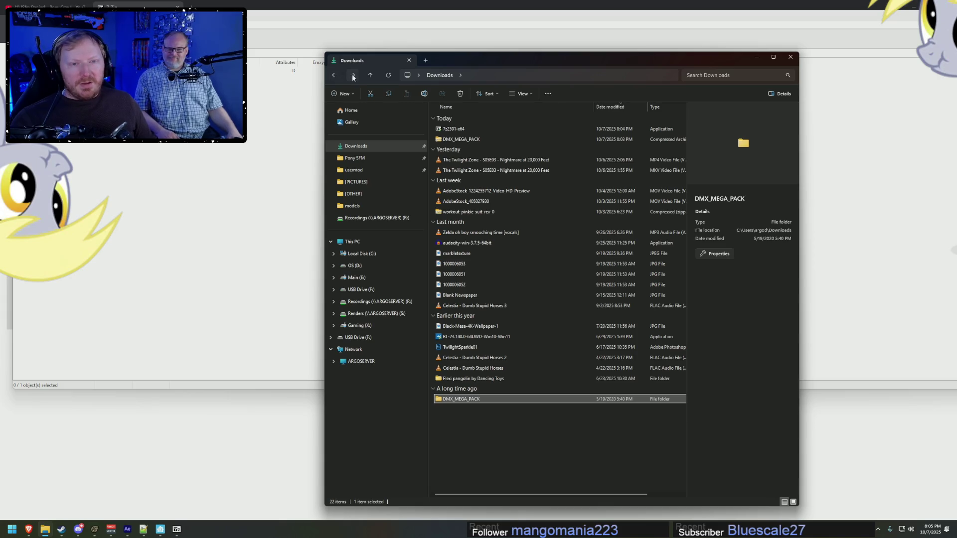
pyautogui.click(353, 75)
pyautogui.click(901, 23)
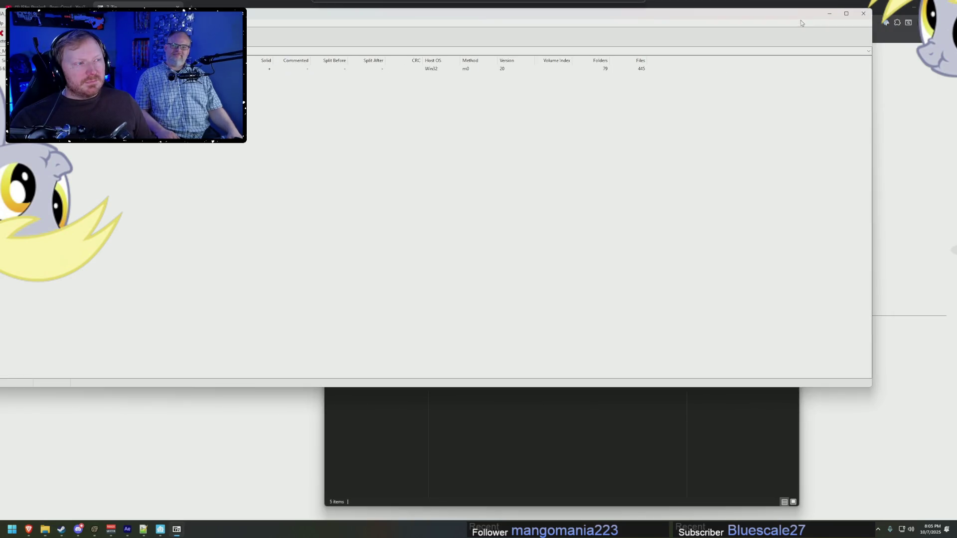
pyautogui.click(868, 15)
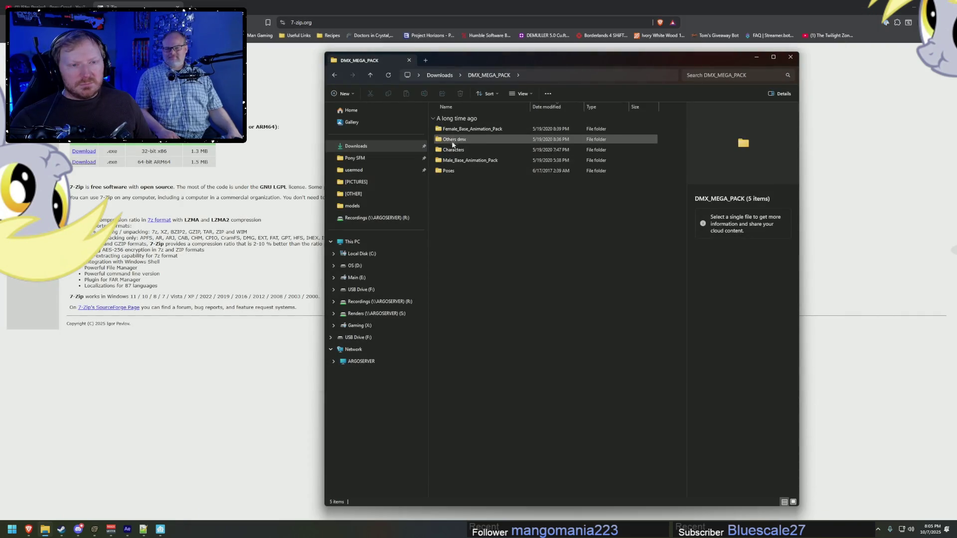
# Step: Sort Female_Base_Animation_Pack by name and copy the CRAWL_v0.5.dmx animation file
pyautogui.doubleClick(456, 129)
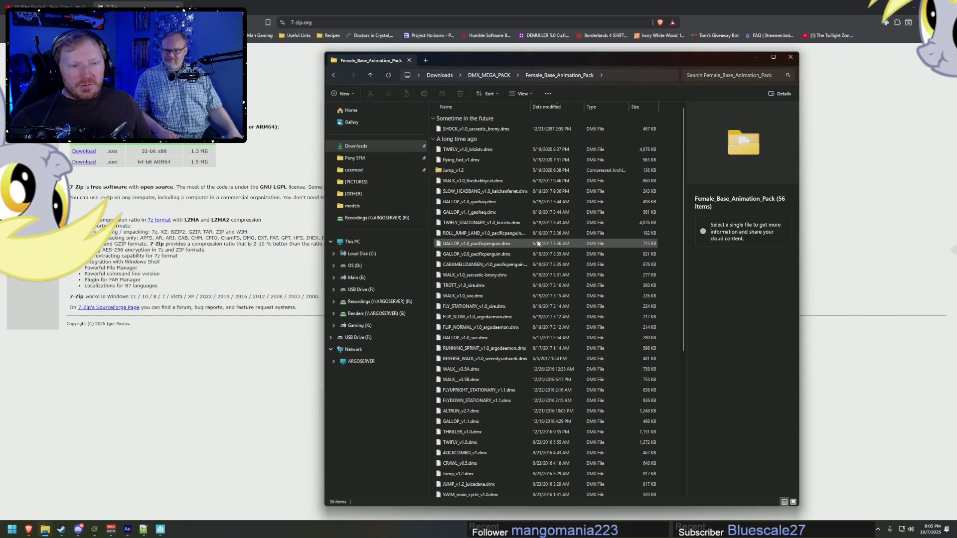
pyautogui.scroll(-7, 535, 243)
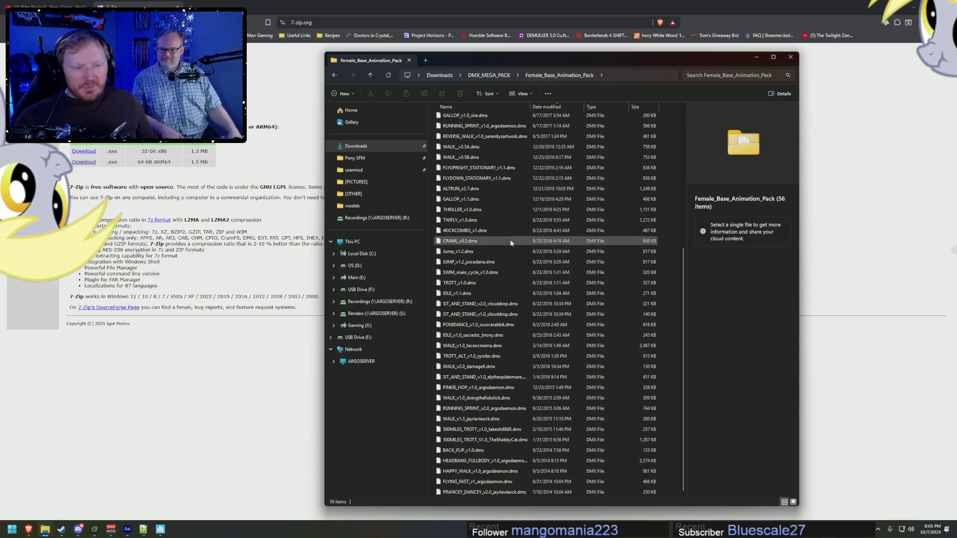
pyautogui.scroll(7, 519, 251)
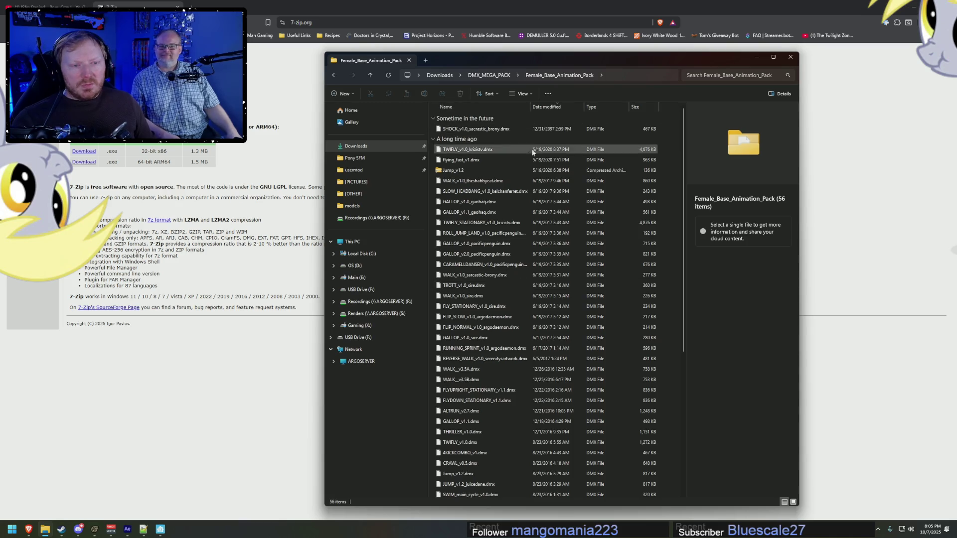
pyautogui.click(472, 107)
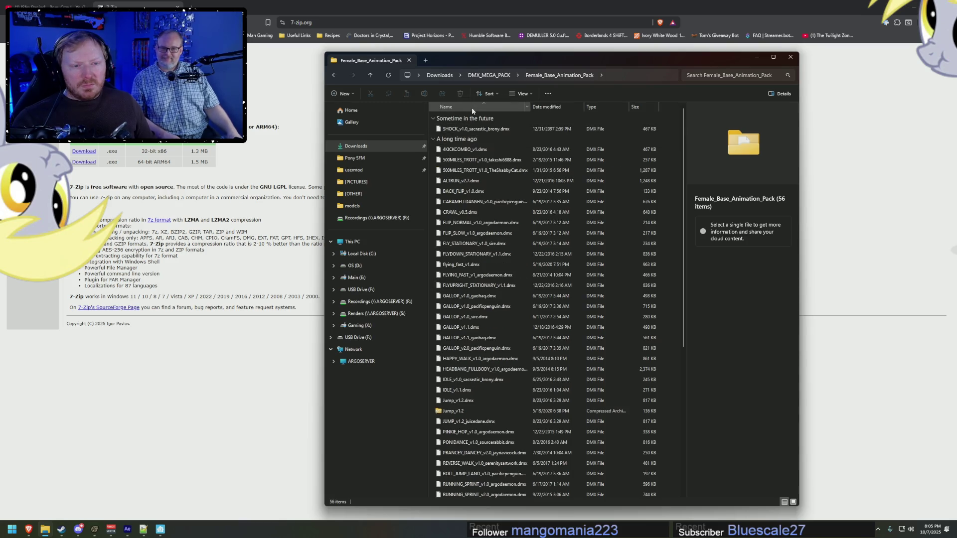
pyautogui.click(478, 215)
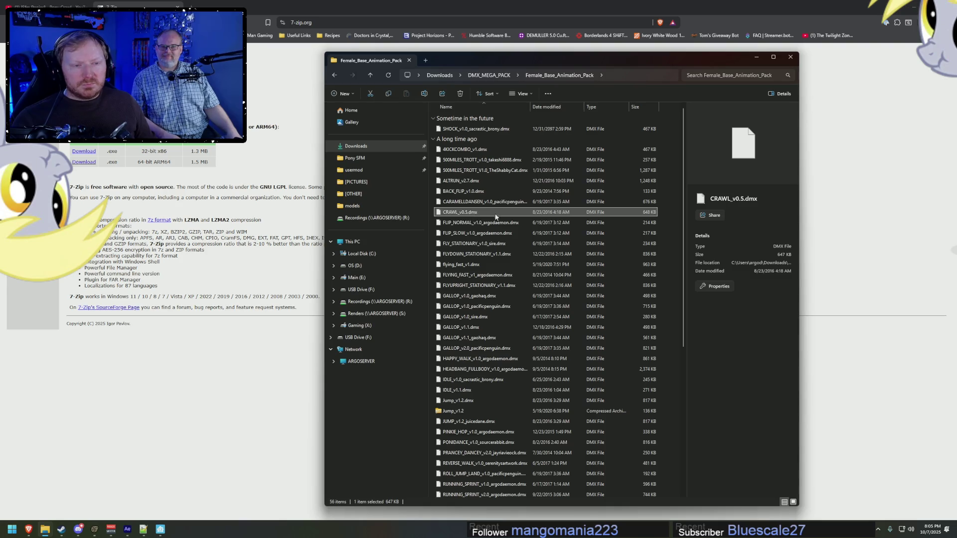
pyautogui.hotkey('ctrl', 'c')
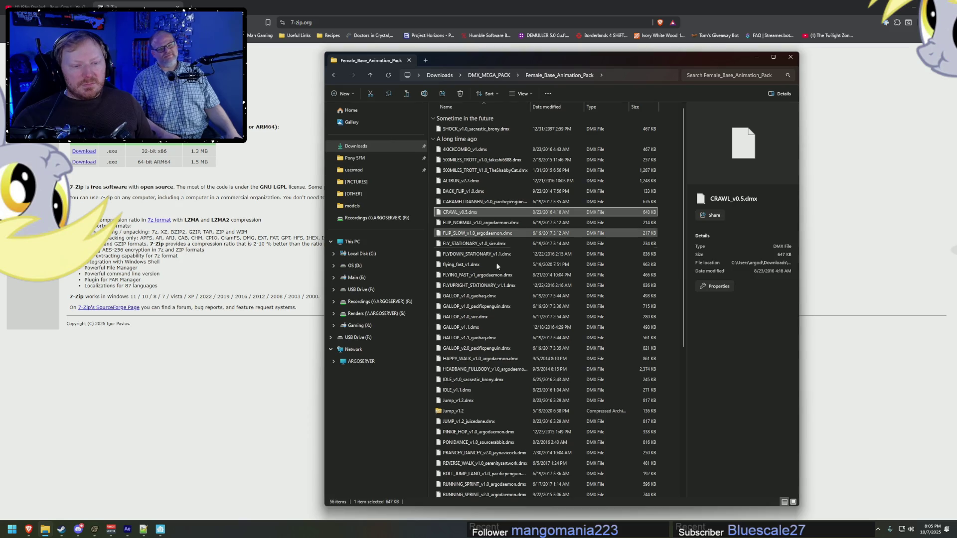
# Step: Search the folder for 'crawl' to list CRAWL_v0.5.dmx, then jump to SFM's usermod folder
pyautogui.scroll(-5, 513, 399)
pyautogui.scroll(5, 513, 396)
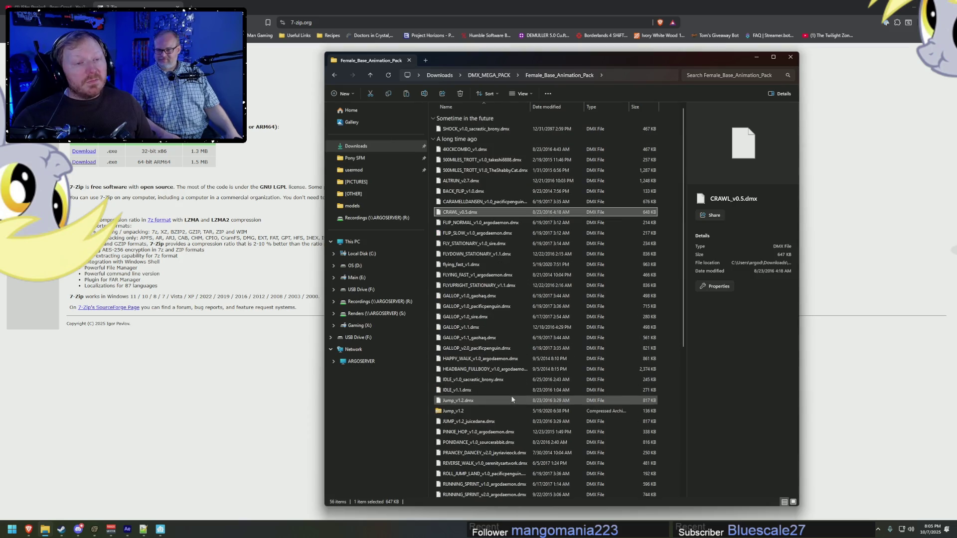
pyautogui.click(725, 75)
pyautogui.write('crawl')
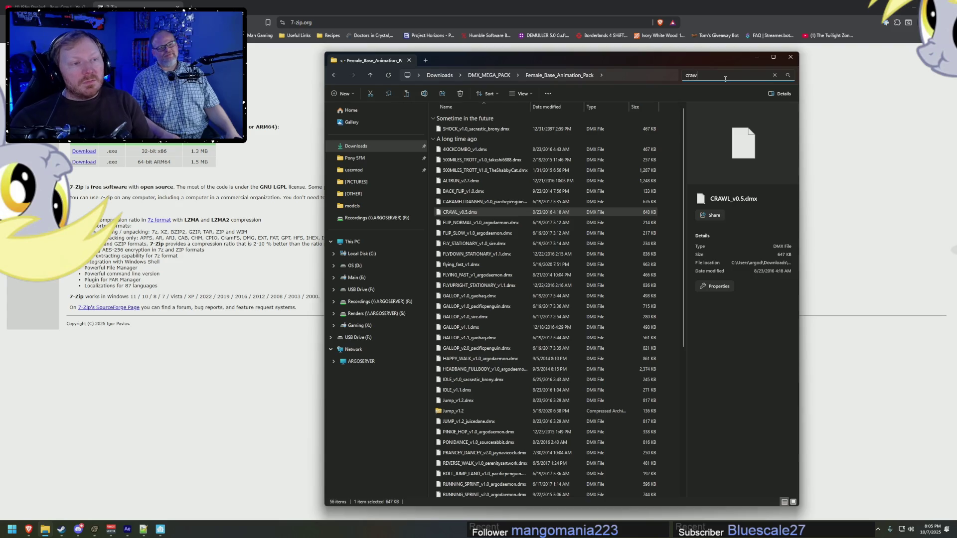
pyautogui.click(462, 130)
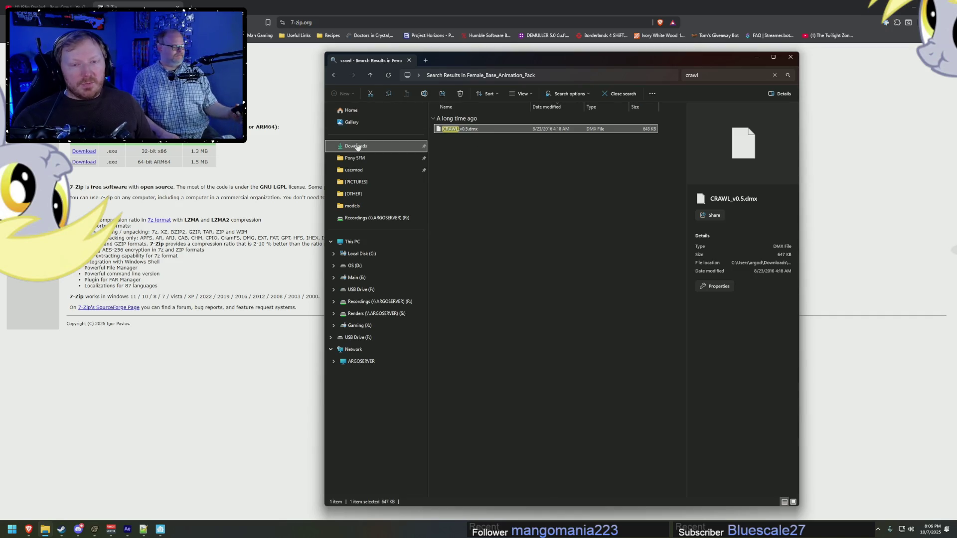
pyautogui.click(362, 172)
# Step: Look through SFM's usermod elements, sessions and dmx folders
pyautogui.doubleClick(478, 160)
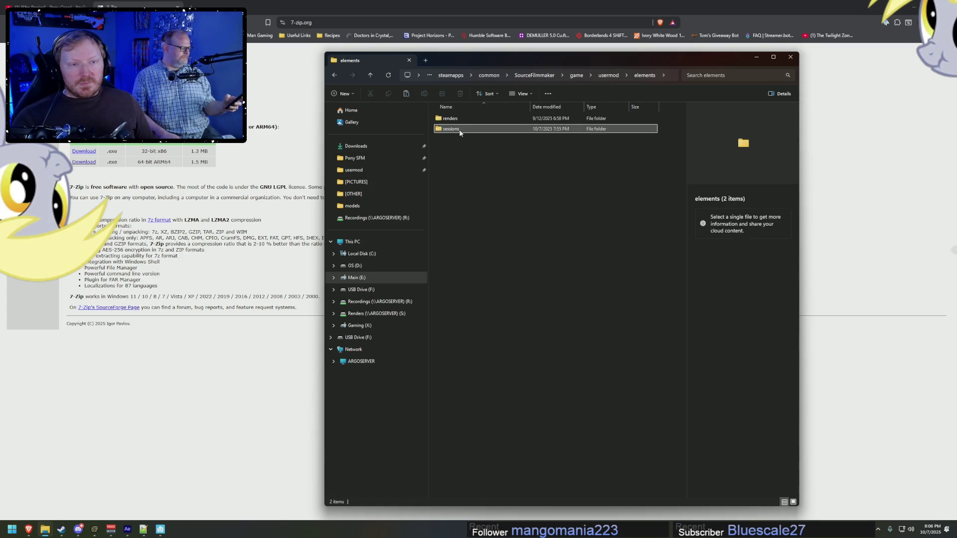
pyautogui.doubleClick(451, 128)
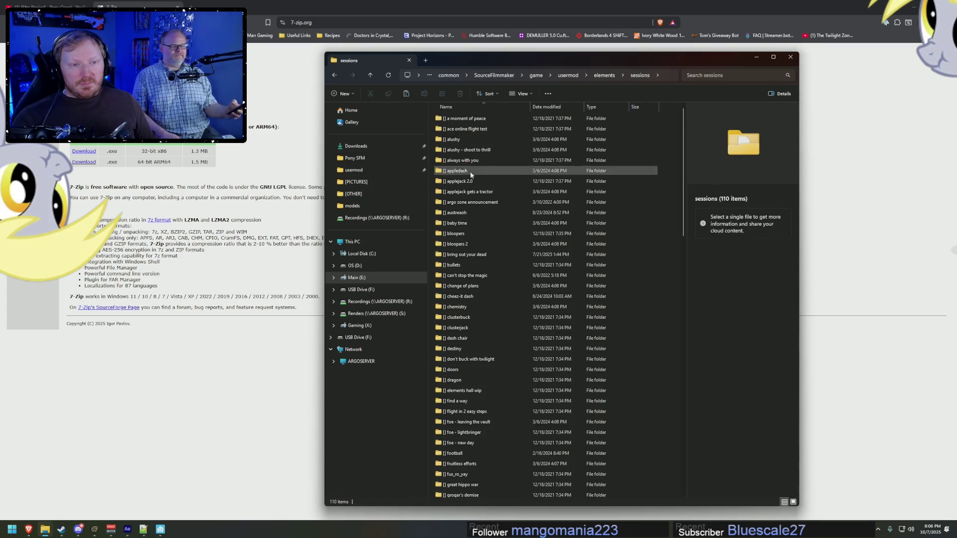
pyautogui.click(564, 76)
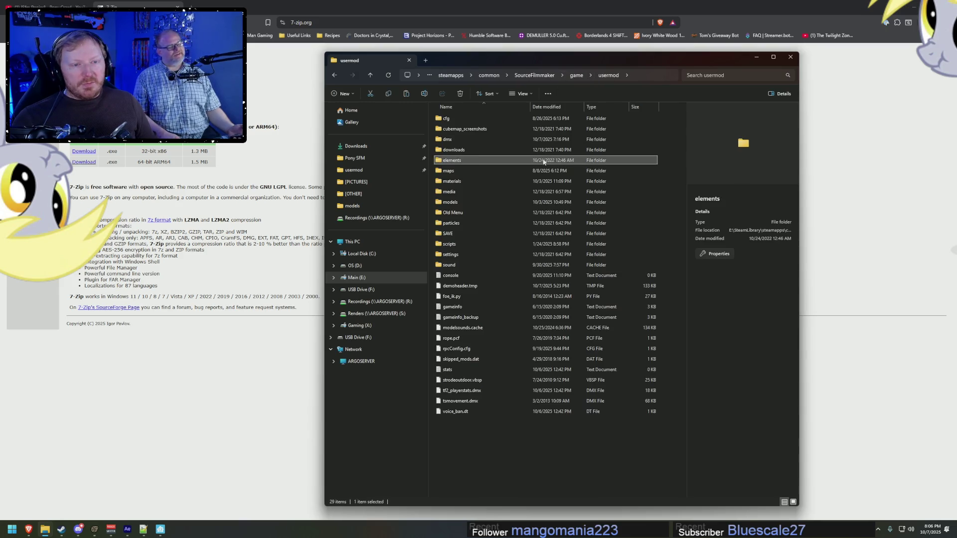
pyautogui.doubleClick(458, 139)
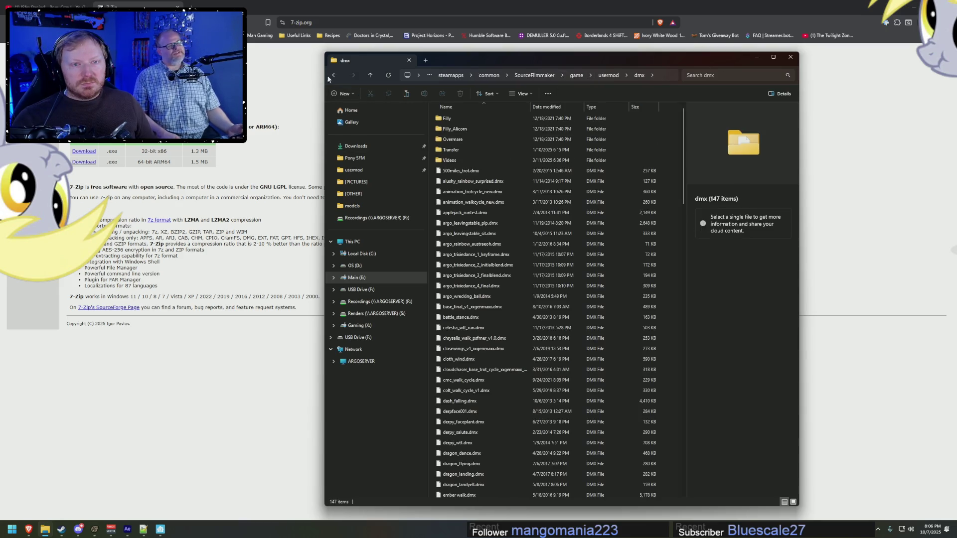
# Step: Browse DMX_MEGA_PACK's Others dmx subfolders (ARGODAEMON, ATA64) and the Characters folder for animations
pyautogui.click(368, 149)
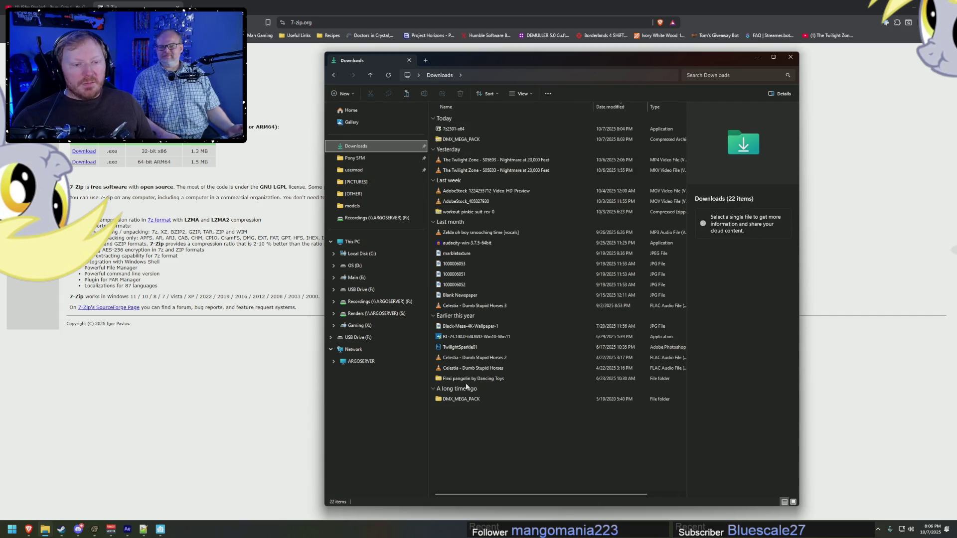
pyautogui.doubleClick(463, 399)
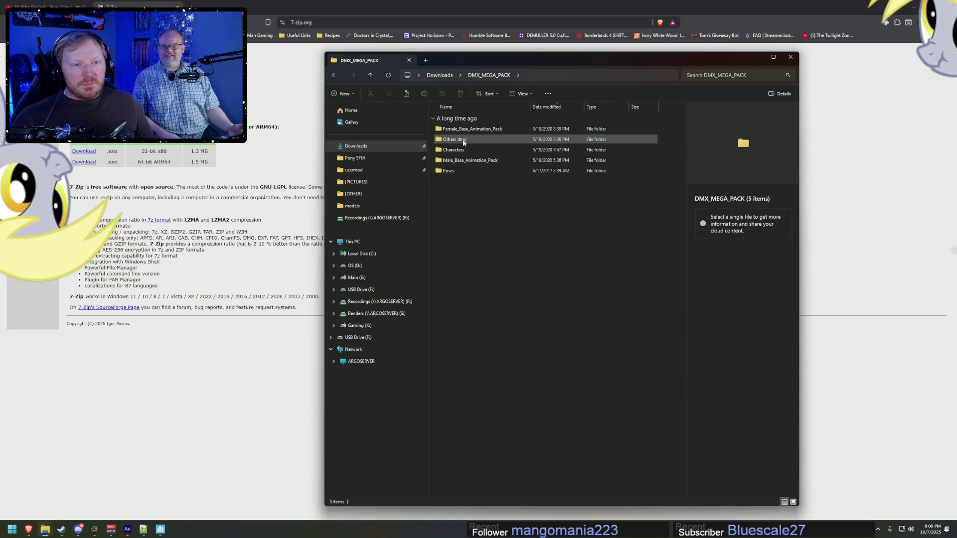
pyautogui.doubleClick(463, 141)
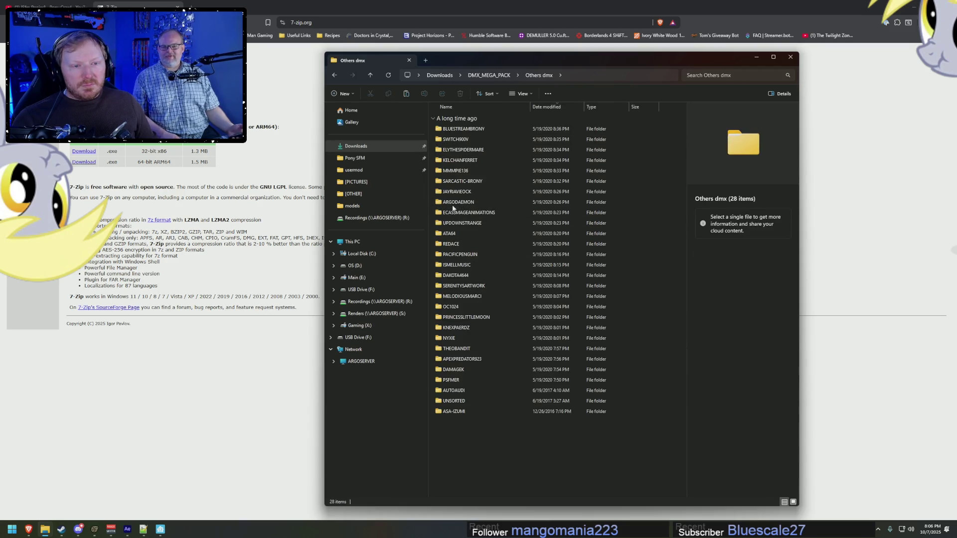
pyautogui.doubleClick(454, 202)
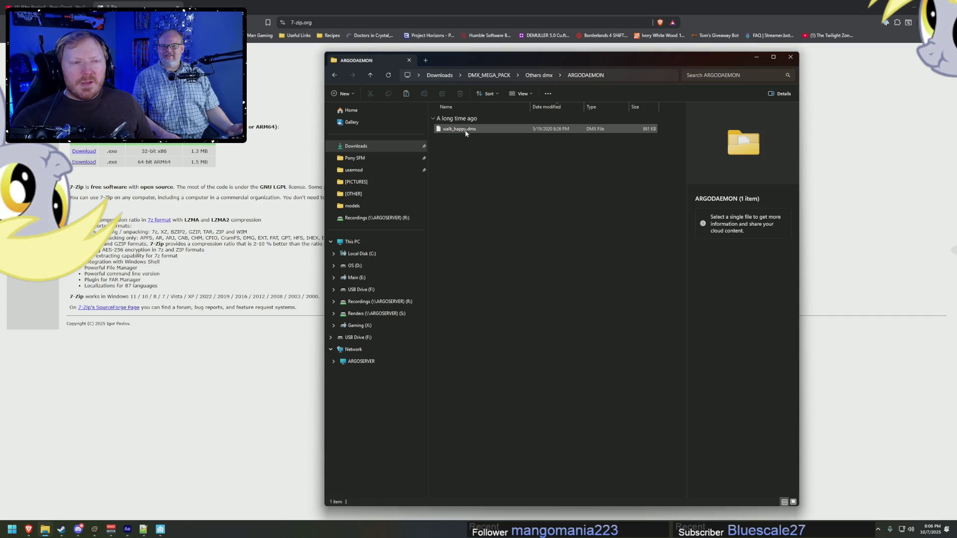
pyautogui.click(466, 132)
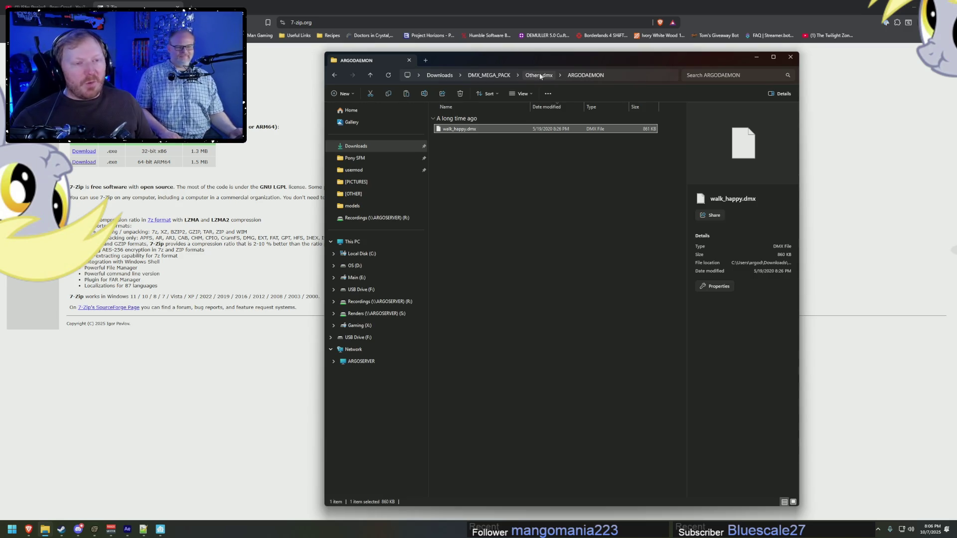
pyautogui.click(540, 76)
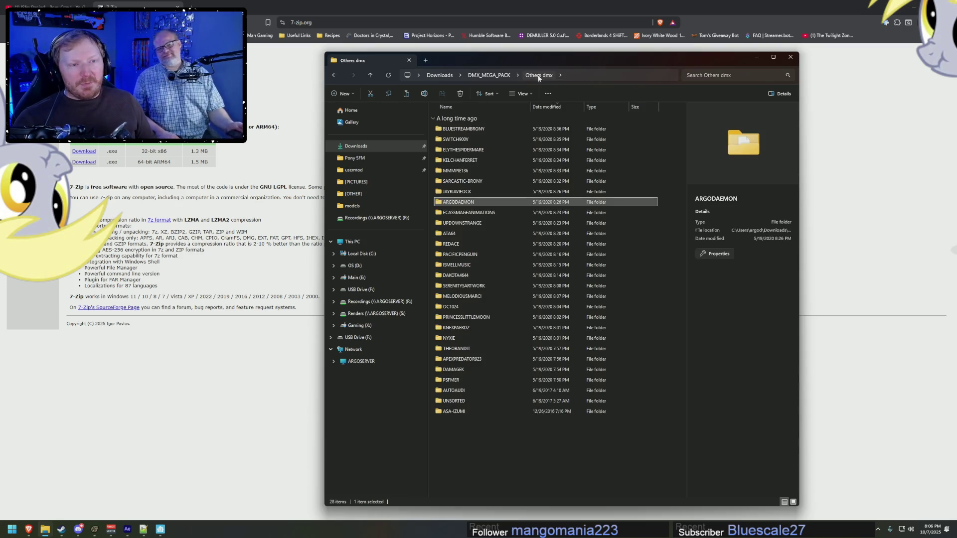
pyautogui.doubleClick(449, 234)
pyautogui.click(514, 127)
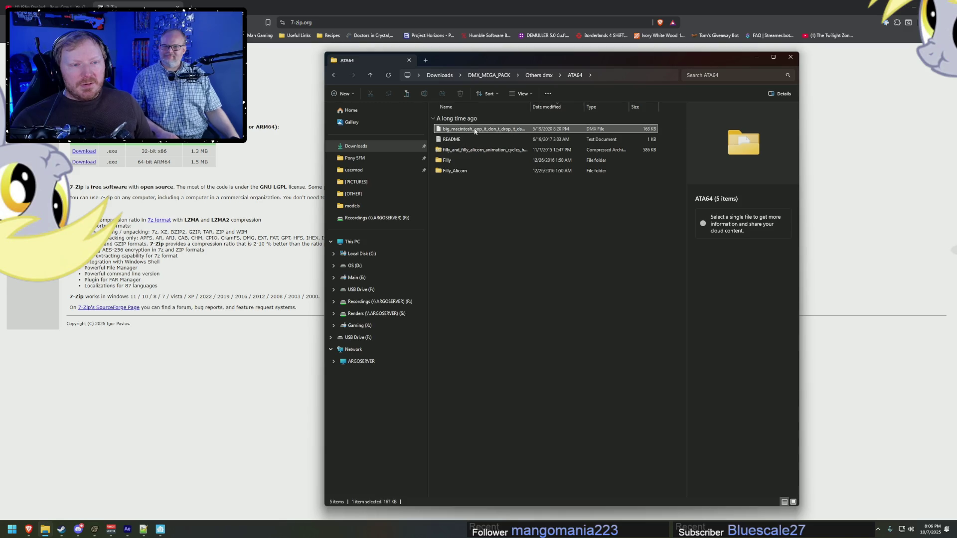
pyautogui.click(538, 77)
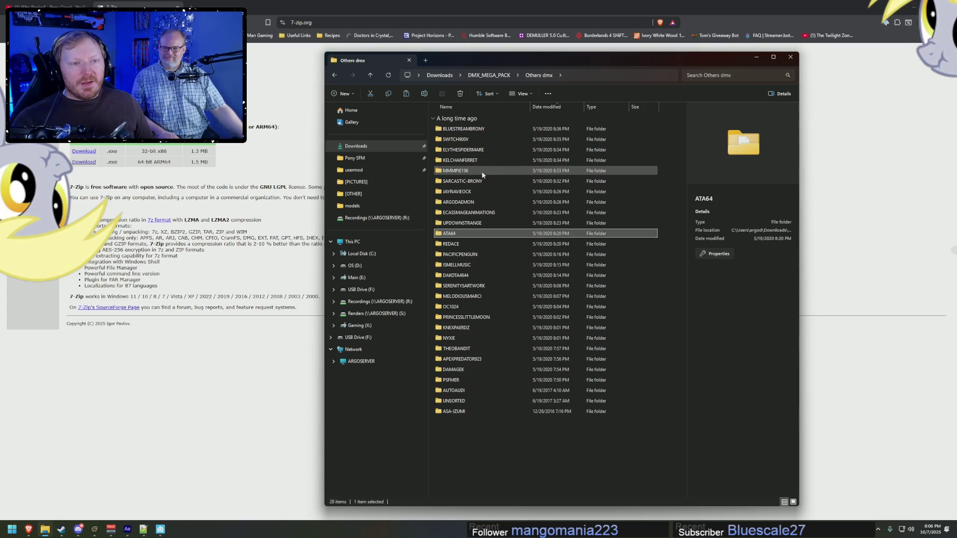
pyautogui.click(489, 75)
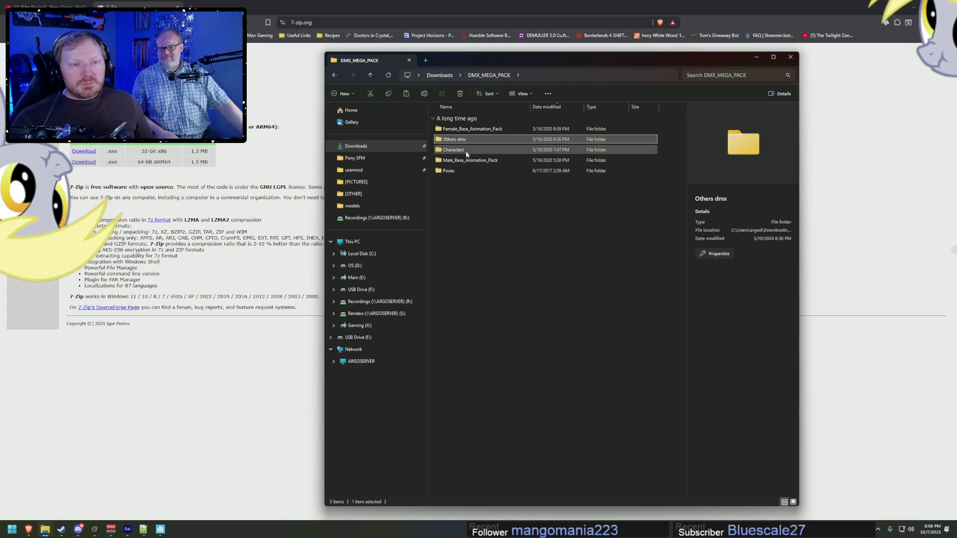
pyautogui.doubleClick(454, 150)
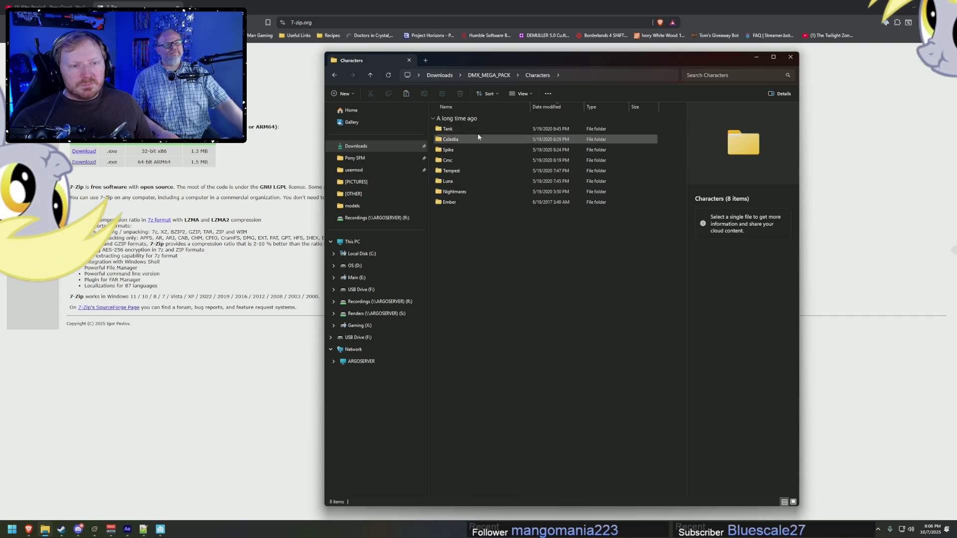
pyautogui.click(487, 76)
# Step: Search the pack for crawl, open CRAWL_v1.0.dmx's Male_Base_Animation_Pack location, then the usermod folder
pyautogui.click(731, 75)
pyautogui.write('craw')
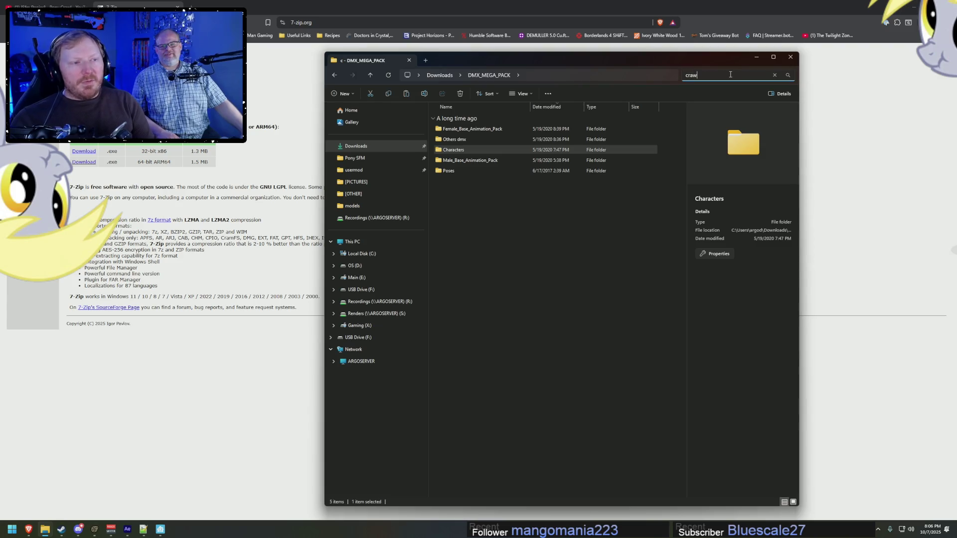
pyautogui.write('l')
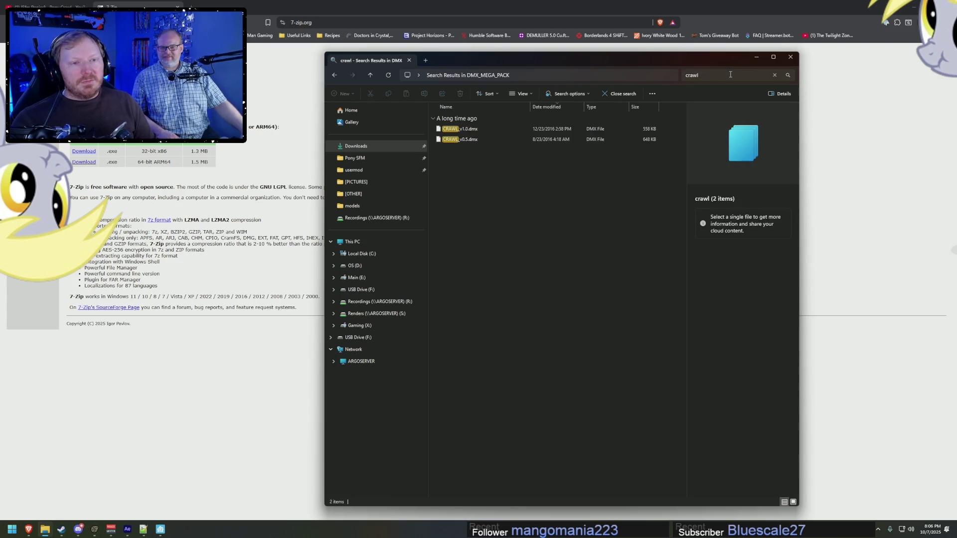
pyautogui.click(460, 129)
pyautogui.rightClick(459, 129)
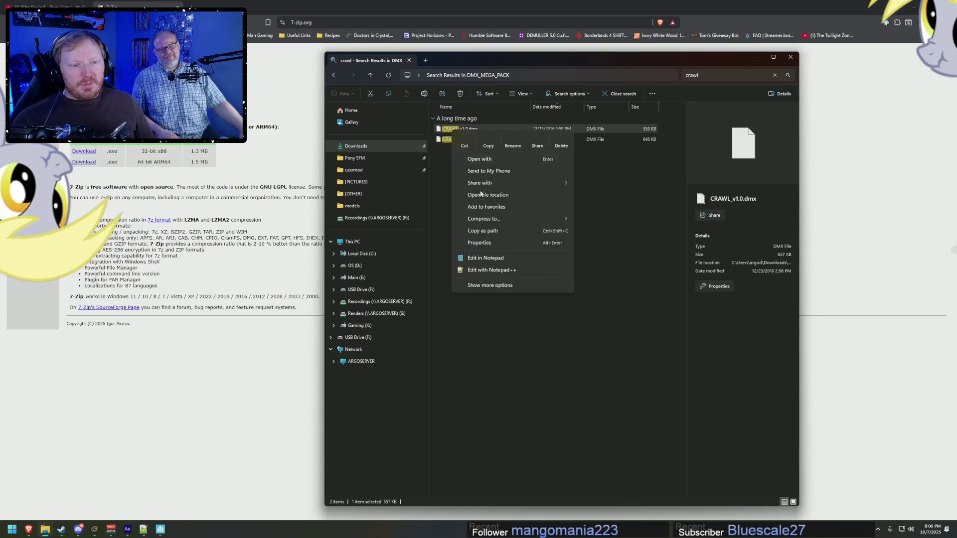
pyautogui.click(488, 198)
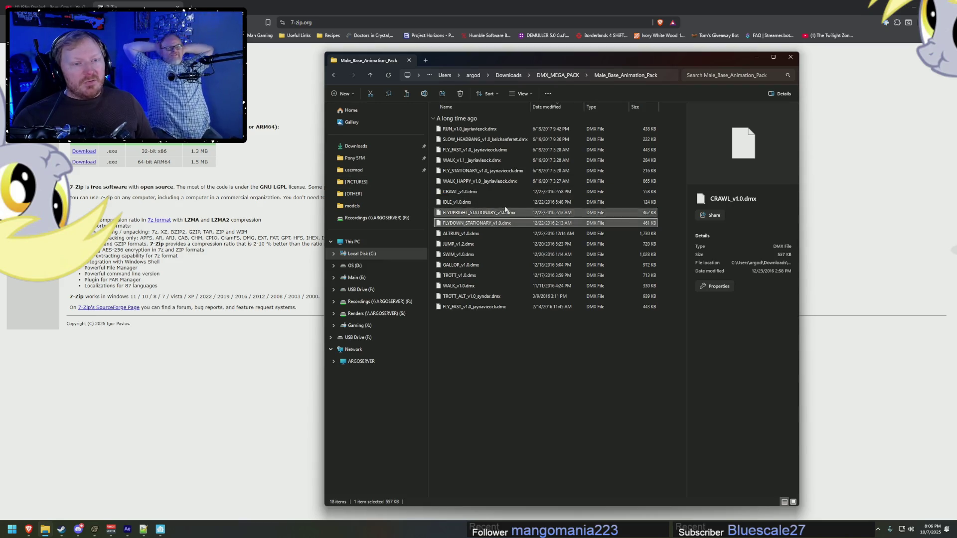
pyautogui.click(420, 170)
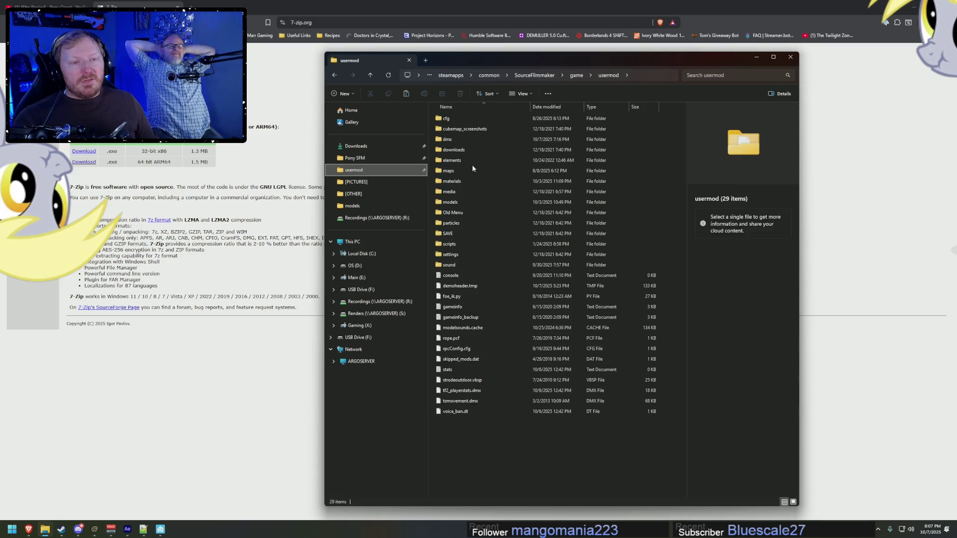
# Step: Open CRAWL_v0.5.dmx's file location from the crawl search results and copy the file
pyautogui.click(332, 74)
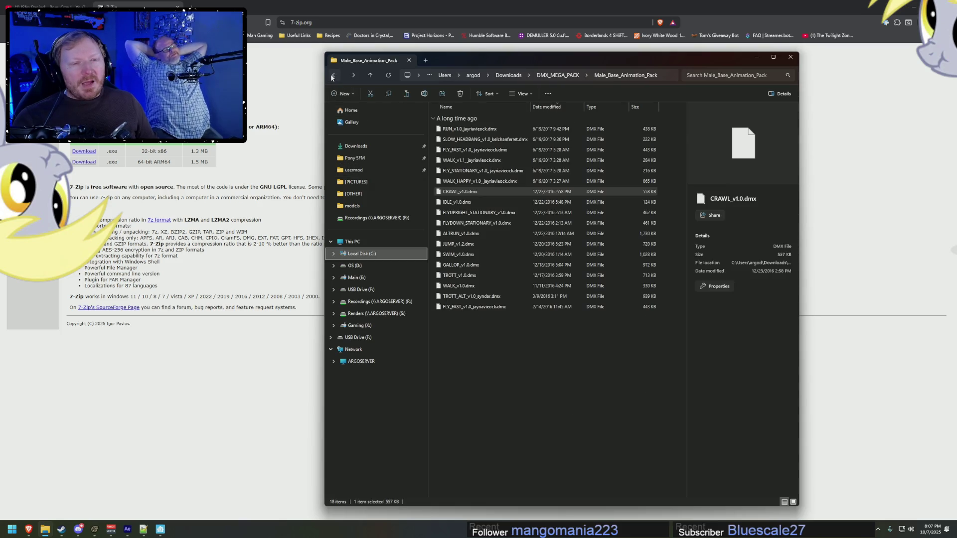
pyautogui.click(333, 74)
pyautogui.click(333, 75)
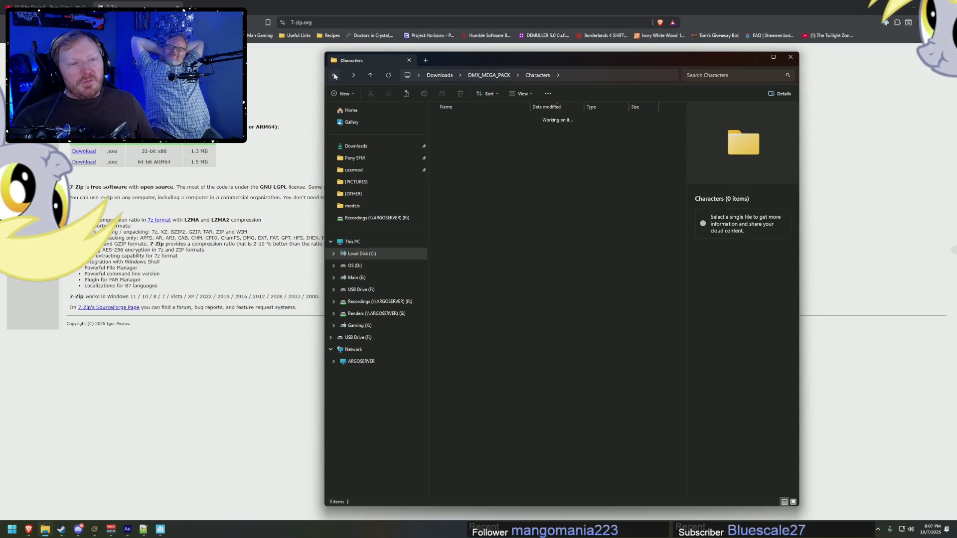
pyautogui.click(350, 76)
pyautogui.click(463, 142)
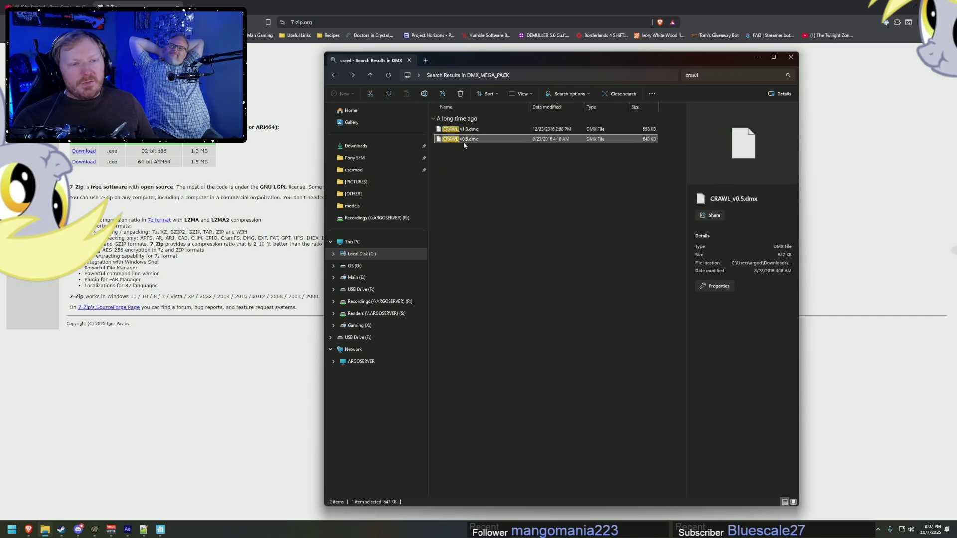
pyautogui.rightClick(462, 142)
pyautogui.click(501, 209)
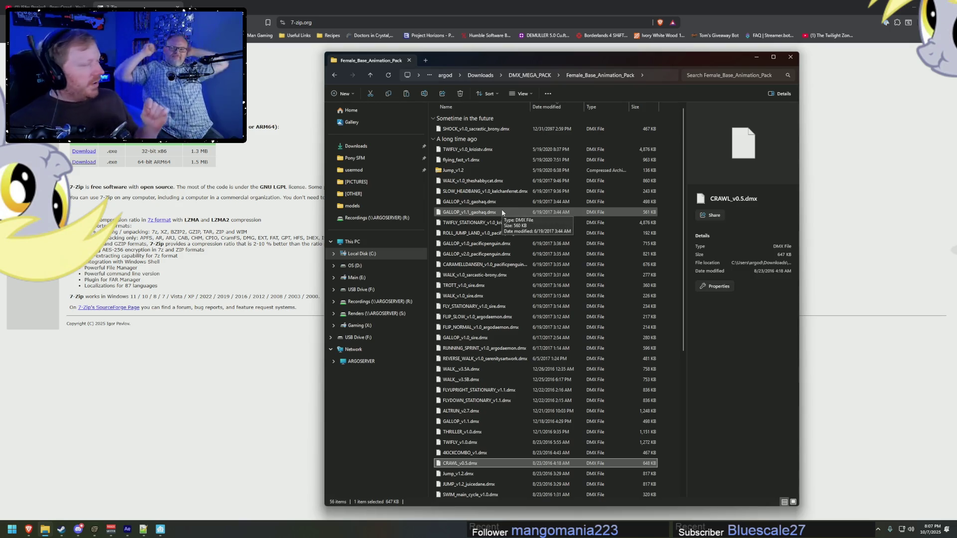
pyautogui.rightClick(497, 469)
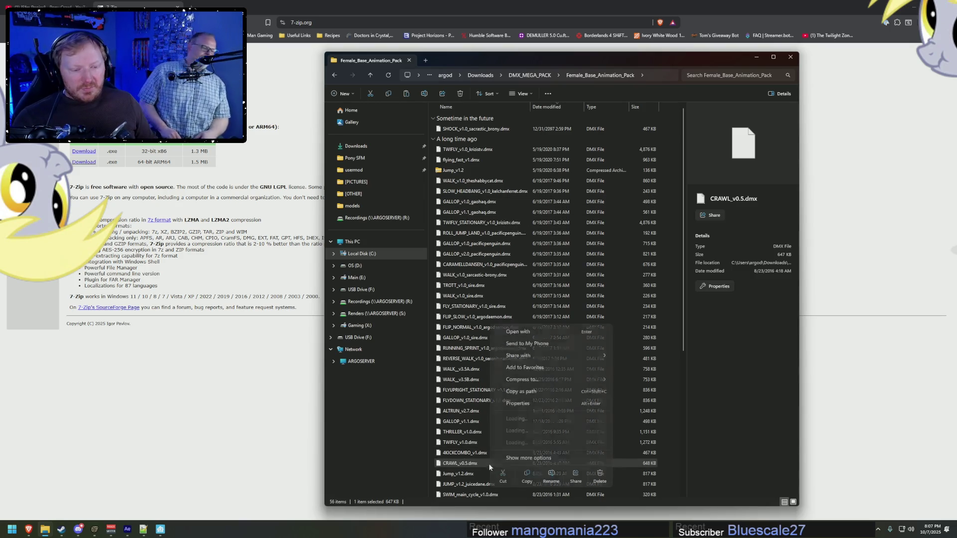
pyautogui.click(475, 465)
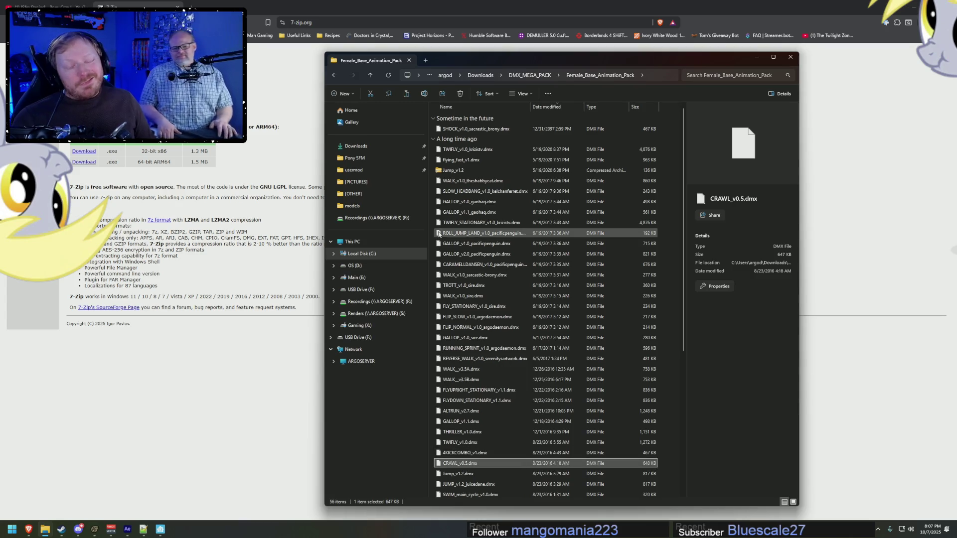
# Step: Paste the file into usermod\dmx in a new tab and rename it crawl_v0.5.dmx
pyautogui.middleClick(359, 170)
pyautogui.click(453, 61)
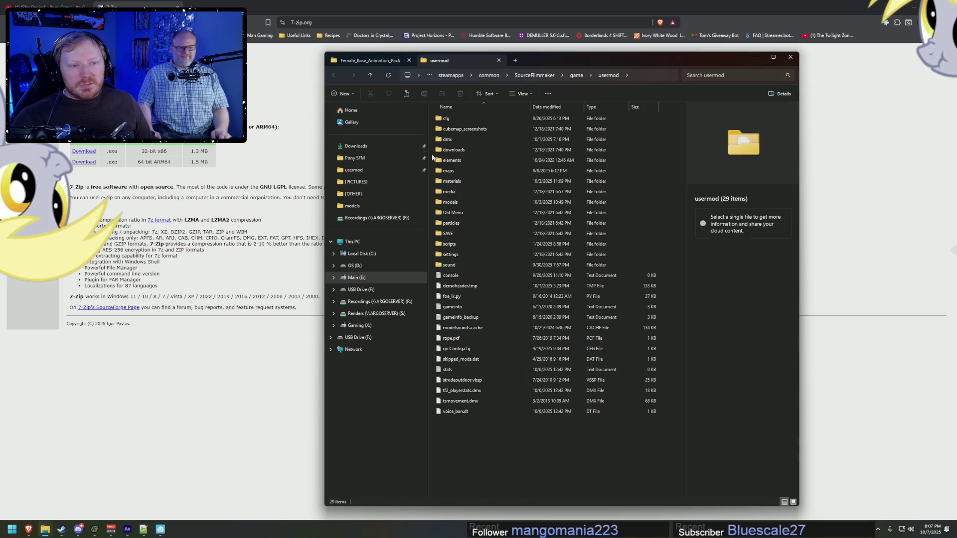
pyautogui.doubleClick(448, 140)
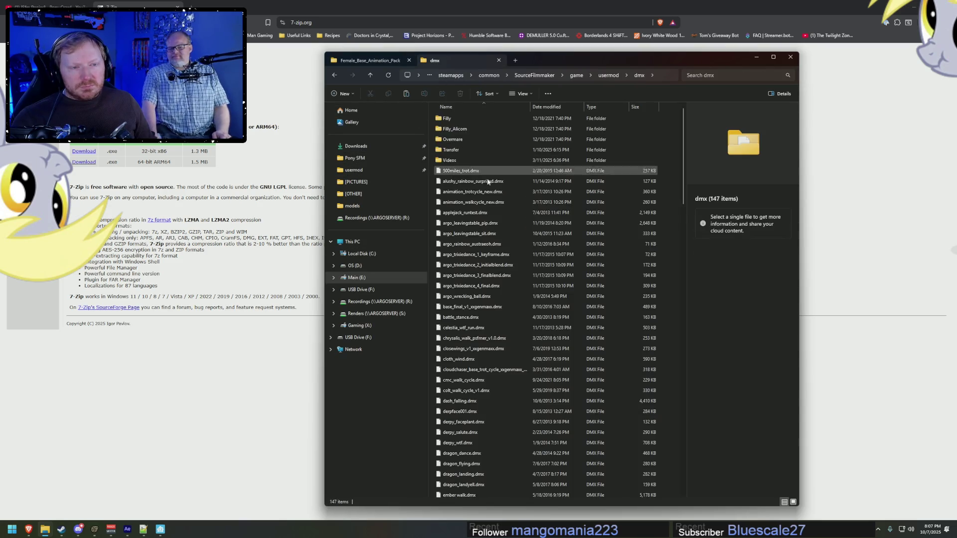
pyautogui.hotkey('ctrl', 'v')
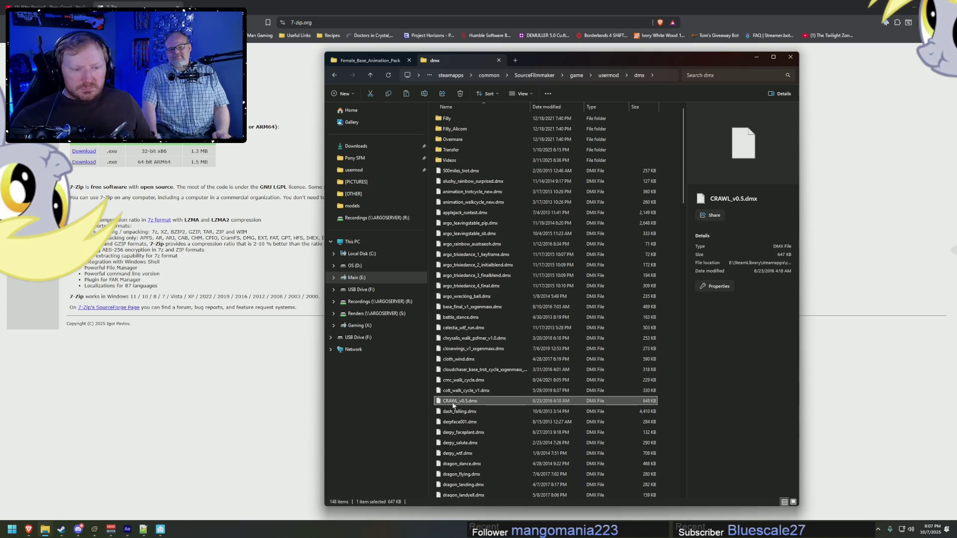
pyautogui.click(456, 403)
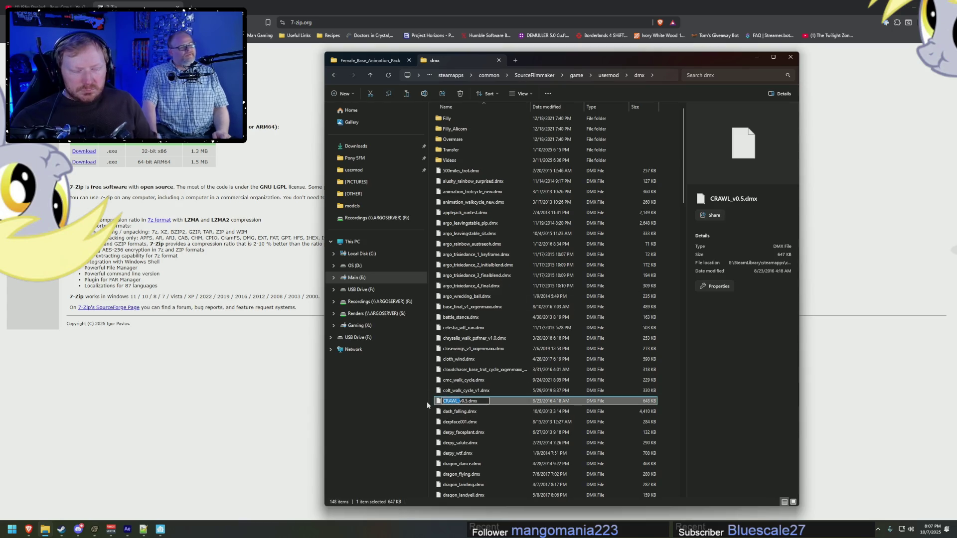
pyautogui.write('crawl_')
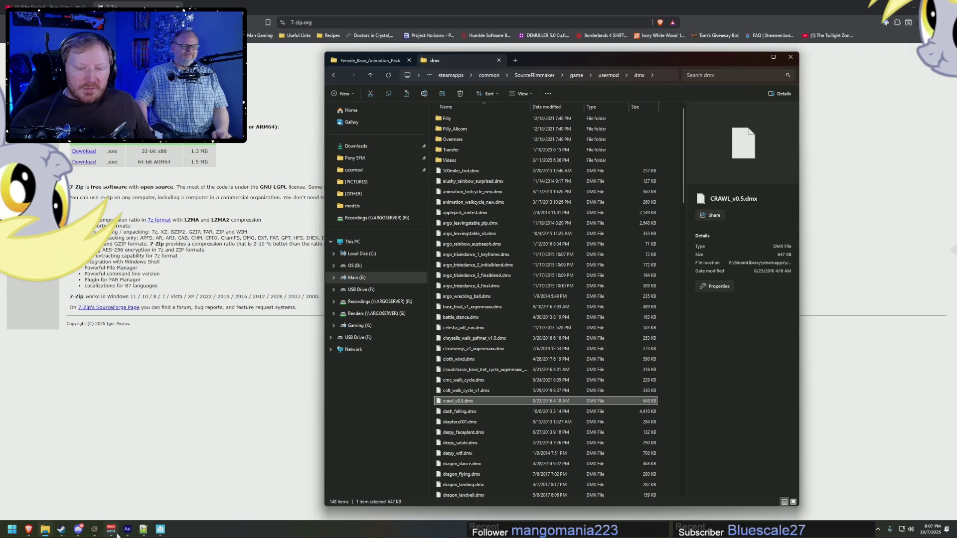
# Step: Import crawl_v0.5.dmx onto Rainbow Dash in Source Filmmaker, confirming the listed channels
pyautogui.moveTo(117, 535)
pyautogui.click(126, 488)
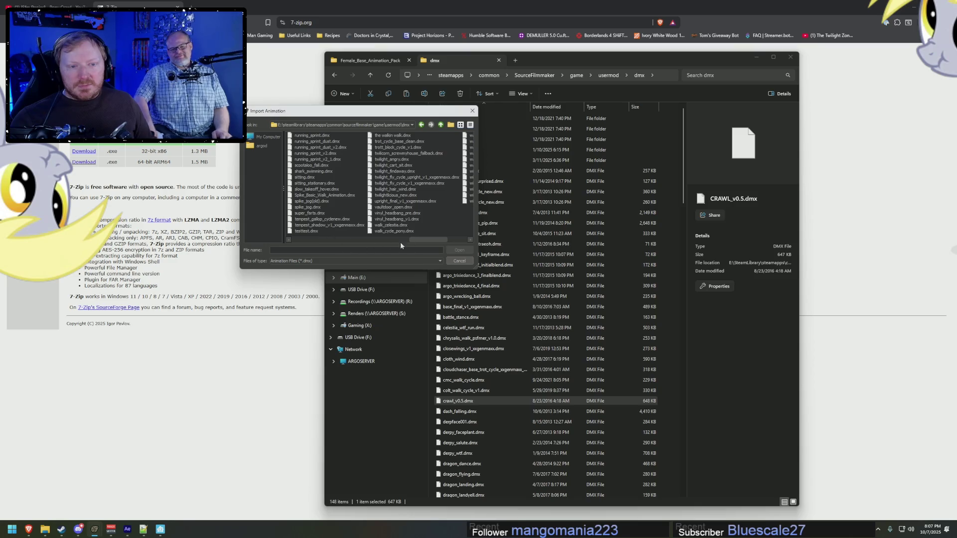
pyautogui.moveTo(431, 239)
pyautogui.mouseDown()
pyautogui.moveTo(328, 244)
pyautogui.moveTo(341, 243)
pyautogui.moveTo(322, 206)
pyautogui.mouseUp()
pyautogui.doubleClick(312, 195)
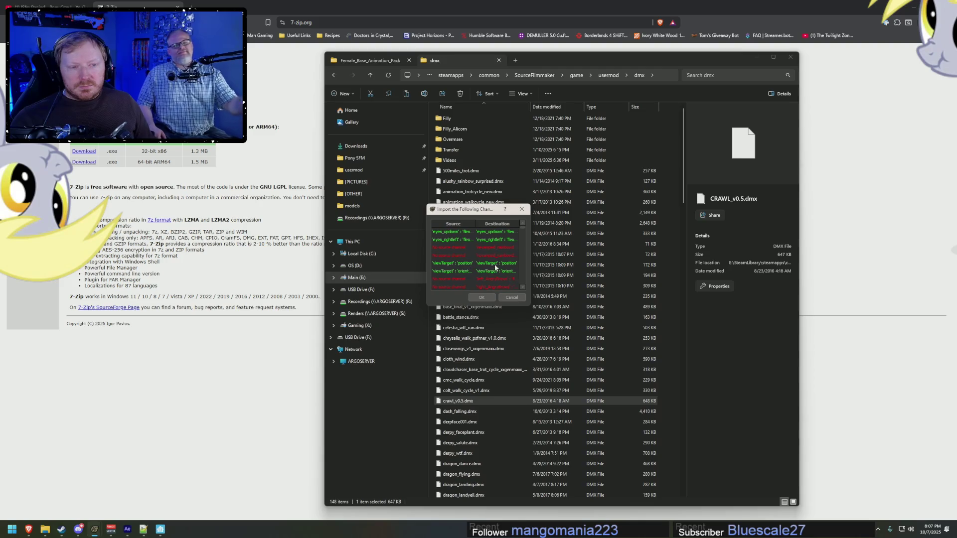
pyautogui.click(490, 298)
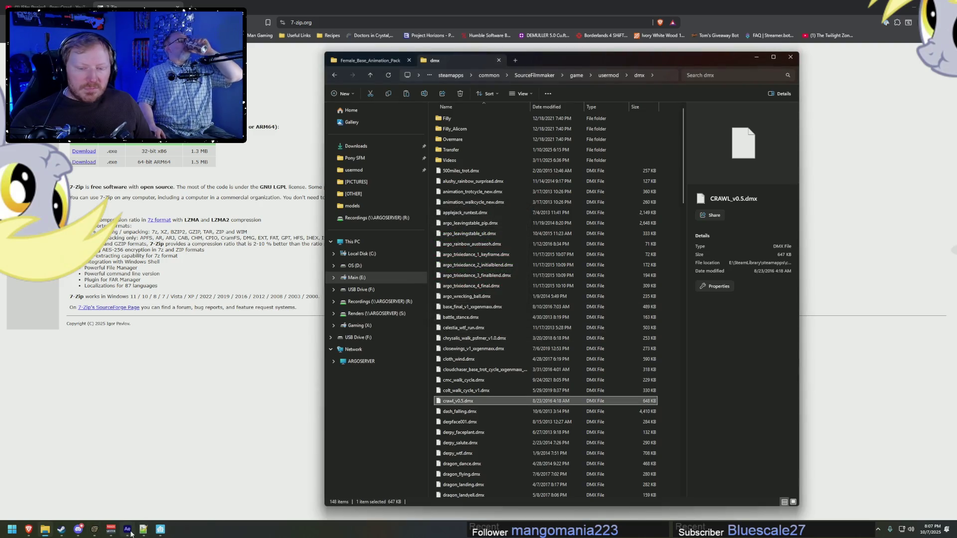
# Step: Play the scene and move the view close to Rainbow Dash's rear to check the crawl
pyautogui.click(94, 530)
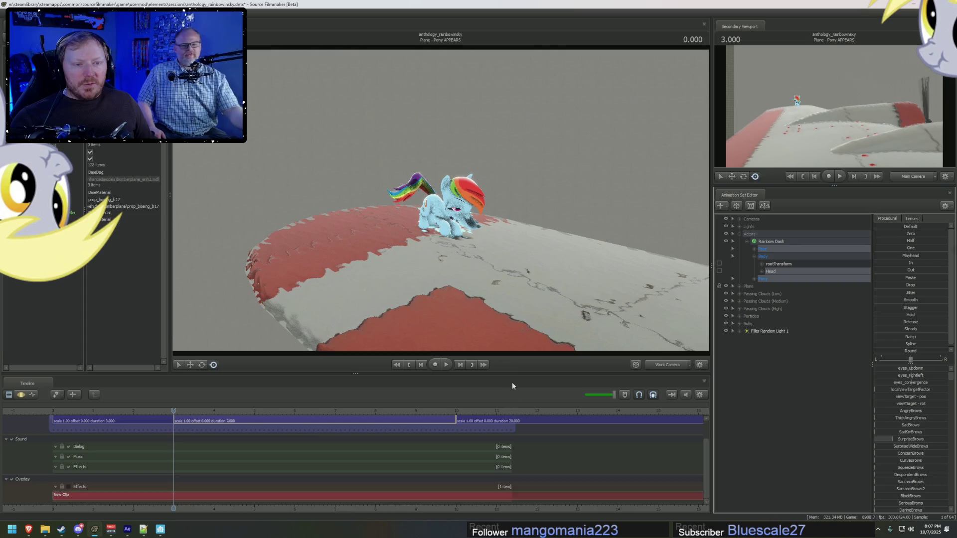
pyautogui.press('space')
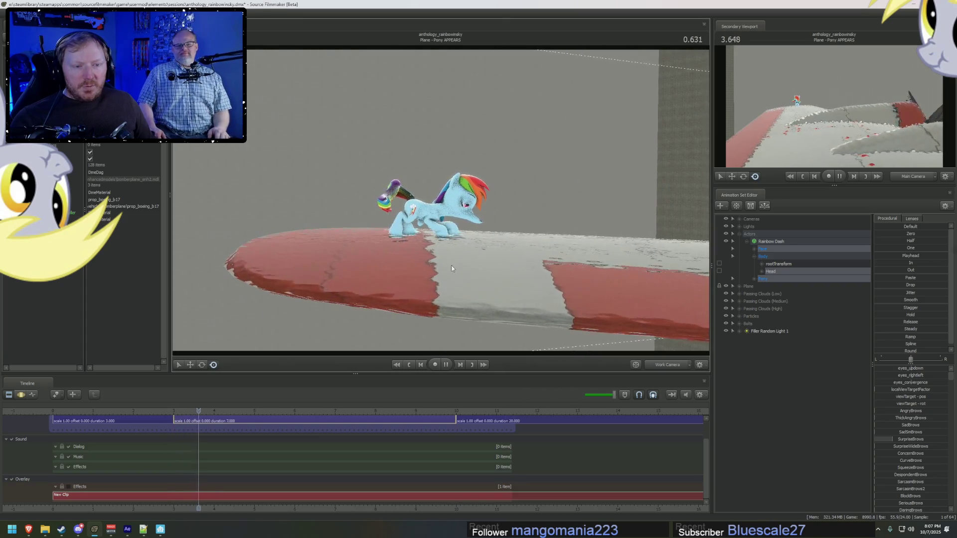
pyautogui.moveTo(462, 272)
pyautogui.mouseDown()
pyautogui.moveTo(471, 271)
pyautogui.moveTo(441, 199)
pyautogui.mouseUp()
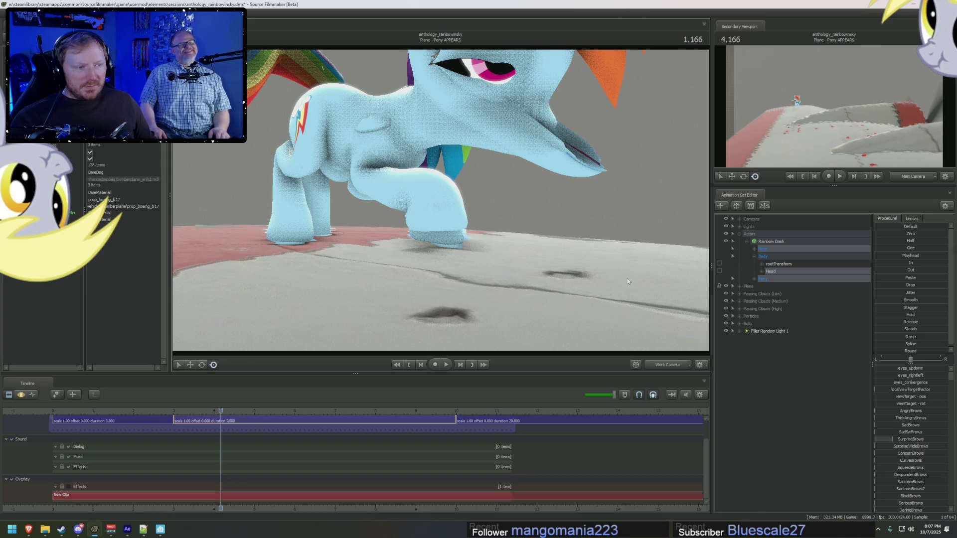
pyautogui.moveTo(628, 281); pyautogui.dragTo(441, 202)
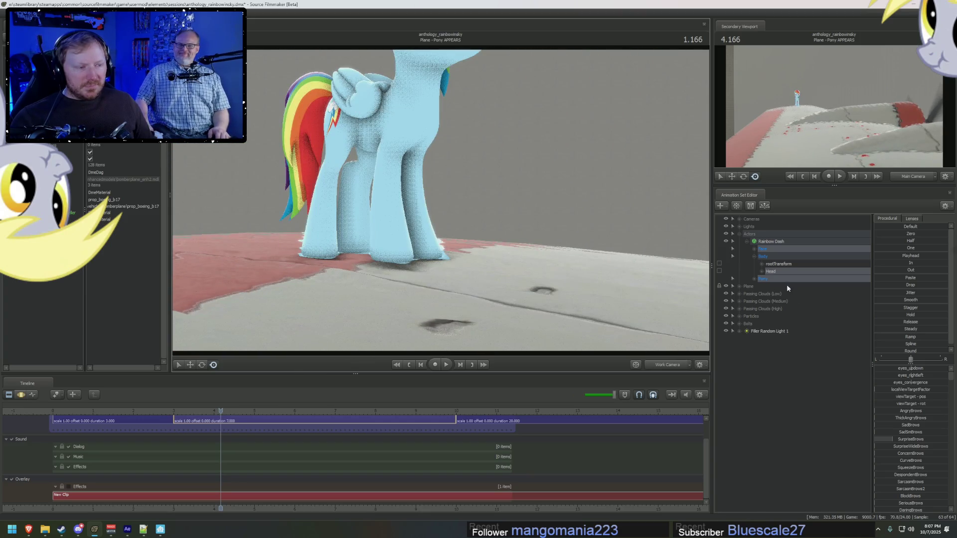
# Step: Import the crawl_v0.5.dmx animation onto the Pony Wings control group
pyautogui.click(756, 279)
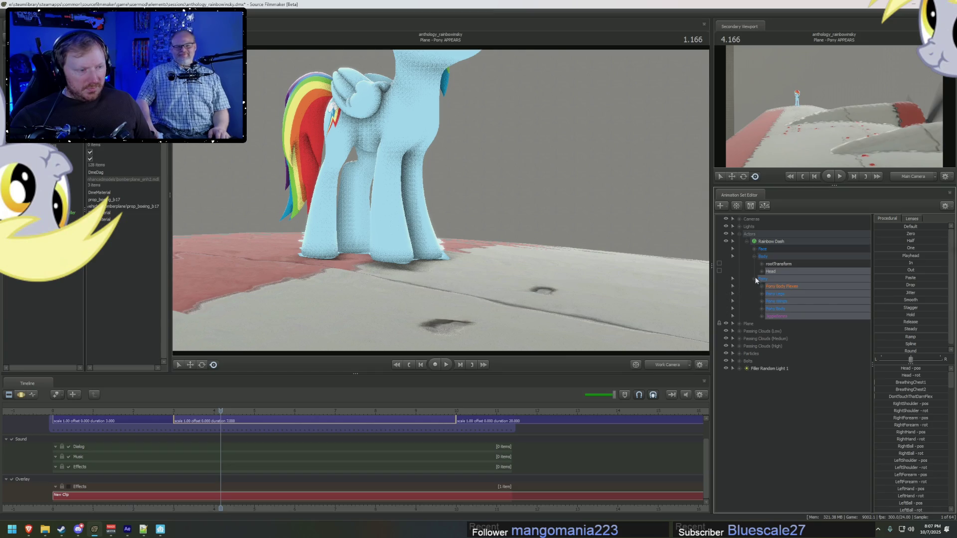
pyautogui.rightClick(785, 299)
pyautogui.click(808, 320)
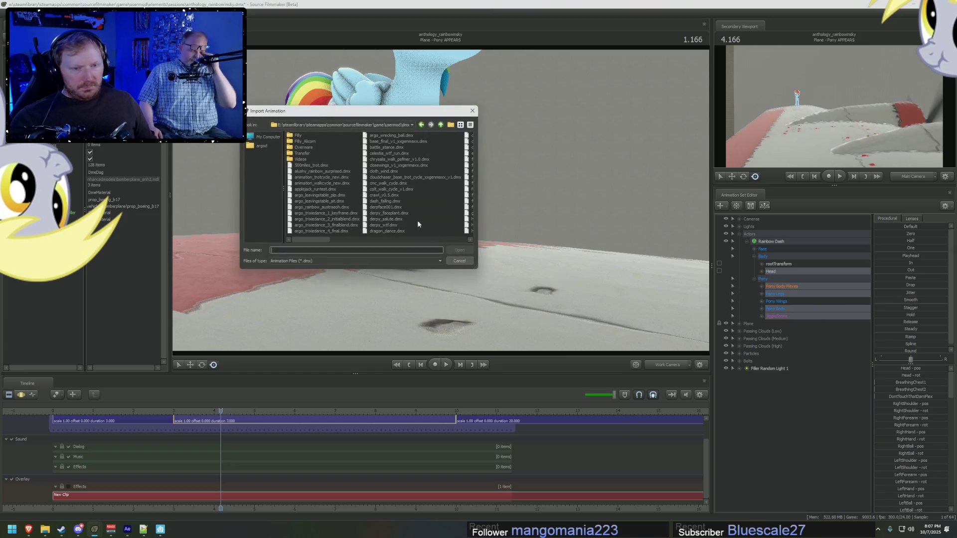
pyautogui.doubleClick(325, 231)
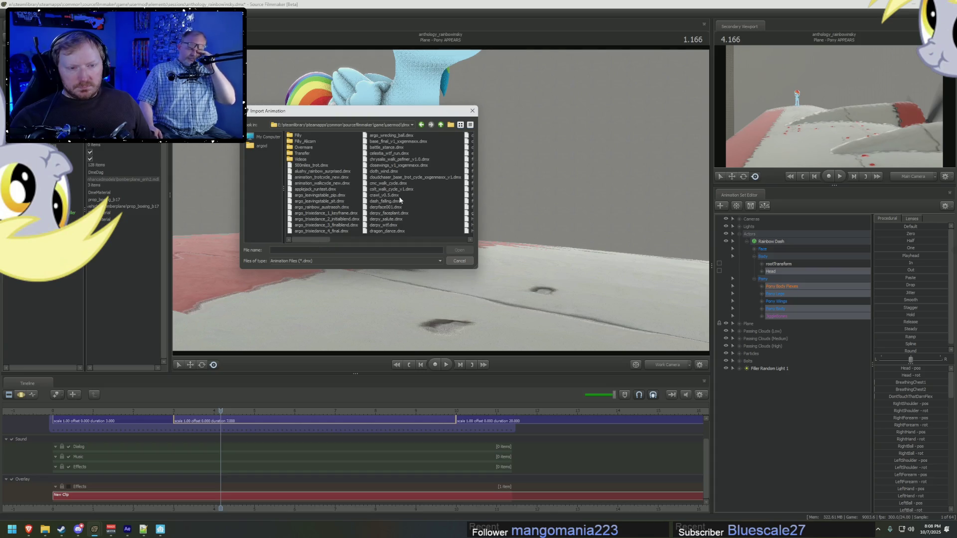
pyautogui.click(481, 298)
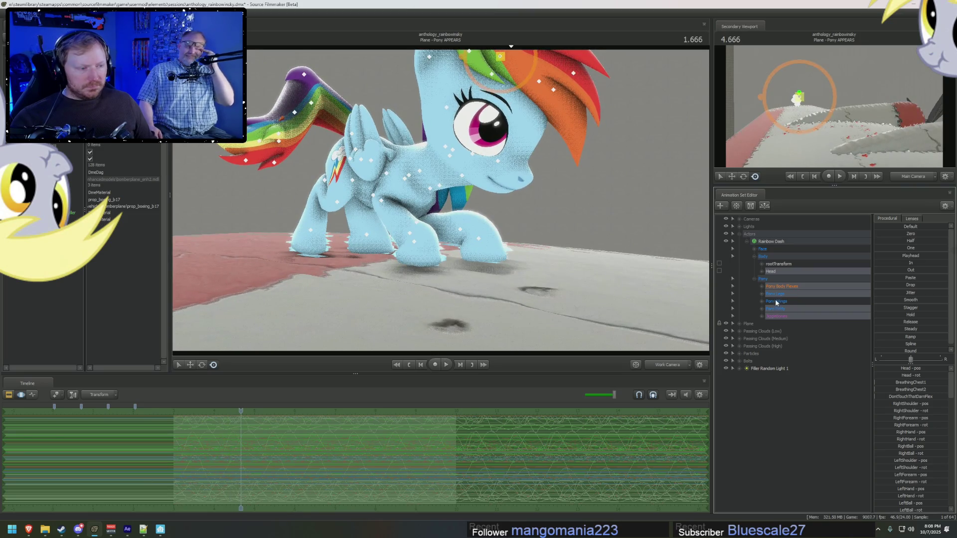
# Step: Import the crawl animation onto the Pony Legs group, preview it, and show the animation curves
pyautogui.click(762, 310)
pyautogui.press('F2')
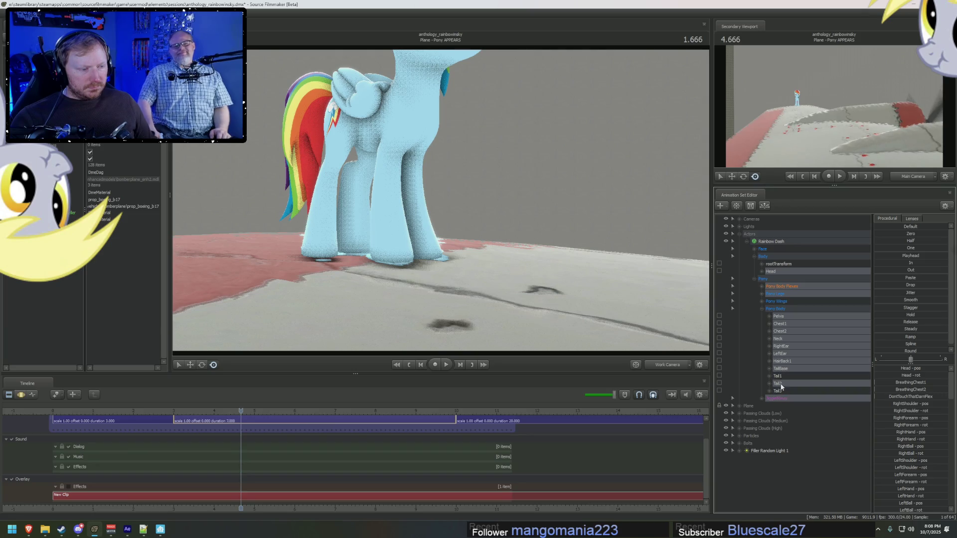
pyautogui.click(759, 399)
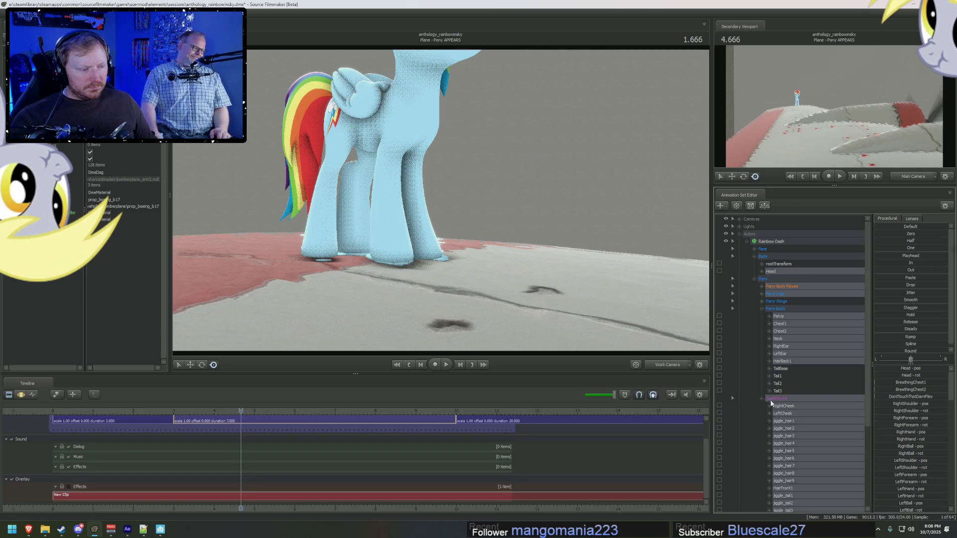
pyautogui.rightClick(783, 295)
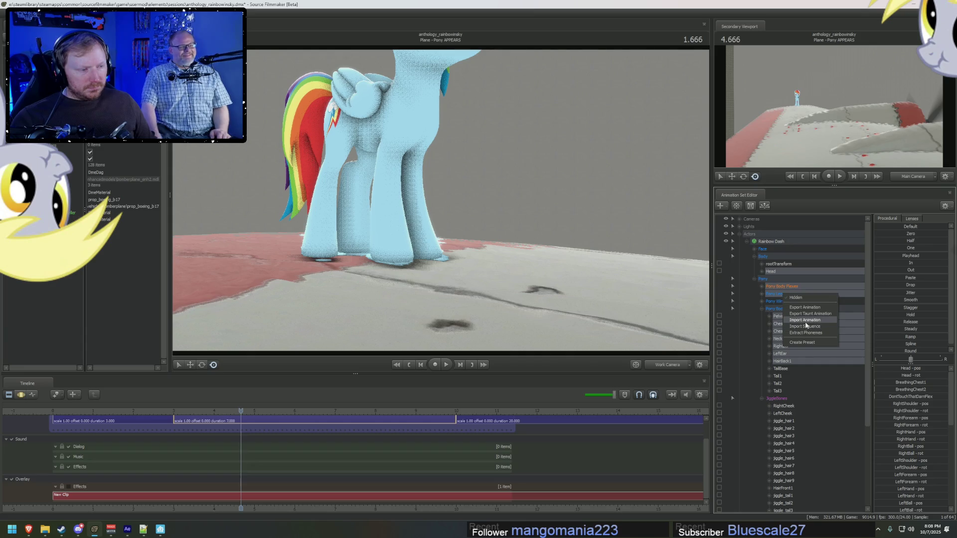
pyautogui.click(805, 321)
pyautogui.click(321, 241)
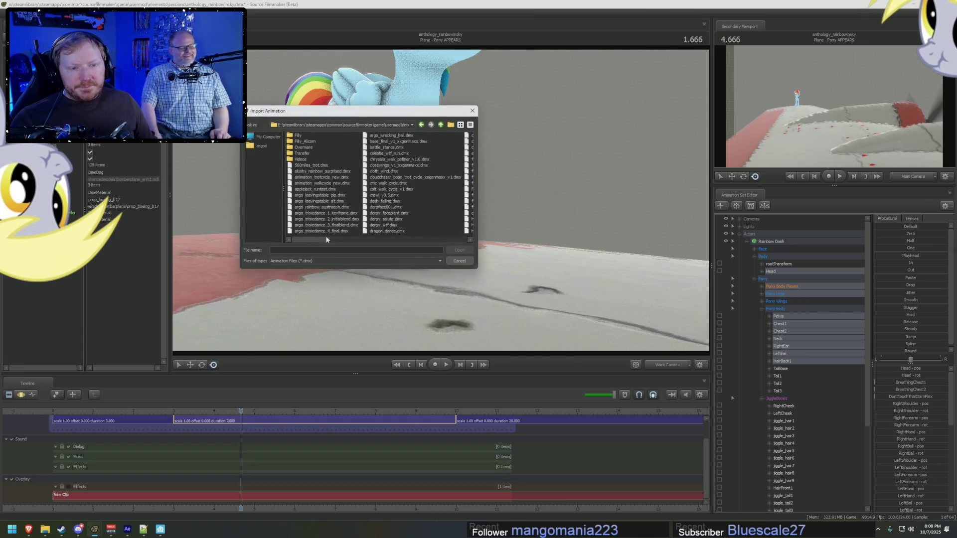
pyautogui.doubleClick(386, 197)
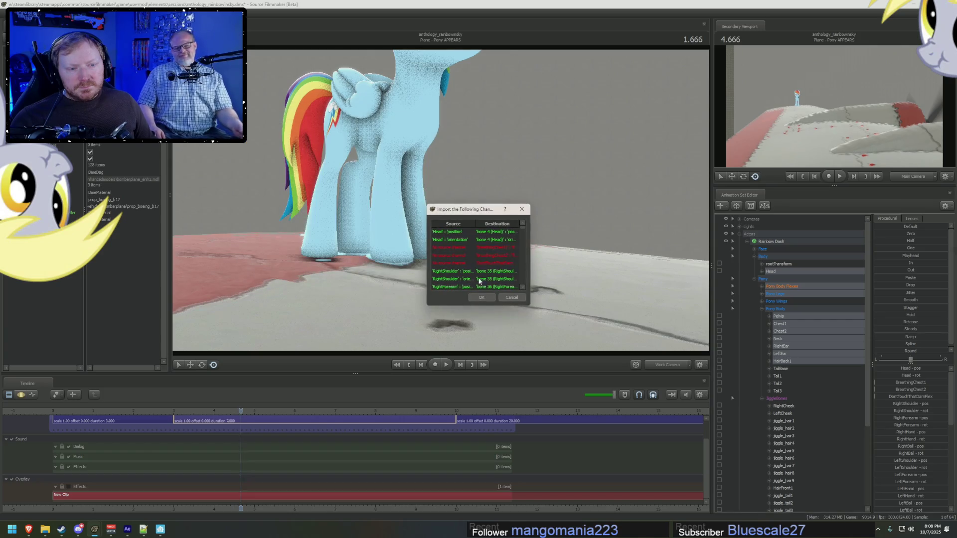
pyautogui.click(482, 298)
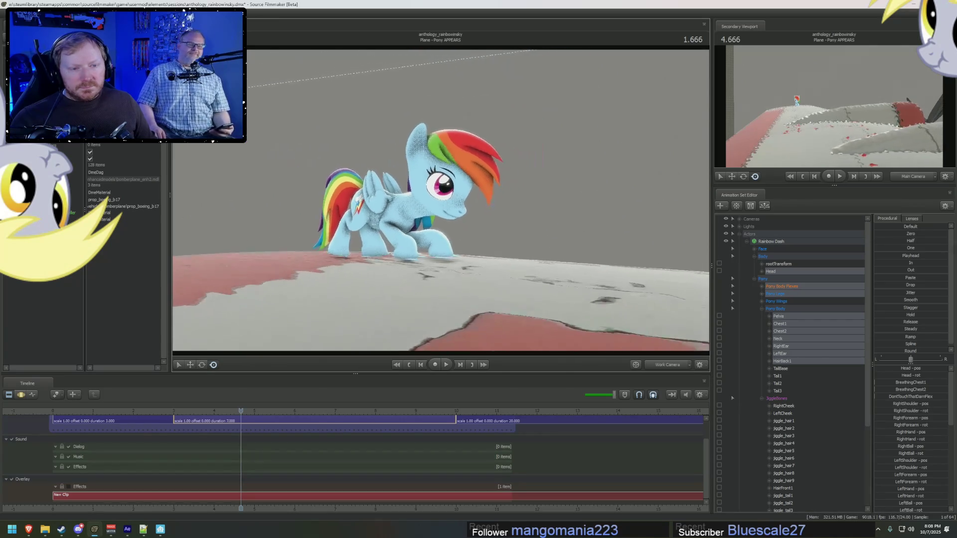
pyautogui.press('space')
pyautogui.press('space')
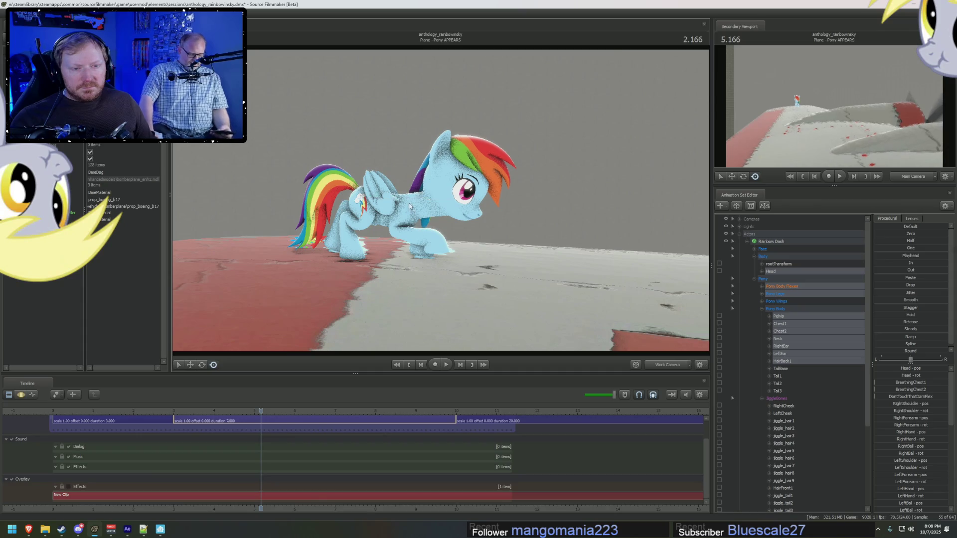
pyautogui.press('F4')
# Step: Select Rainbow Dash's neck, then her eyes control, and drag the eye target to re-aim her gaze
pyautogui.click(411, 212)
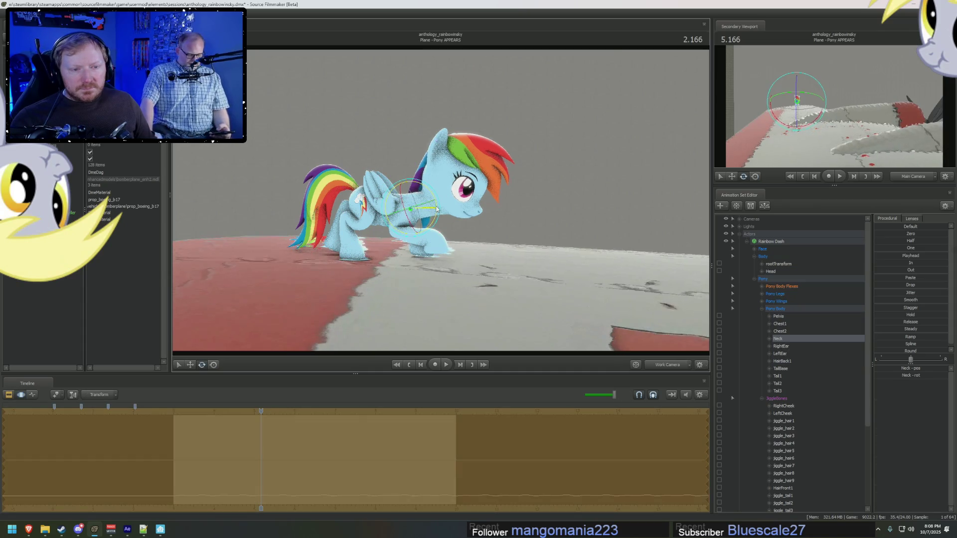
pyautogui.moveTo(542, 218); pyautogui.dragTo(444, 203)
pyautogui.click(770, 256)
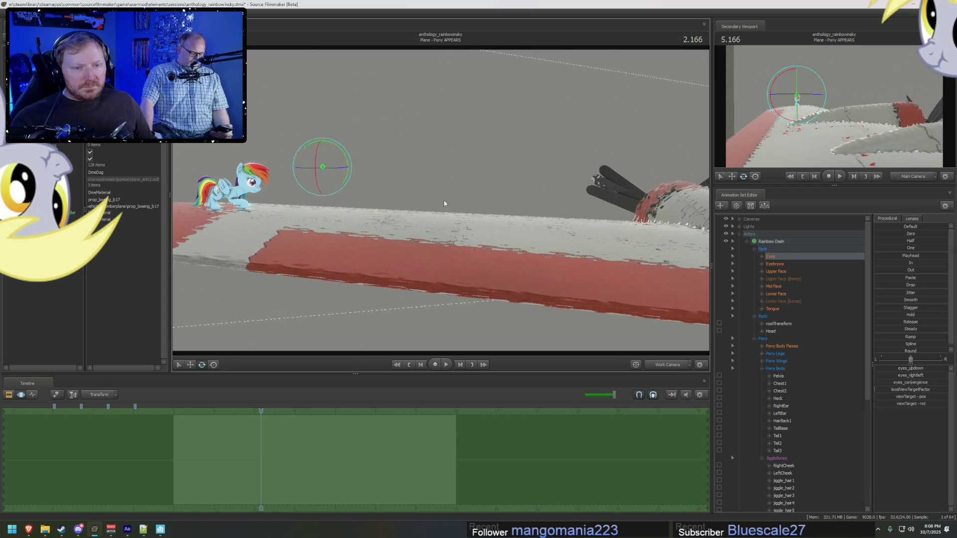
pyautogui.moveTo(334, 160)
pyautogui.mouseDown()
pyautogui.moveTo(624, 192)
pyautogui.moveTo(441, 205)
pyautogui.moveTo(449, 233)
pyautogui.moveTo(418, 305)
pyautogui.mouseUp()
# Step: Show the motion editor, scrub the playhead to 6.916 and select the rootTransform
pyautogui.press('F2')
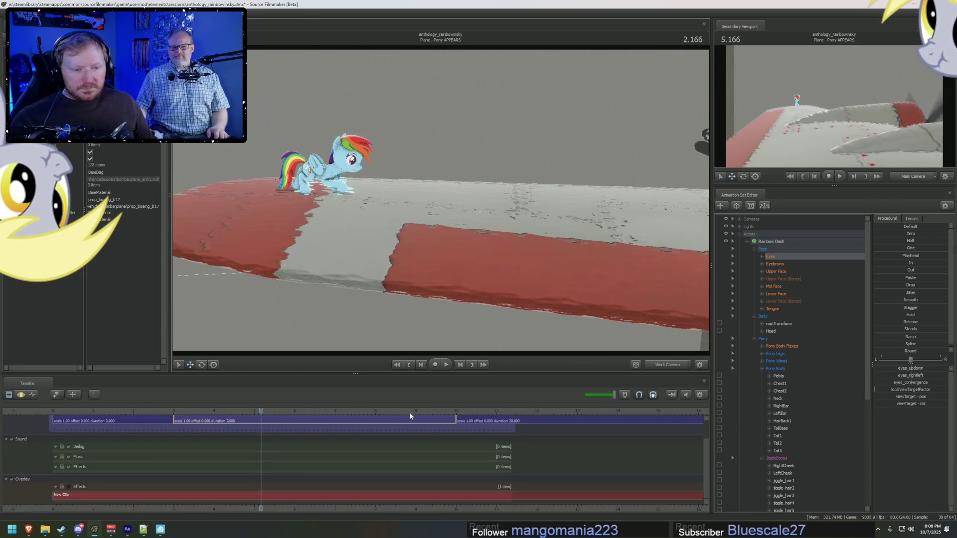
pyautogui.press('F3')
pyautogui.moveTo(436, 461)
pyautogui.mouseDown()
pyautogui.moveTo(453, 464)
pyautogui.moveTo(163, 461)
pyautogui.mouseUp()
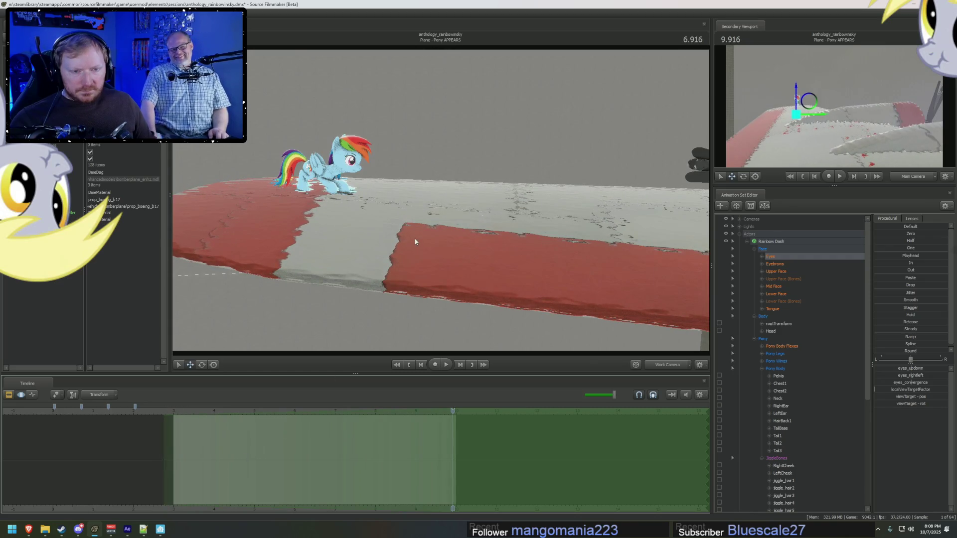
pyautogui.click(778, 324)
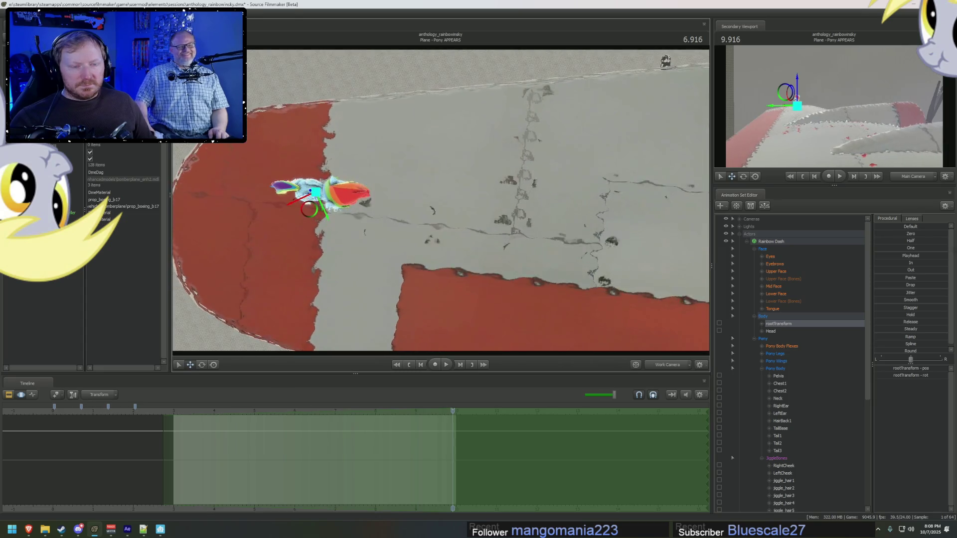
# Step: Drag Rainbow Dash further along the wing, then play the crawl from about 2.625 in the Pony APPEARS shot
pyautogui.scroll(-3, 403, 221)
pyautogui.moveTo(339, 219)
pyautogui.mouseDown()
pyautogui.moveTo(371, 205)
pyautogui.moveTo(540, 207)
pyautogui.mouseUp()
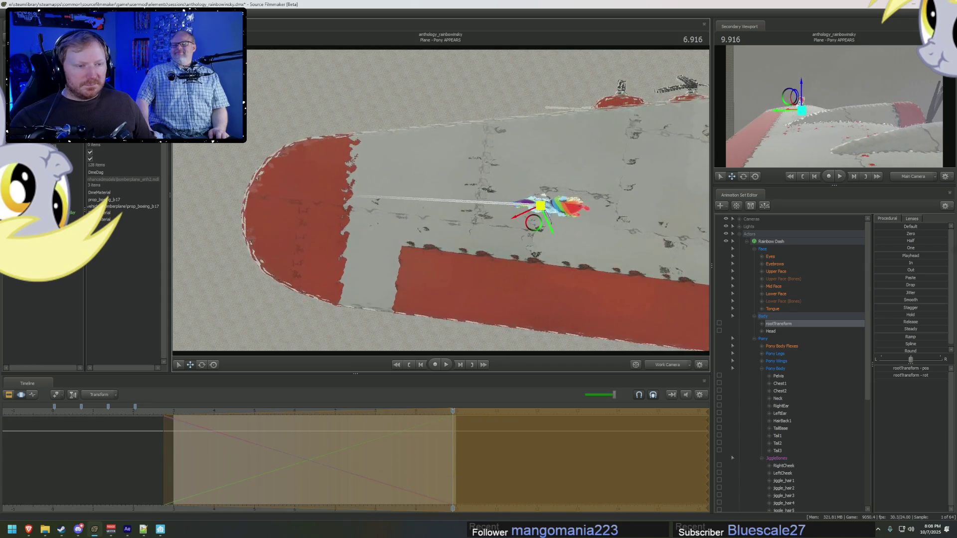
pyautogui.click(157, 412)
pyautogui.moveTo(161, 412); pyautogui.dragTo(180, 412)
pyautogui.press('space')
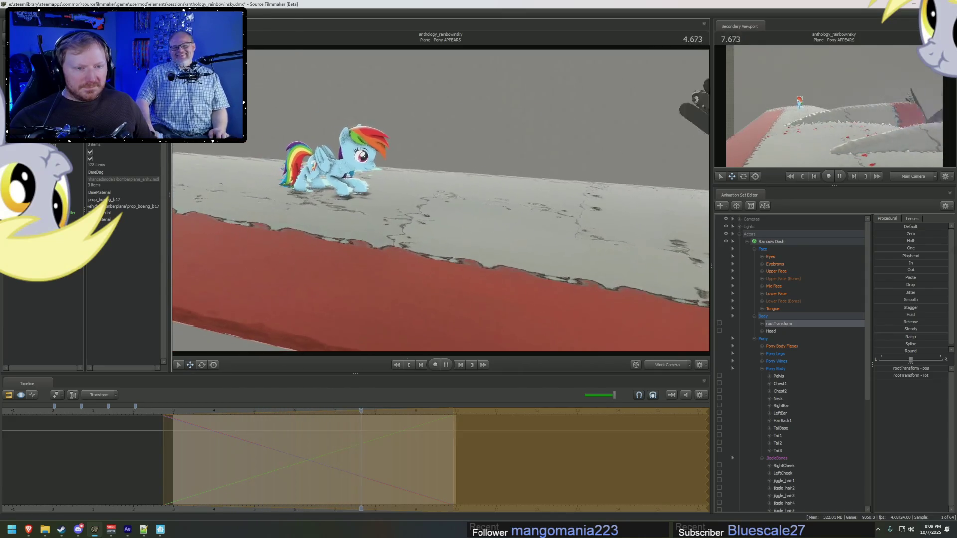
pyautogui.press('space')
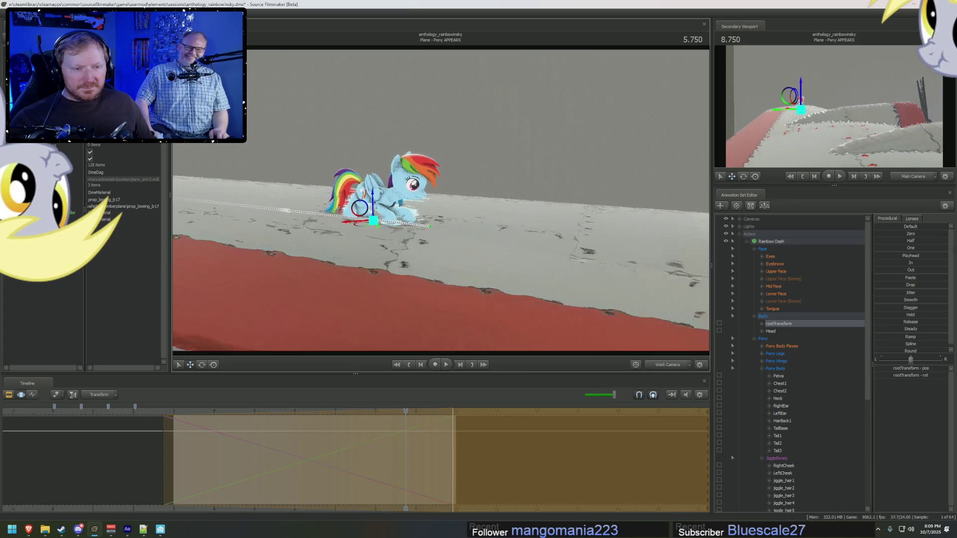
# Step: Move the view closer to Rainbow Dash and replay the crawl from earlier to check the motion
pyautogui.moveTo(441, 200)
pyautogui.mouseDown()
pyautogui.moveTo(417, 195)
pyautogui.moveTo(458, 201)
pyautogui.moveTo(448, 202)
pyautogui.mouseUp()
pyautogui.press('space')
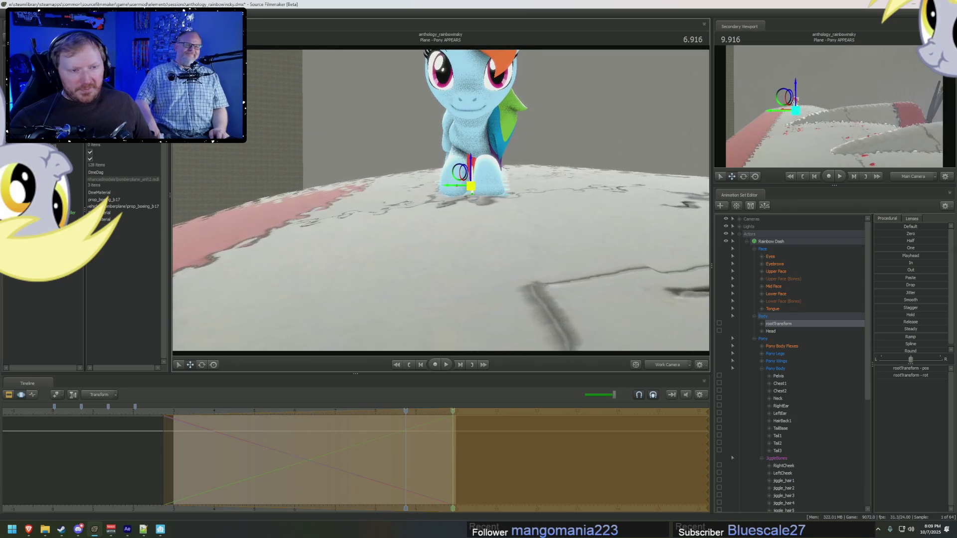
pyautogui.moveTo(441, 203); pyautogui.dragTo(445, 192)
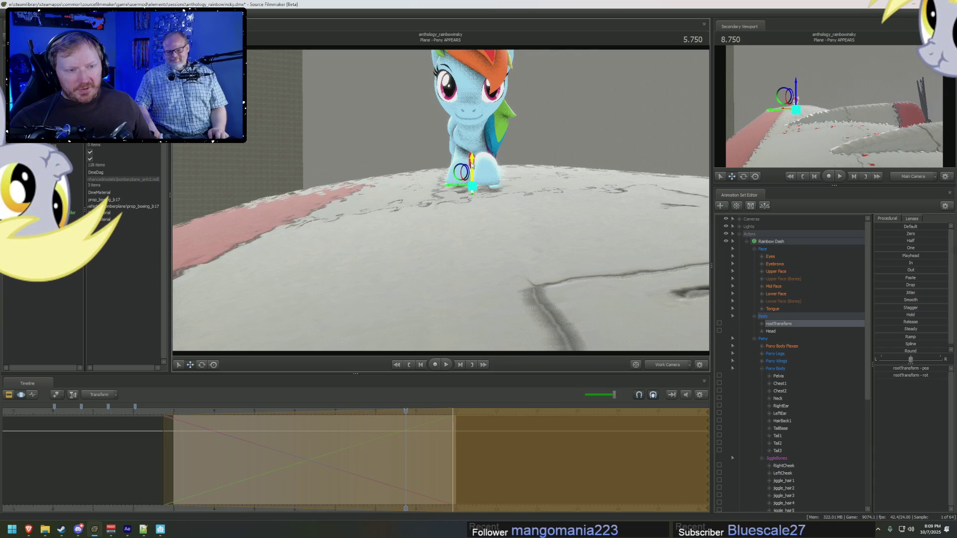
pyautogui.press('space')
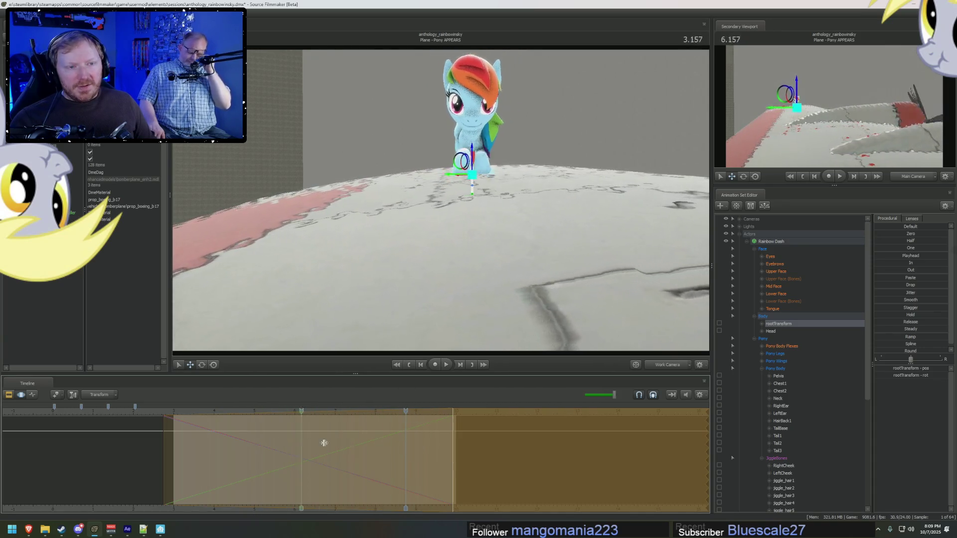
pyautogui.press('space')
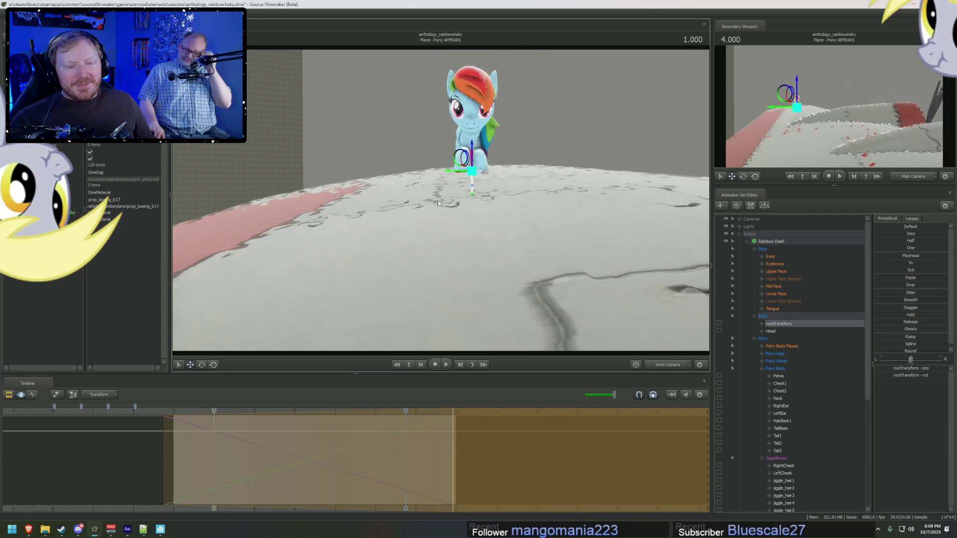
pyautogui.click(142, 413)
pyautogui.press('space')
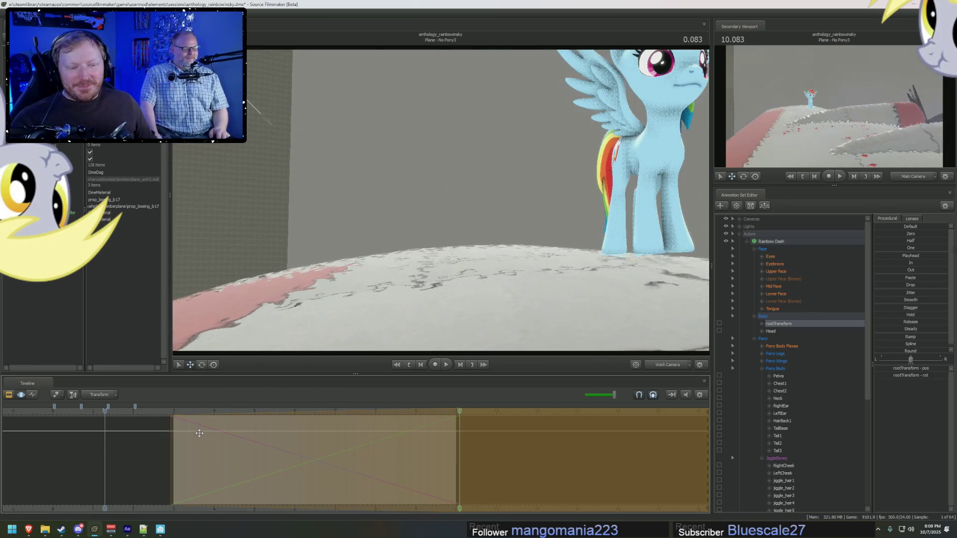
# Step: Stop at 1.291, try the Lower Face MouthFrown slider, then view the shot through Main Camera
pyautogui.press('F2')
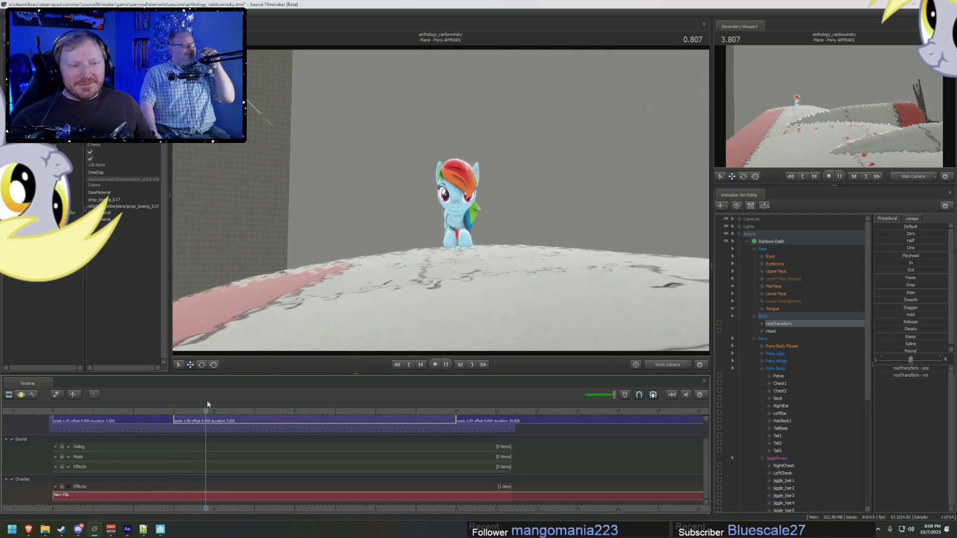
pyautogui.press('space')
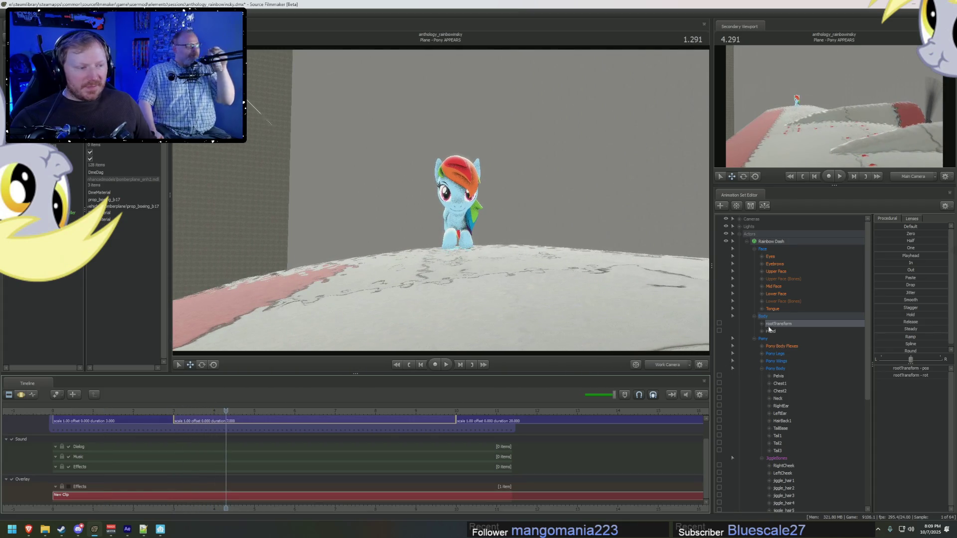
pyautogui.press('F3')
pyautogui.click(775, 294)
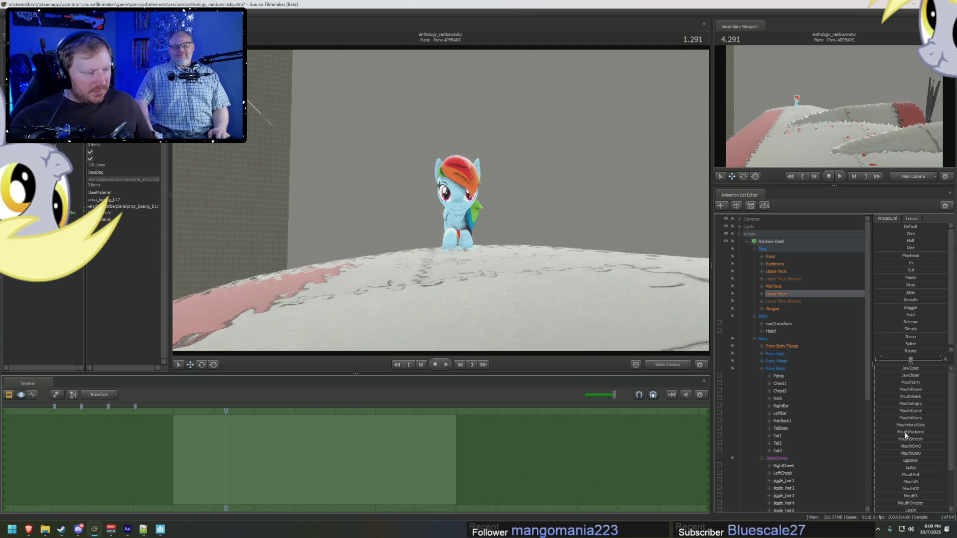
pyautogui.click(899, 391)
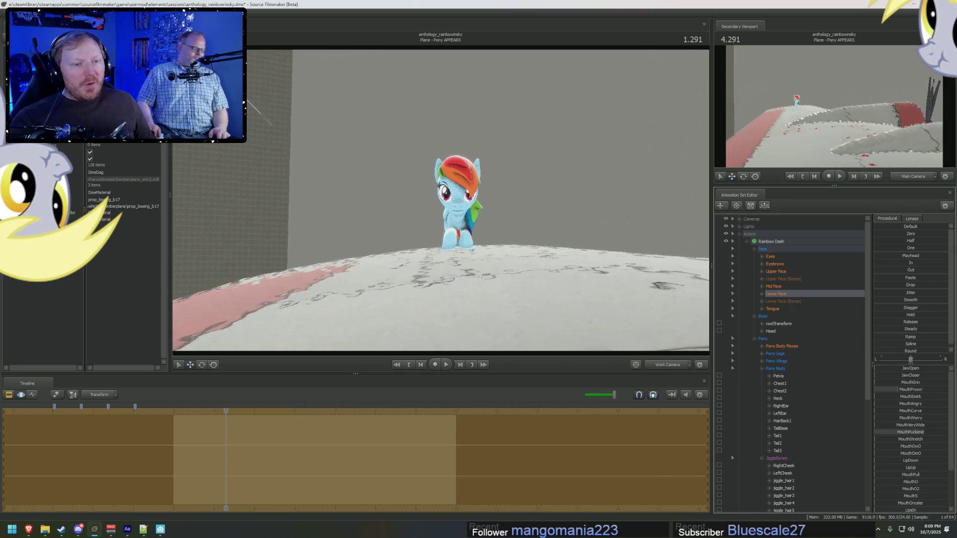
pyautogui.press('F2')
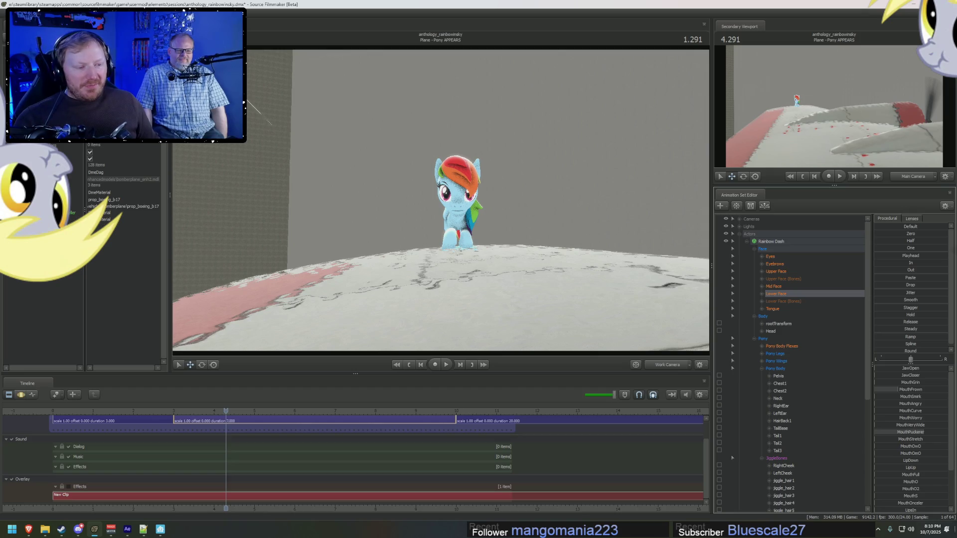
pyautogui.click(673, 367)
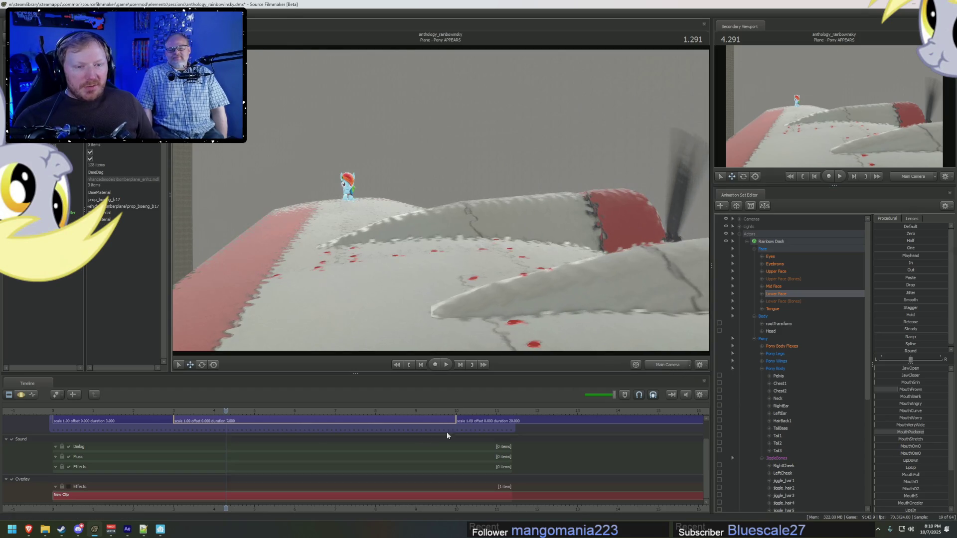
# Step: Enable scene lighting in the viewport and play the shot from 2.916
pyautogui.rightClick(302, 273)
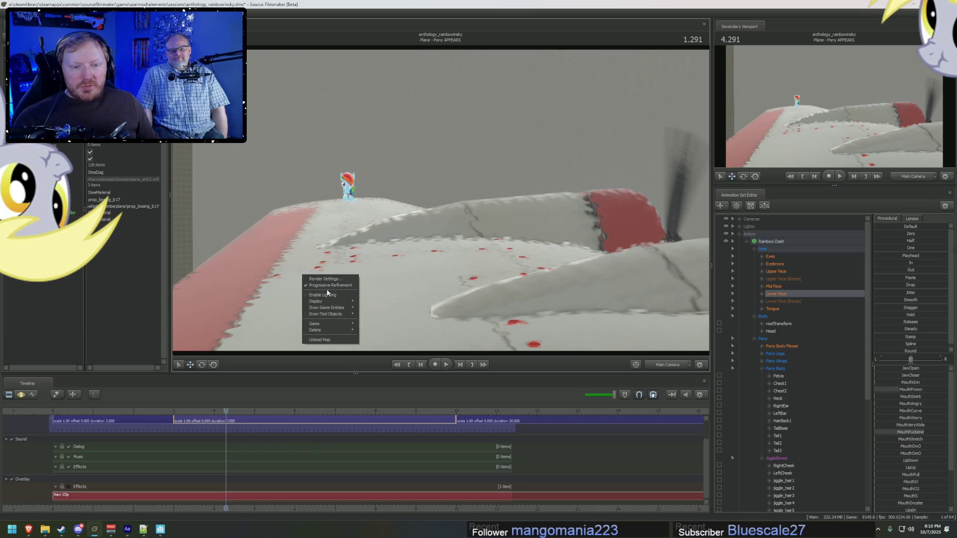
pyautogui.click(328, 295)
pyautogui.moveTo(202, 410); pyautogui.dragTo(170, 410)
pyautogui.press('space')
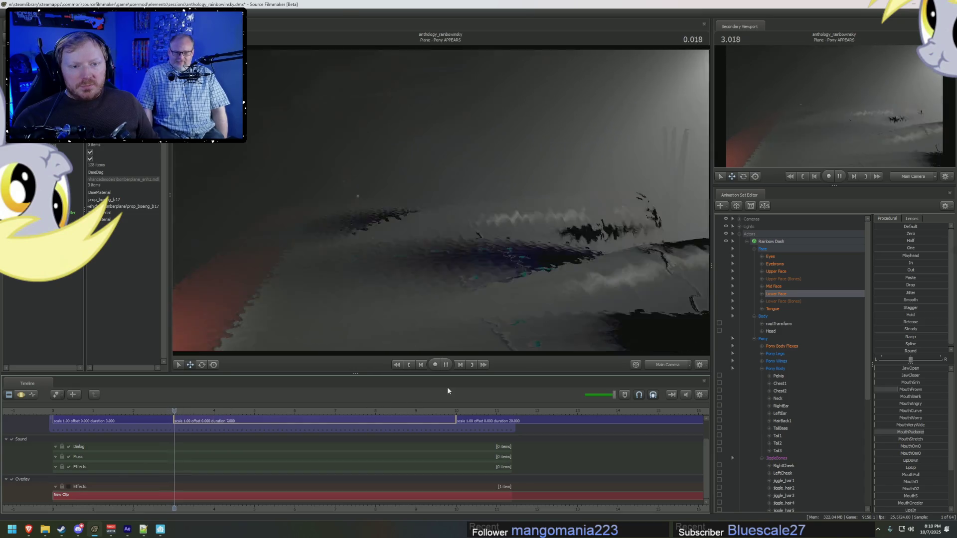
# Step: Select all of Rainbow Dash's controls, rotate her on the wing, and replay the lit shot
pyautogui.press('F3')
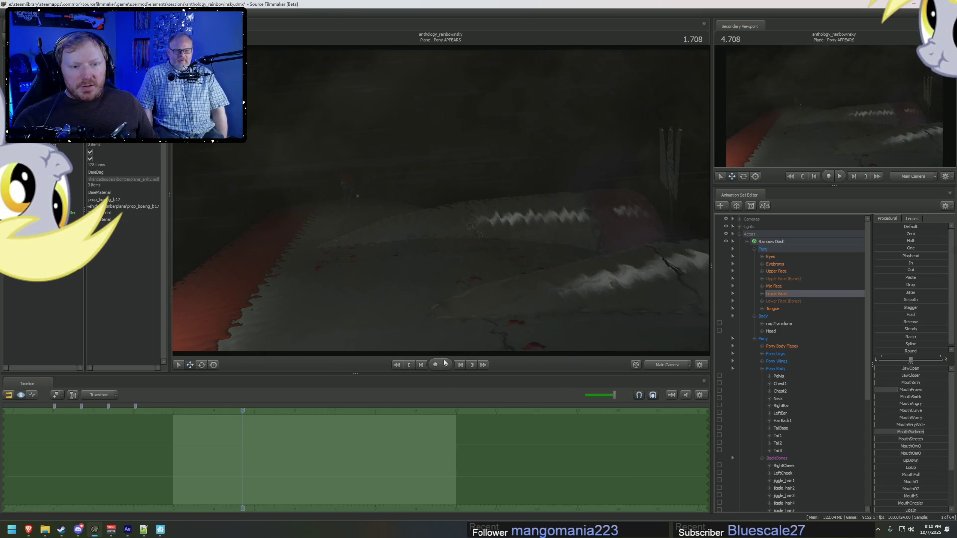
pyautogui.click(787, 240)
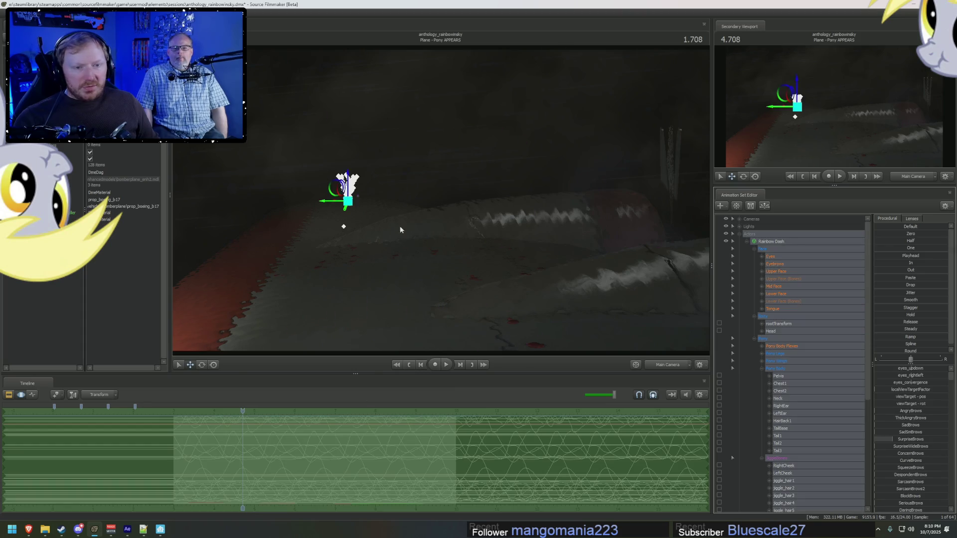
pyautogui.press('e')
pyautogui.click(355, 203)
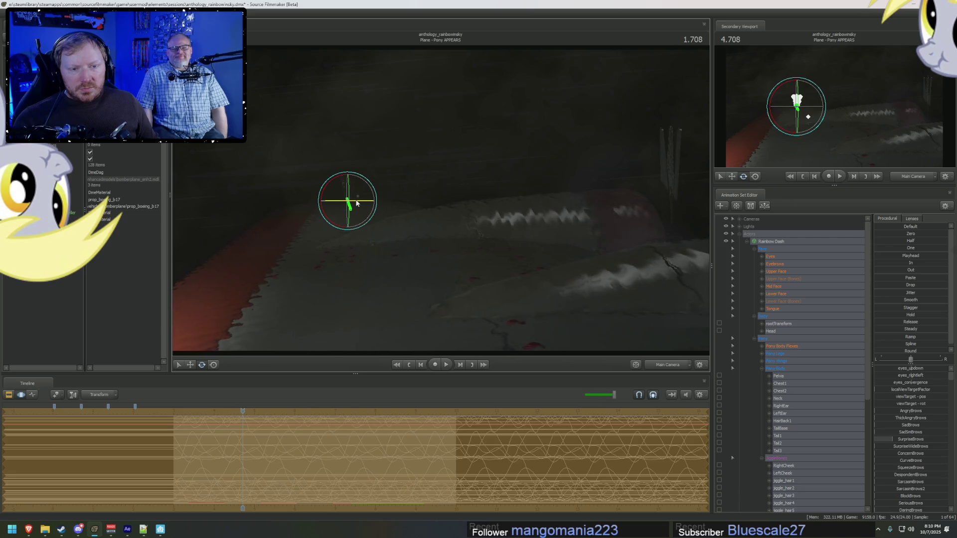
pyautogui.press('F2')
pyautogui.press('space')
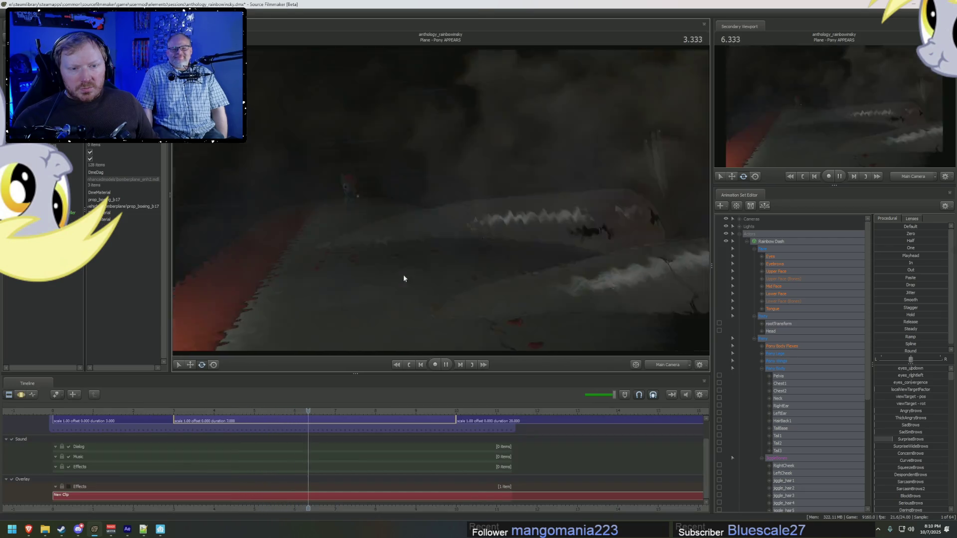
pyautogui.press('space')
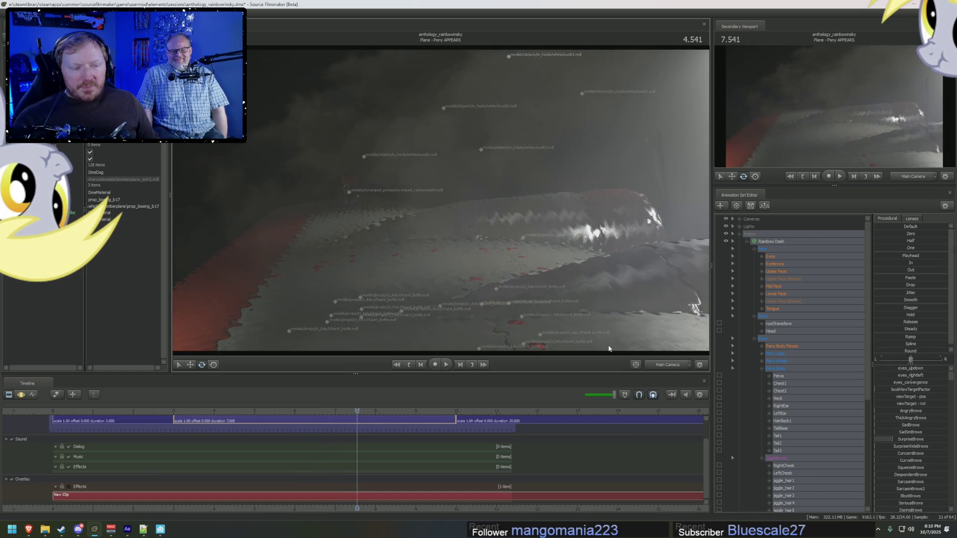
# Step: In the Work Camera, select Rainbow Dash's rig and shift her crawl path left onto the wing
pyautogui.click(668, 365)
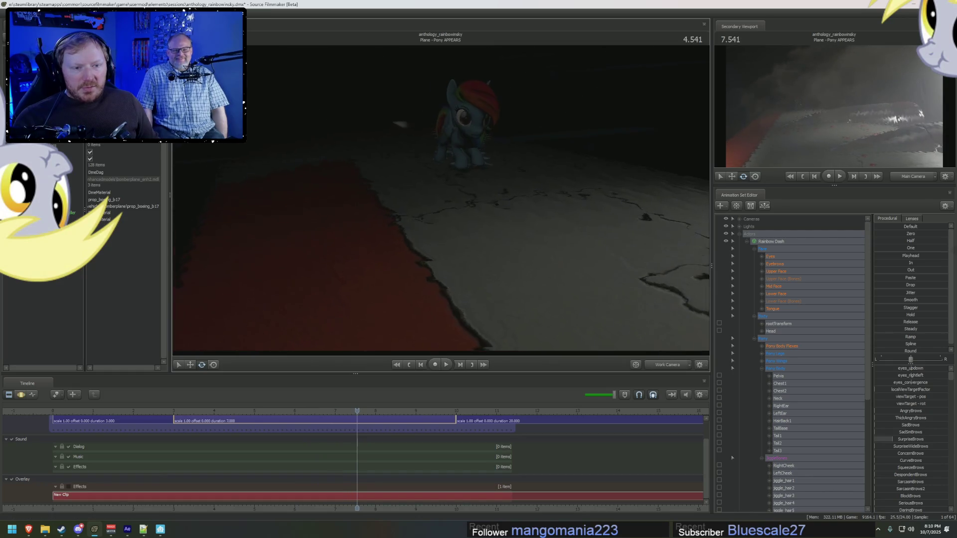
pyautogui.click(471, 189)
pyautogui.click(472, 246)
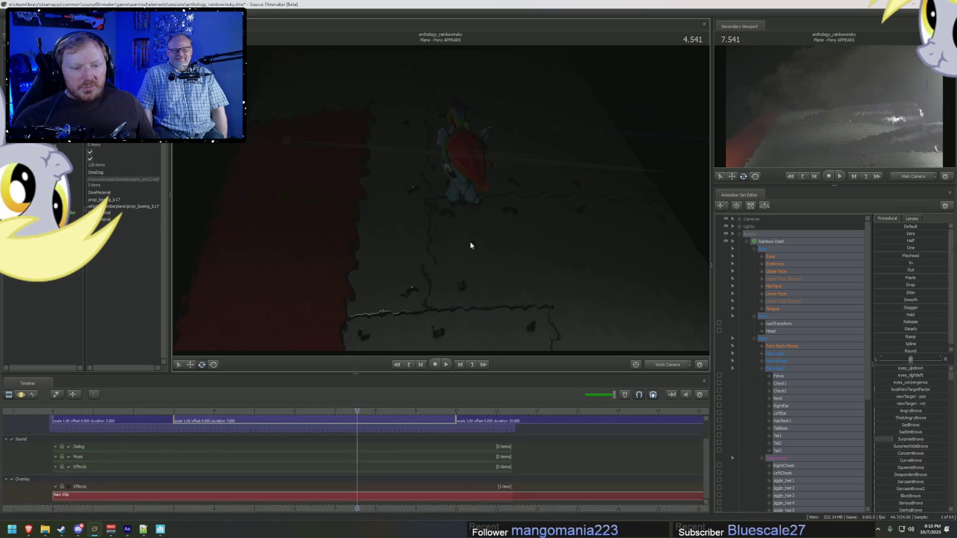
pyautogui.click(459, 173)
pyautogui.moveTo(440, 172); pyautogui.dragTo(416, 173)
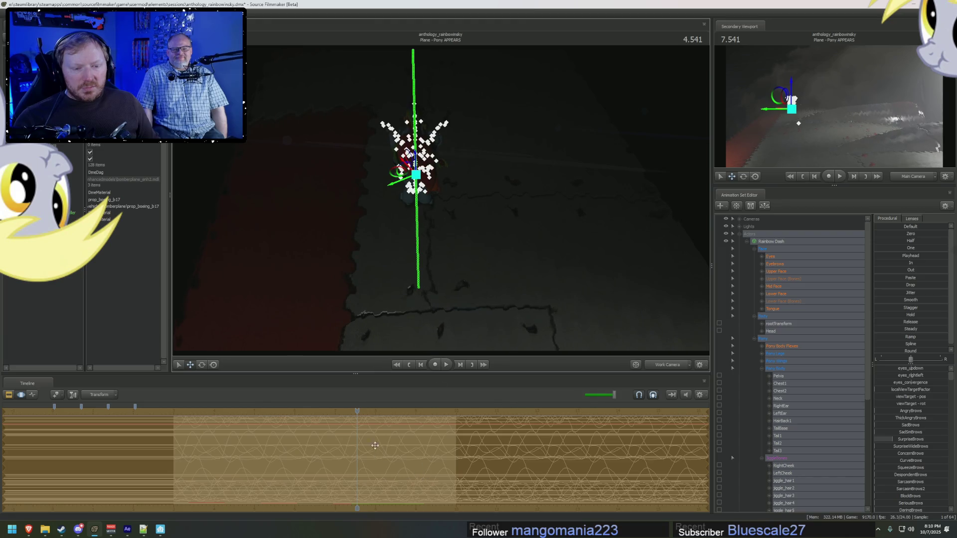
# Step: Turn on preview lighting, orbit around the pony on the wing, and play the crawl from earlier
pyautogui.moveTo(357, 413)
pyautogui.mouseDown()
pyautogui.moveTo(173, 432)
pyautogui.moveTo(173, 413)
pyautogui.mouseUp()
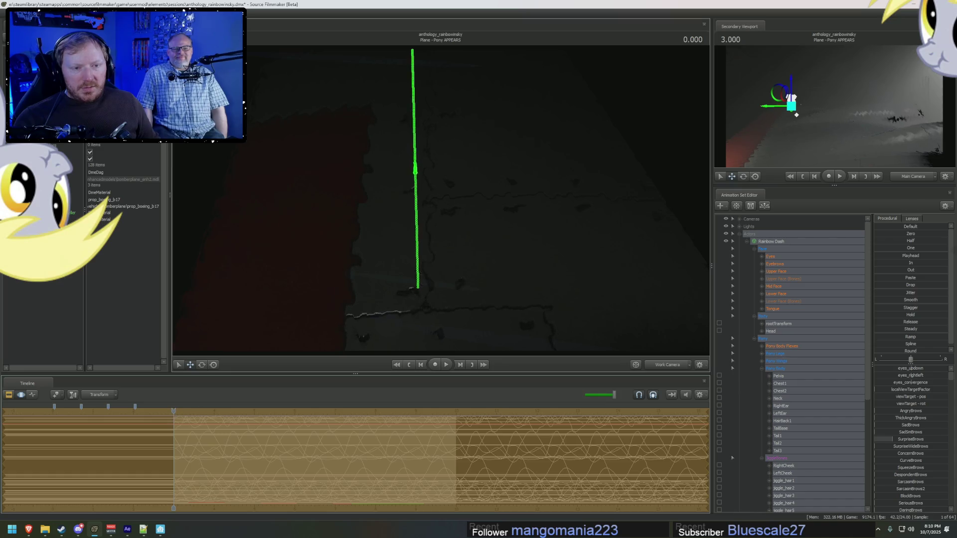
pyautogui.rightClick(448, 201)
pyautogui.click(467, 220)
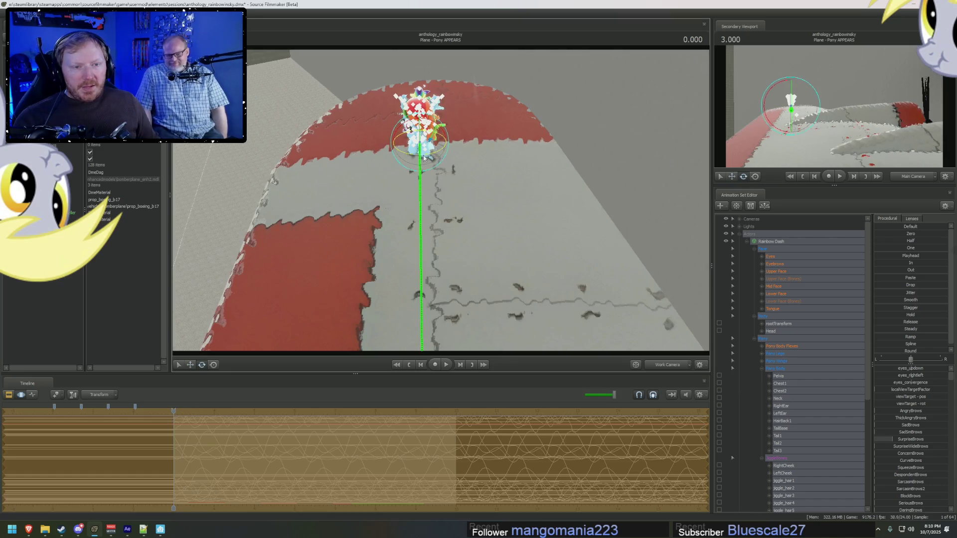
pyautogui.moveTo(426, 157)
pyautogui.mouseDown()
pyautogui.moveTo(453, 218)
pyautogui.moveTo(482, 226)
pyautogui.moveTo(486, 244)
pyautogui.moveTo(486, 217)
pyautogui.moveTo(418, 169)
pyautogui.mouseUp()
pyautogui.moveTo(412, 134); pyautogui.dragTo(554, 276)
pyautogui.hotkey('ctrl', '1')
pyautogui.press('space')
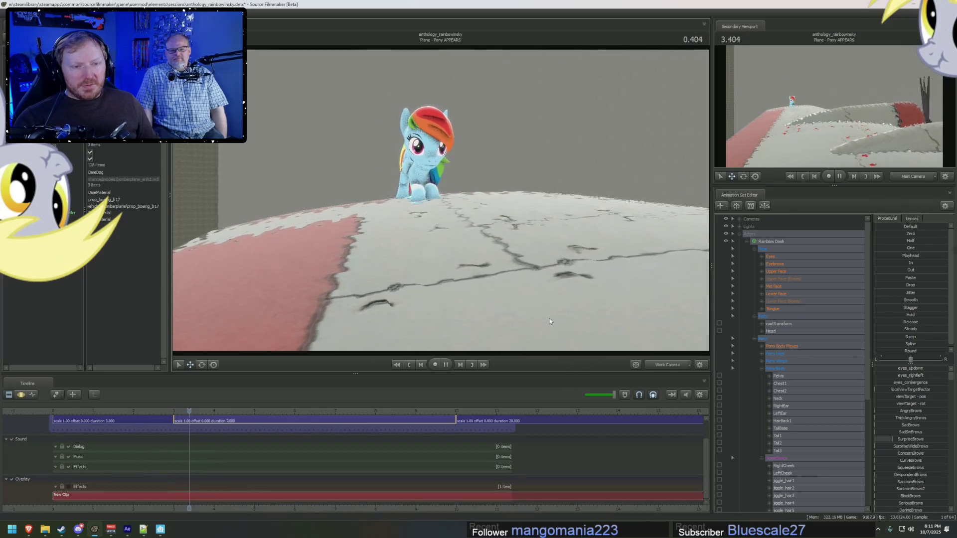
# Step: Check the crawl in Main Camera, return to the Work Camera, and select only rootTransform
pyautogui.click(667, 366)
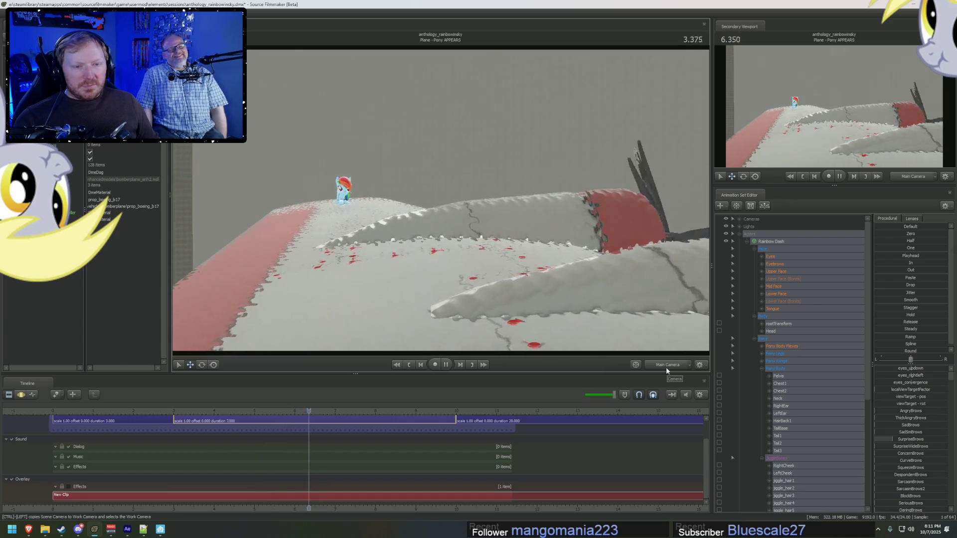
pyautogui.press('space')
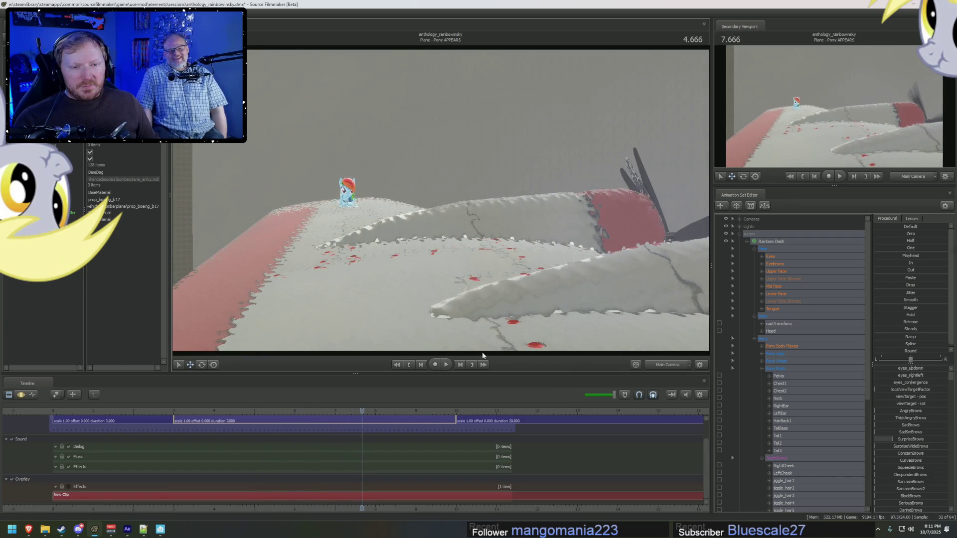
pyautogui.click(665, 368)
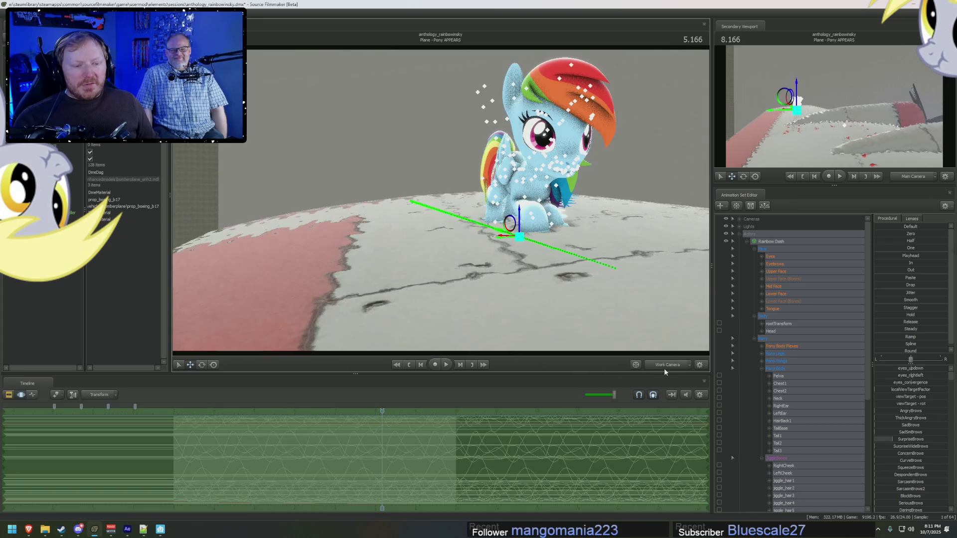
pyautogui.click(778, 324)
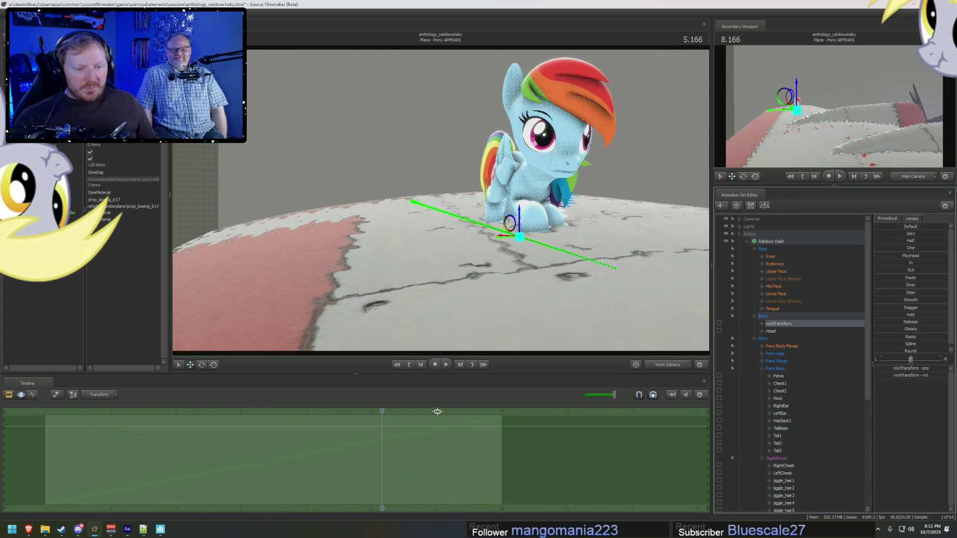
pyautogui.press('space')
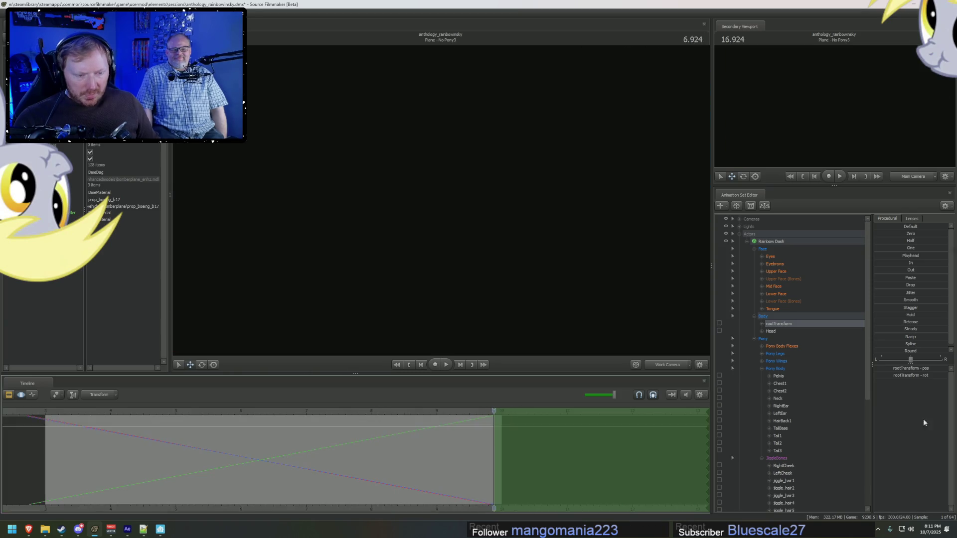
pyautogui.press('space')
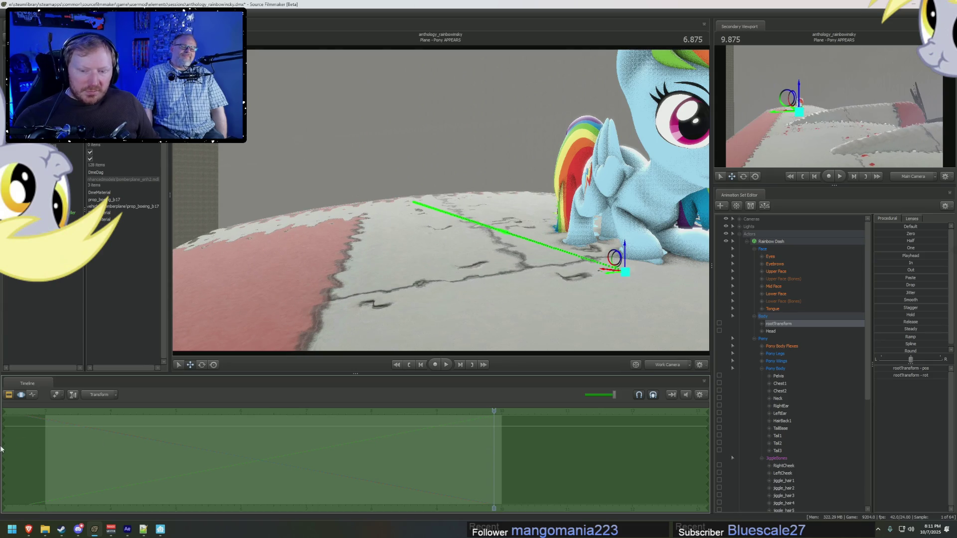
# Step: Set a time selection in the Motion Editor, push the root motion forward, and replay from 4.750
pyautogui.moveTo(3, 446)
pyautogui.mouseDown()
pyautogui.moveTo(284, 476)
pyautogui.moveTo(504, 478)
pyautogui.moveTo(26, 480)
pyautogui.mouseUp()
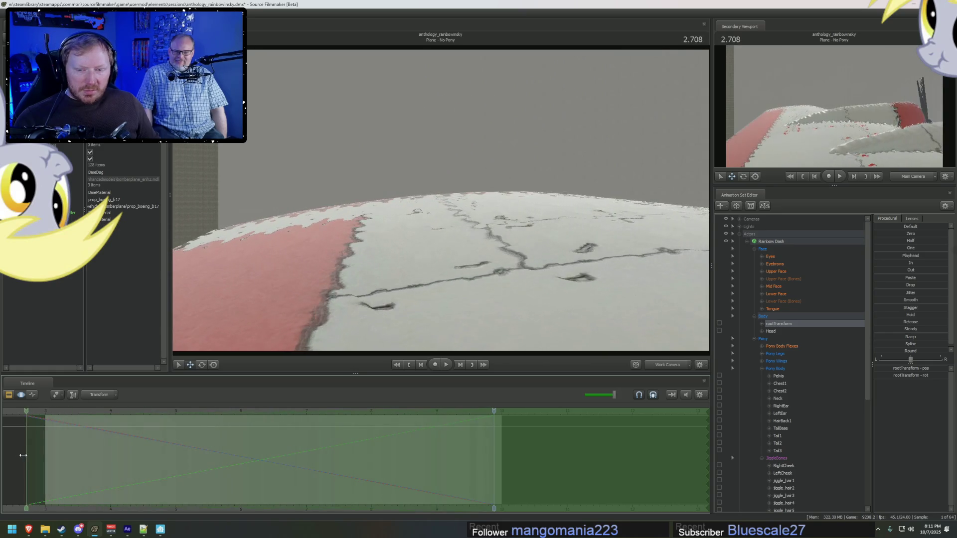
pyautogui.moveTo(449, 224)
pyautogui.mouseDown()
pyautogui.moveTo(480, 229)
pyautogui.moveTo(435, 187)
pyautogui.moveTo(454, 192)
pyautogui.moveTo(470, 215)
pyautogui.moveTo(476, 185)
pyautogui.mouseUp()
pyautogui.press('space')
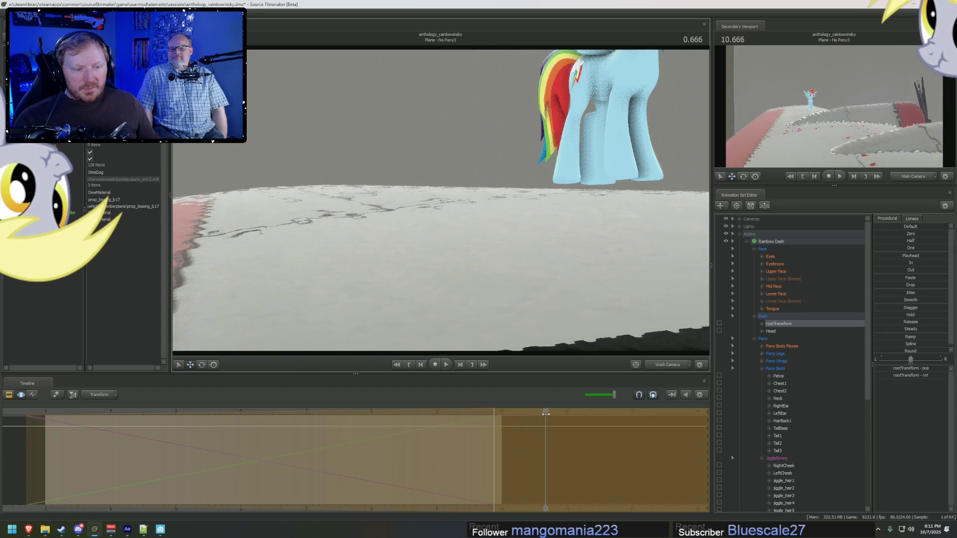
pyautogui.click(353, 413)
pyautogui.press('space')
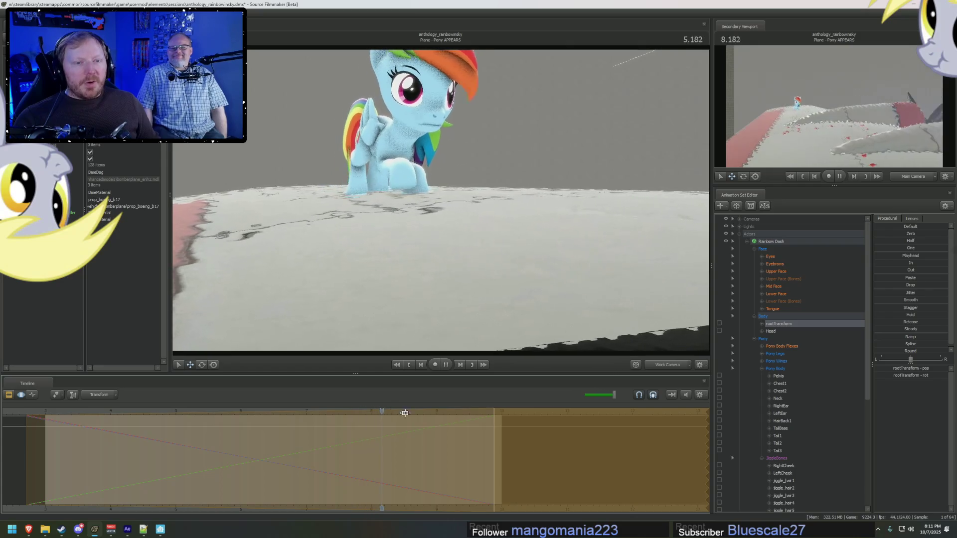
pyautogui.press('space')
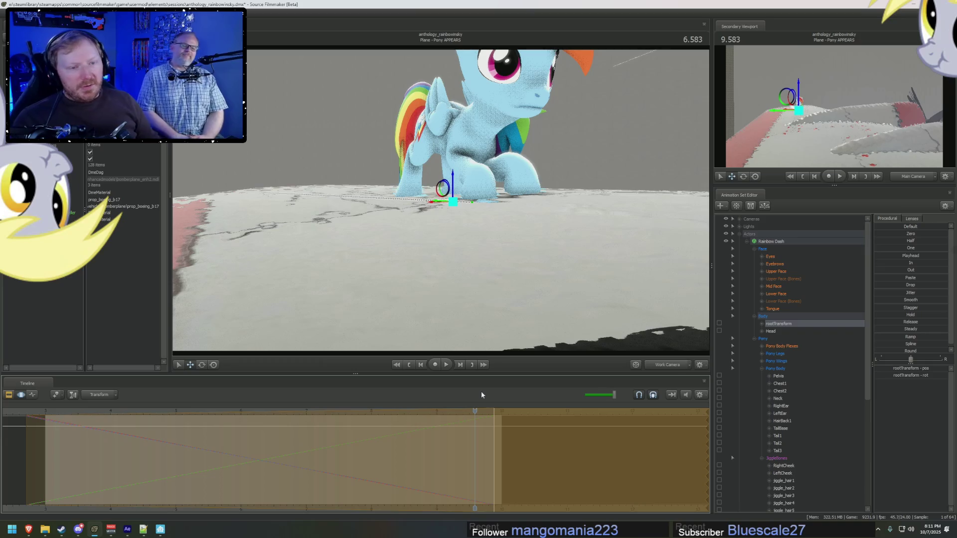
pyautogui.moveTo(402, 460); pyautogui.dragTo(407, 460)
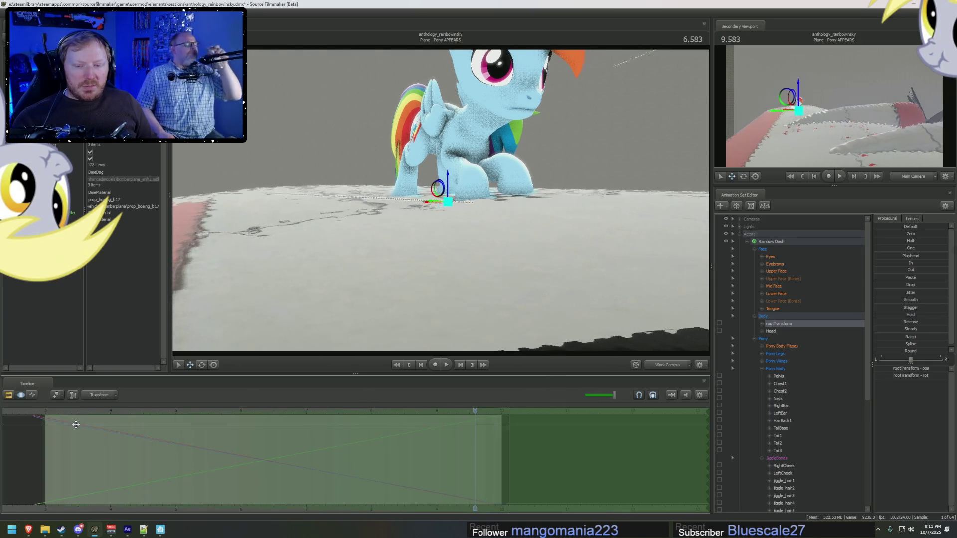
# Step: Return to the clip overview at 0.291 and view the shot through Main Camera
pyautogui.press('F2')
pyautogui.click(47, 413)
pyautogui.moveTo(47, 413); pyautogui.dragTo(65, 414)
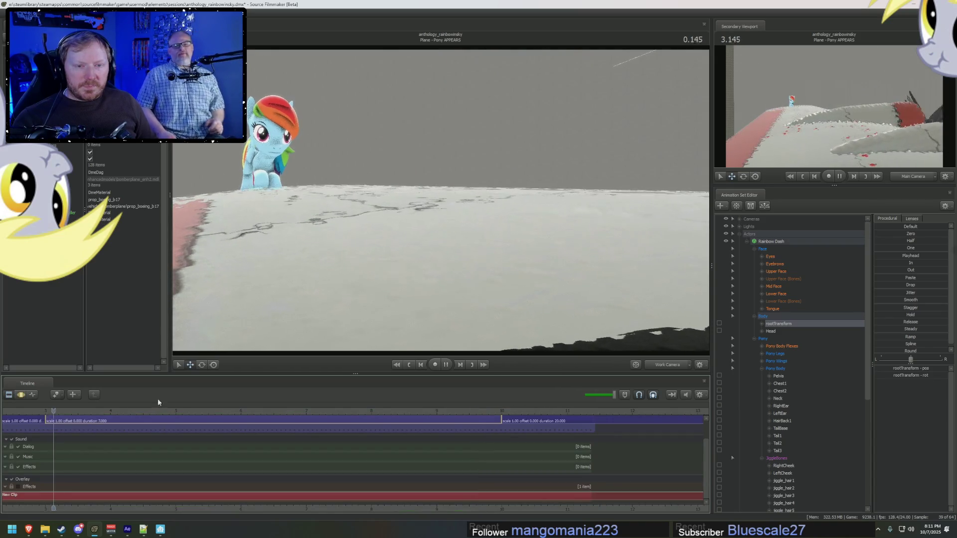
pyautogui.click(667, 364)
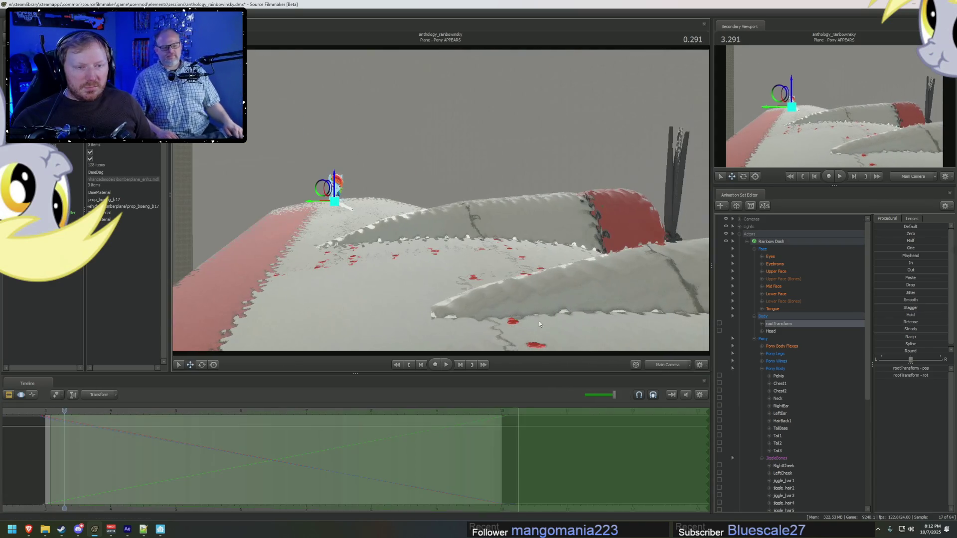
# Step: Enable scene lighting in the Main Camera view and play the crawl
pyautogui.rightClick(369, 237)
pyautogui.moveTo(386, 261)
pyautogui.click(424, 266)
pyautogui.press('space')
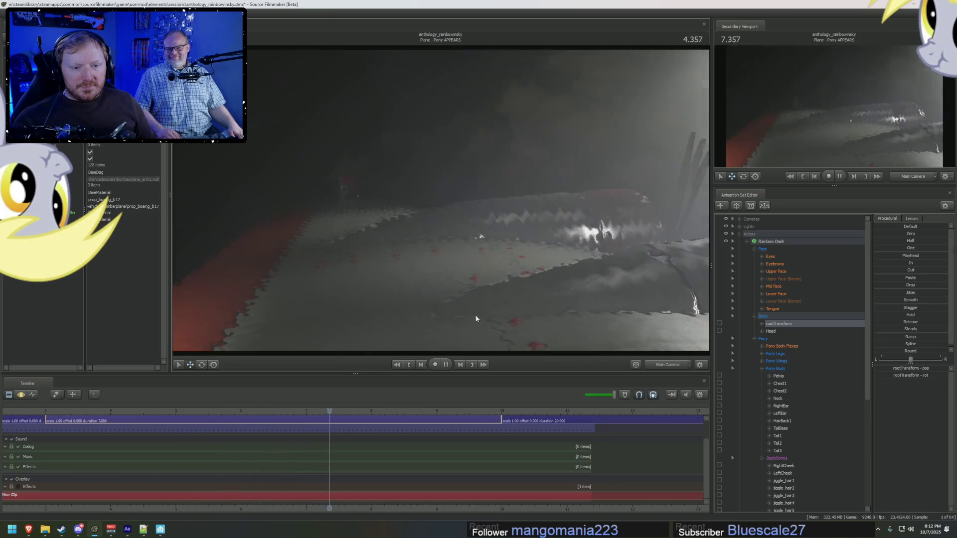
pyautogui.press('space')
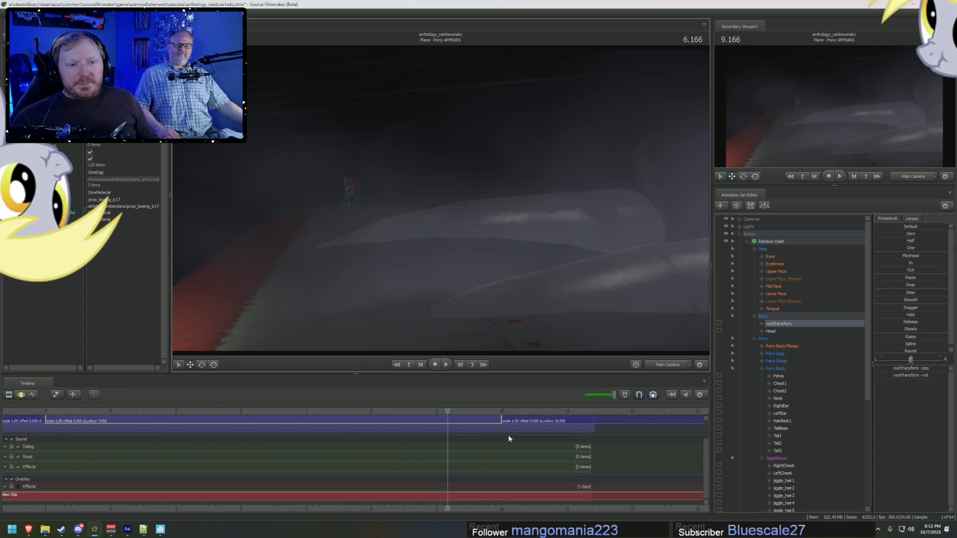
# Step: Scrub back to about 5 seconds and replay the crawl in the clip overview
pyautogui.press('F2')
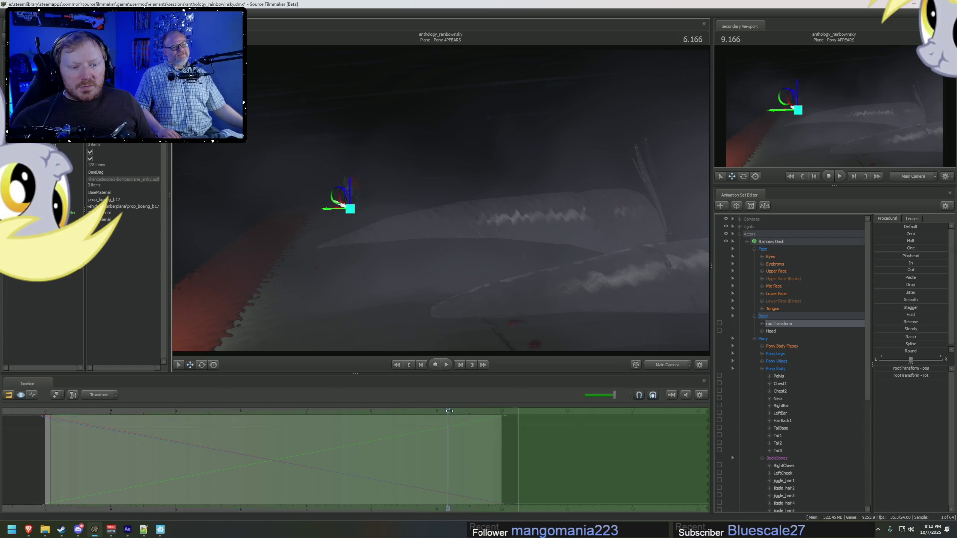
pyautogui.moveTo(449, 411); pyautogui.dragTo(188, 411)
pyautogui.press('F1')
pyautogui.press('space')
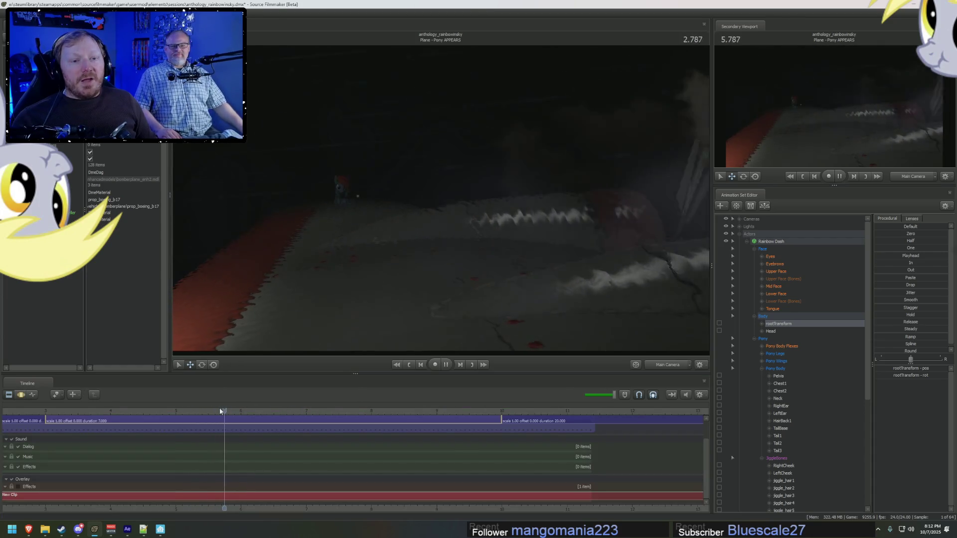
pyautogui.press('space')
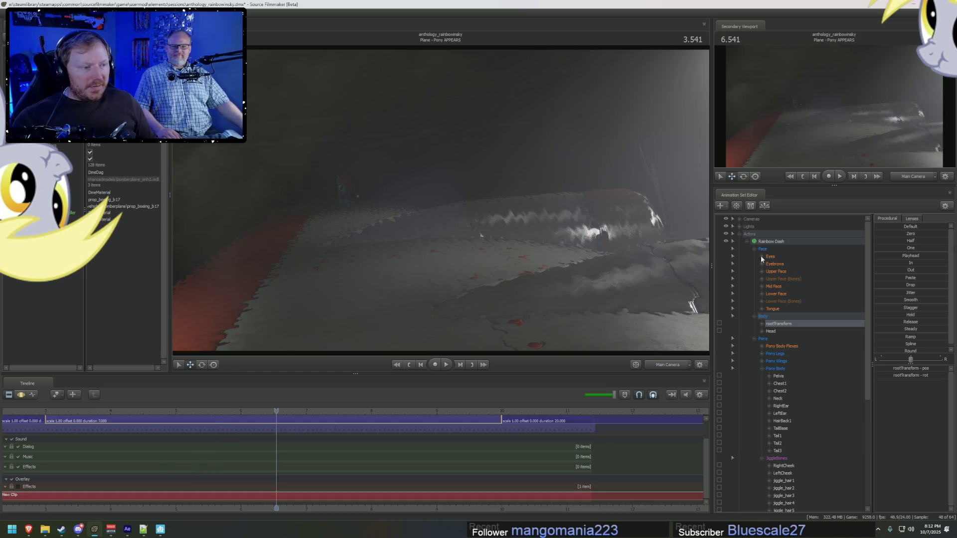
# Step: Expand the Lights group and drag Filler Random Light 1 into it beside the Lightning Lights
pyautogui.click(747, 241)
pyautogui.click(739, 234)
pyautogui.click(739, 227)
pyautogui.click(760, 301)
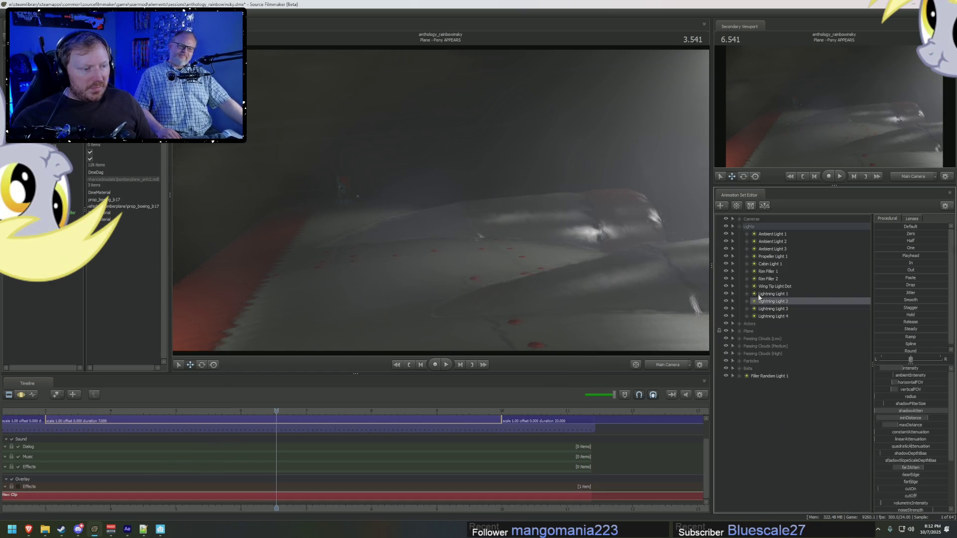
pyautogui.click(759, 294)
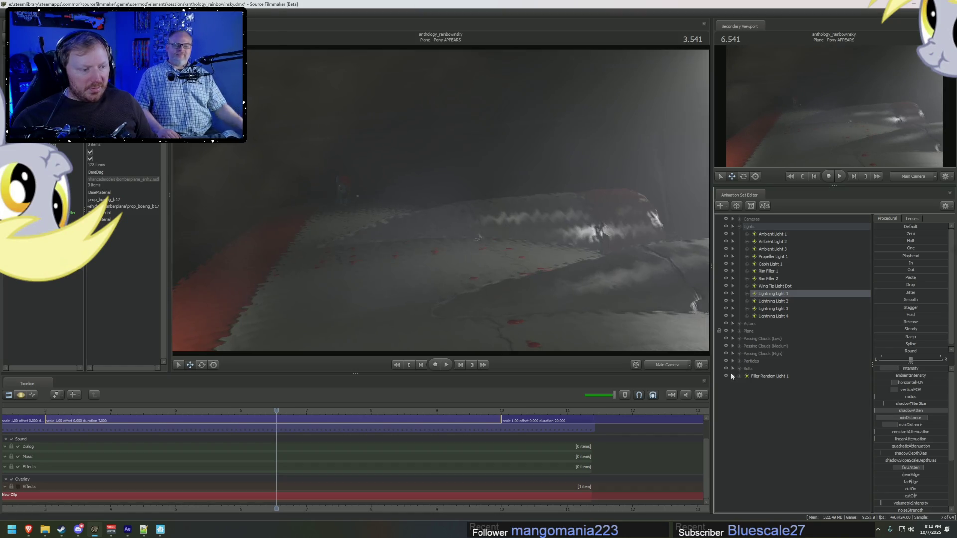
pyautogui.moveTo(753, 376)
pyautogui.mouseDown()
pyautogui.moveTo(771, 372)
pyautogui.moveTo(781, 322)
pyautogui.mouseUp()
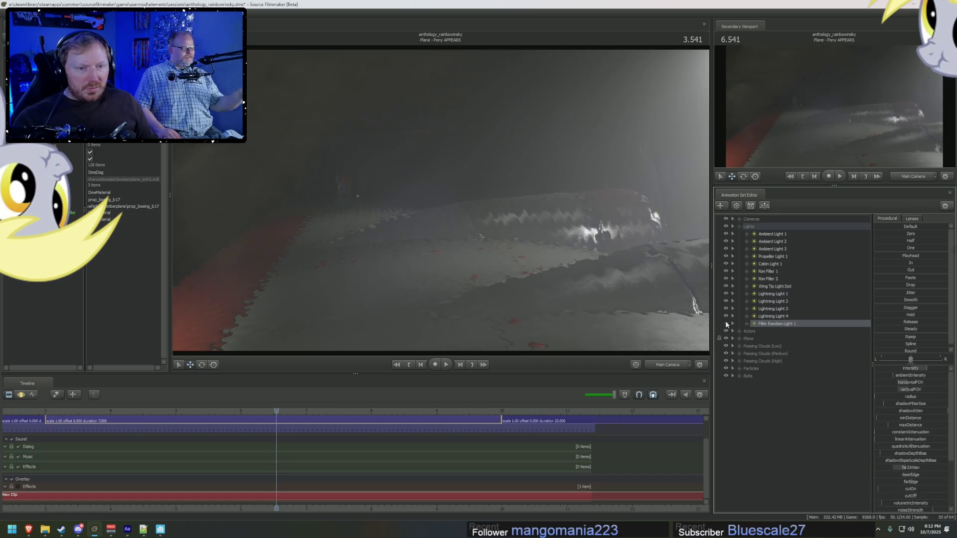
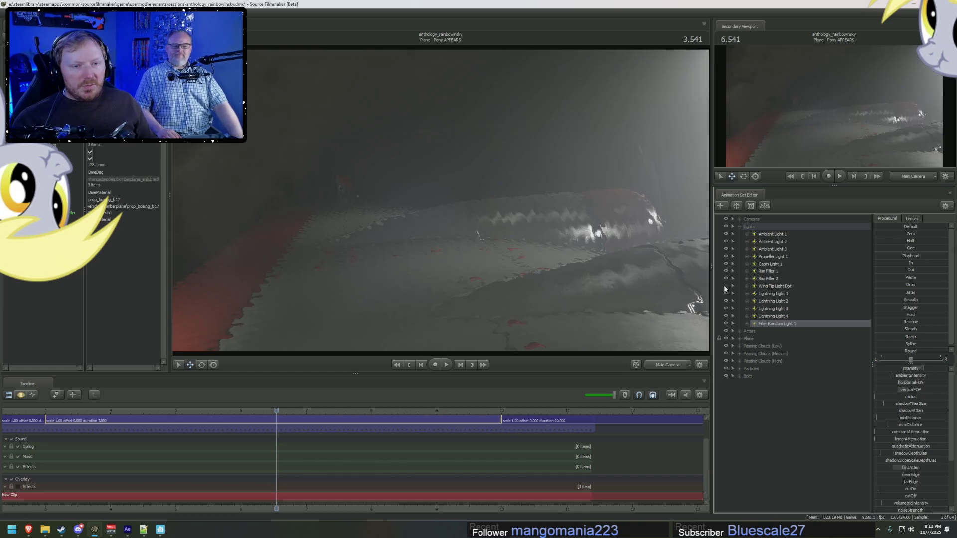
# Step: Hide Ambient Light 3, select it, and show its keyframed motion across the whole shot
pyautogui.click(726, 249)
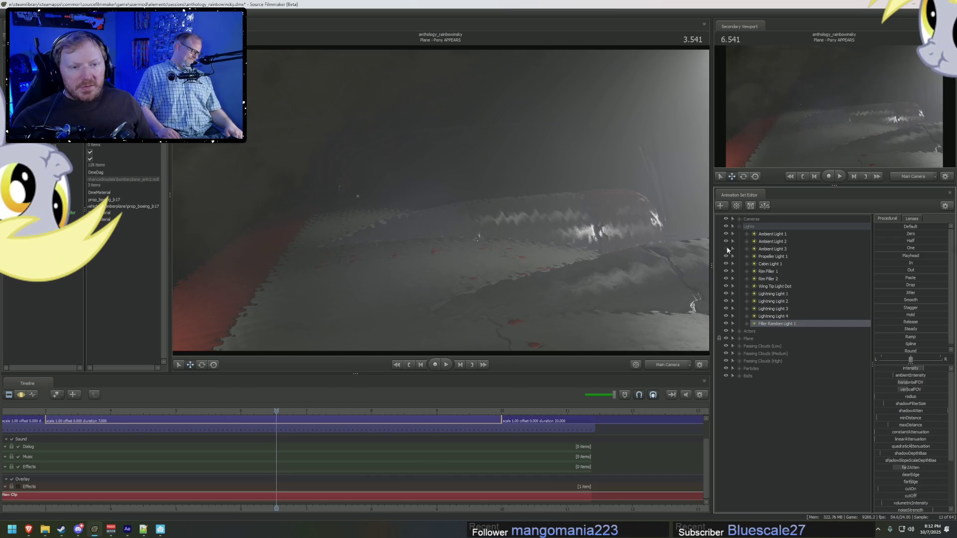
pyautogui.click(778, 251)
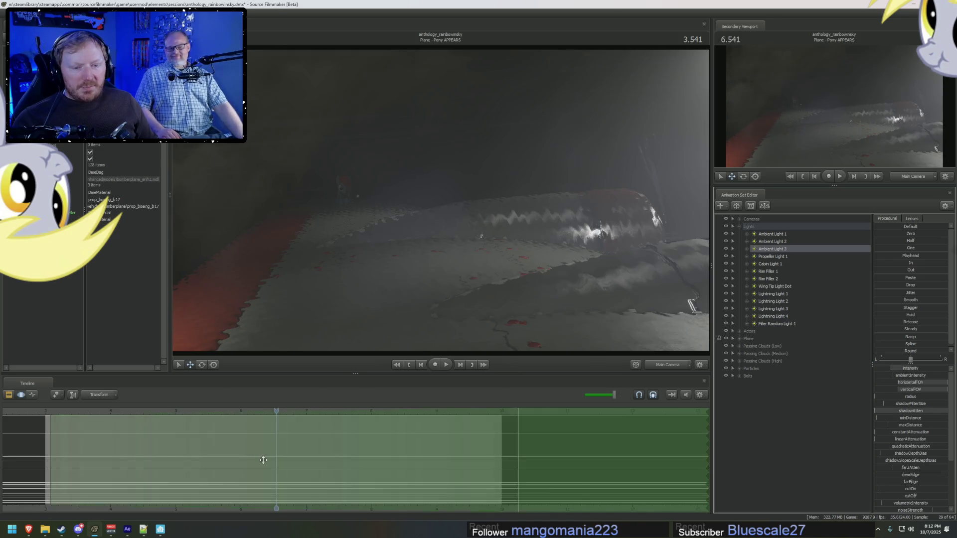
pyautogui.moveTo(217, 513); pyautogui.dragTo(345, 504)
pyautogui.press('F3')
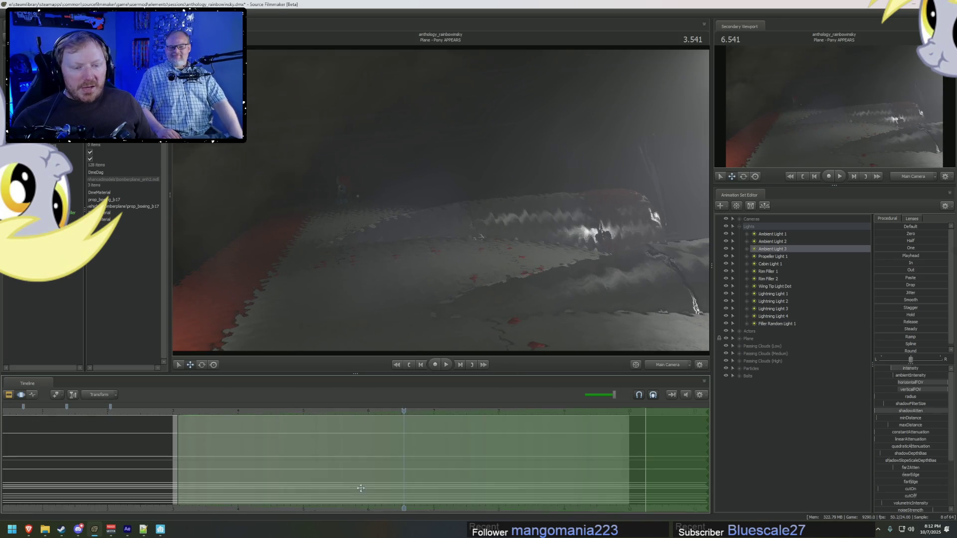
pyautogui.click(182, 442)
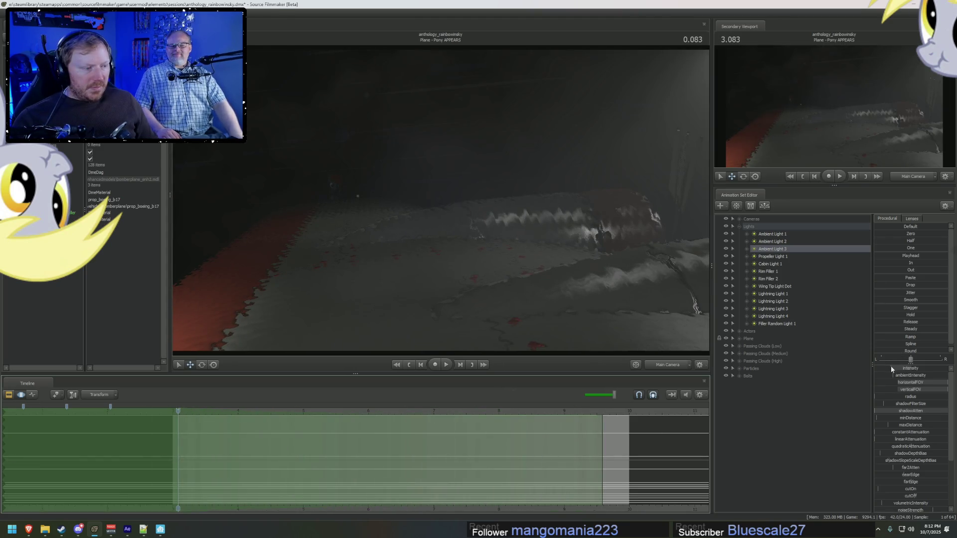
# Step: Preview the shot's lighting, return to the start, and open Ambient Light 3's intensity Min/Max/Default settings
pyautogui.press('space')
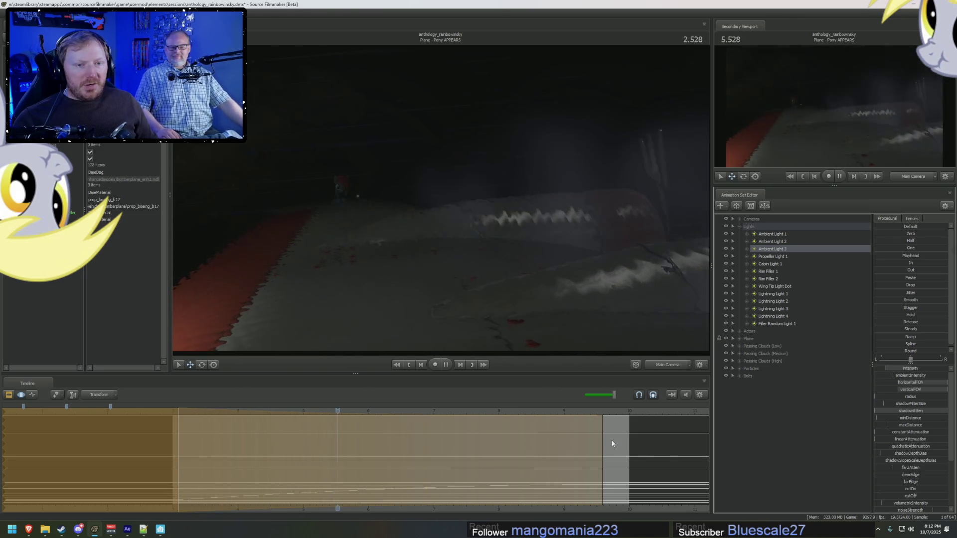
pyautogui.press('space')
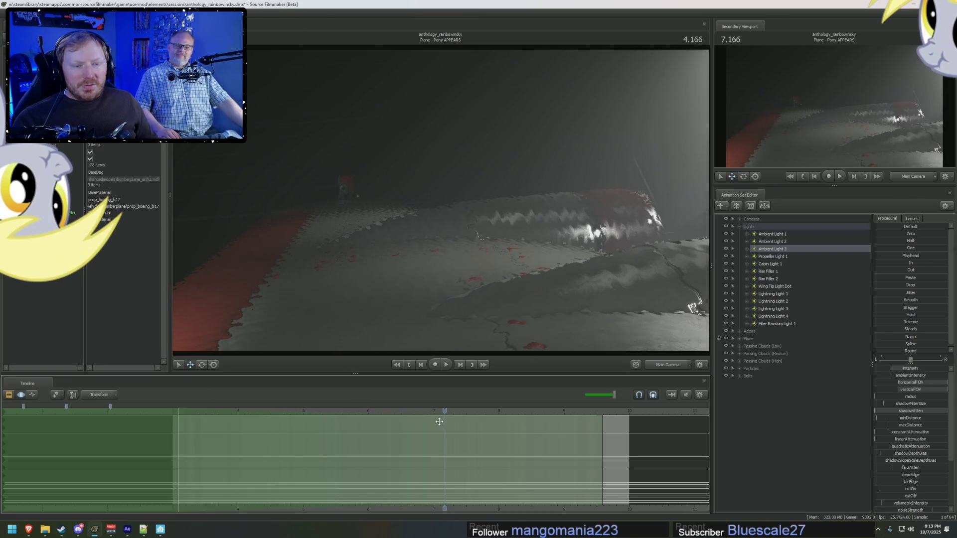
pyautogui.moveTo(439, 418); pyautogui.dragTo(176, 441)
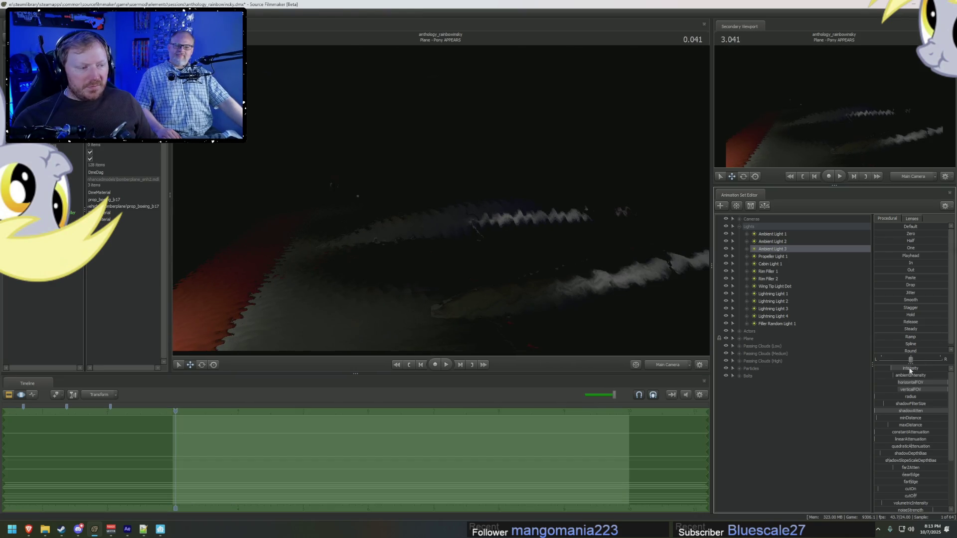
pyautogui.click(918, 379)
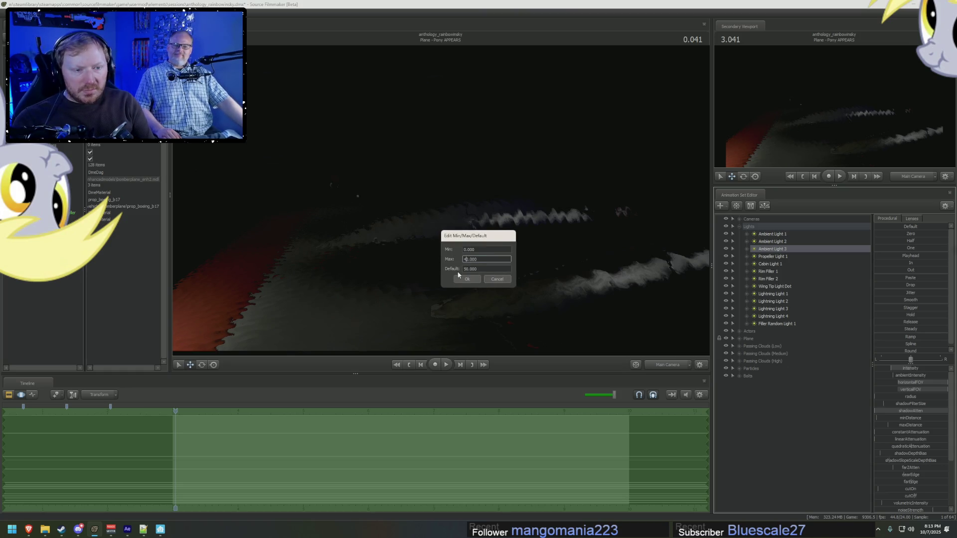
# Step: Set Ambient Light 3's default intensity to 20 and go back to the shot clips view
pyautogui.press('Return')
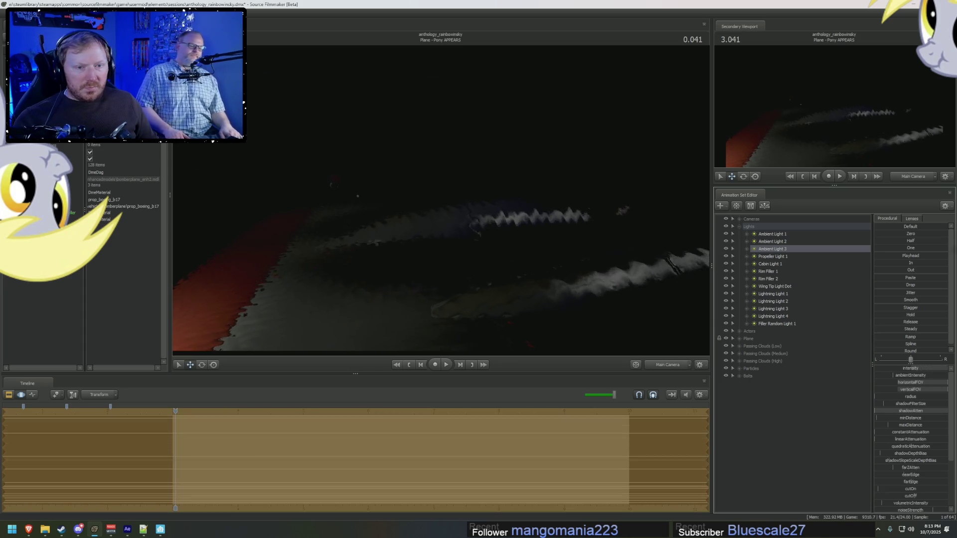
pyautogui.click(908, 376)
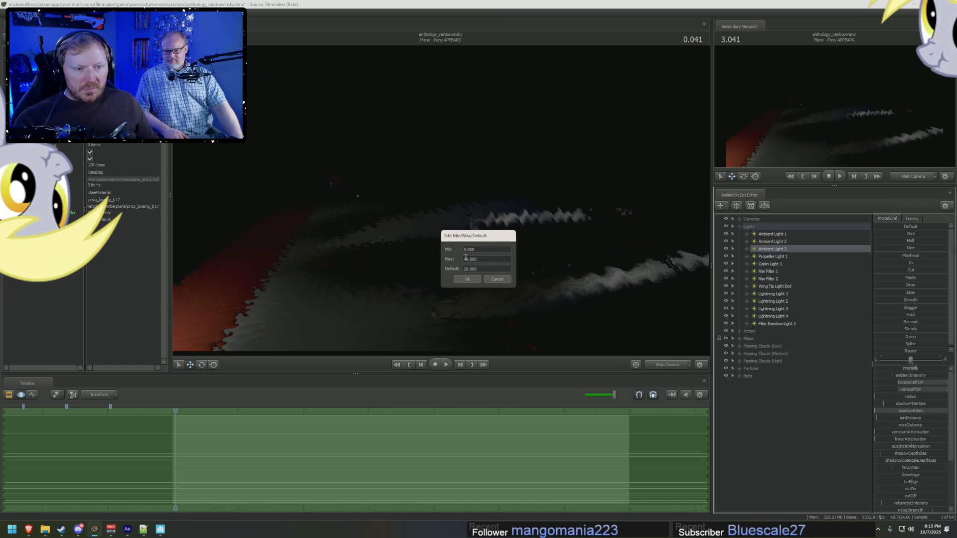
pyautogui.click(471, 283)
pyautogui.press('F2')
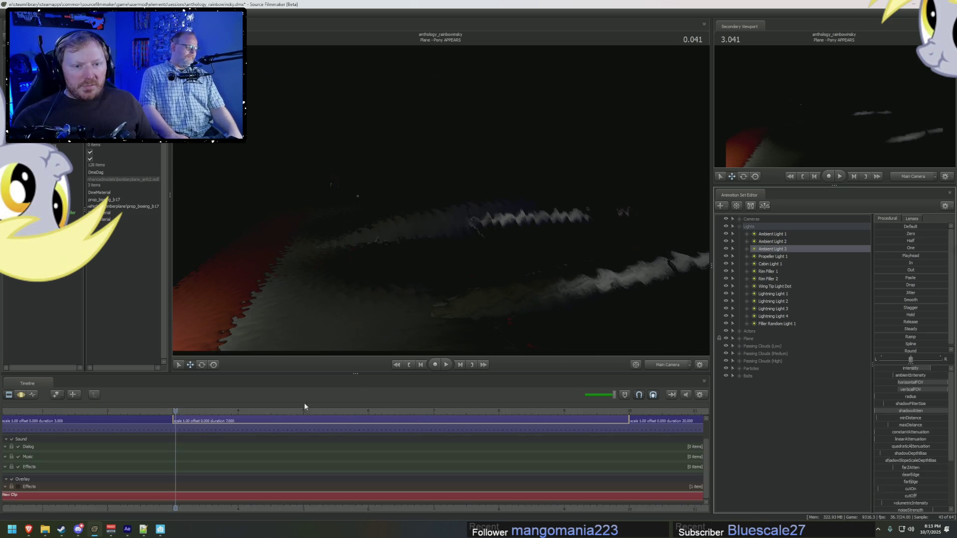
# Step: Step the plane shot through frames 0.041–0.125 from frame 0, ending in the Motion Editor
pyautogui.click(180, 422)
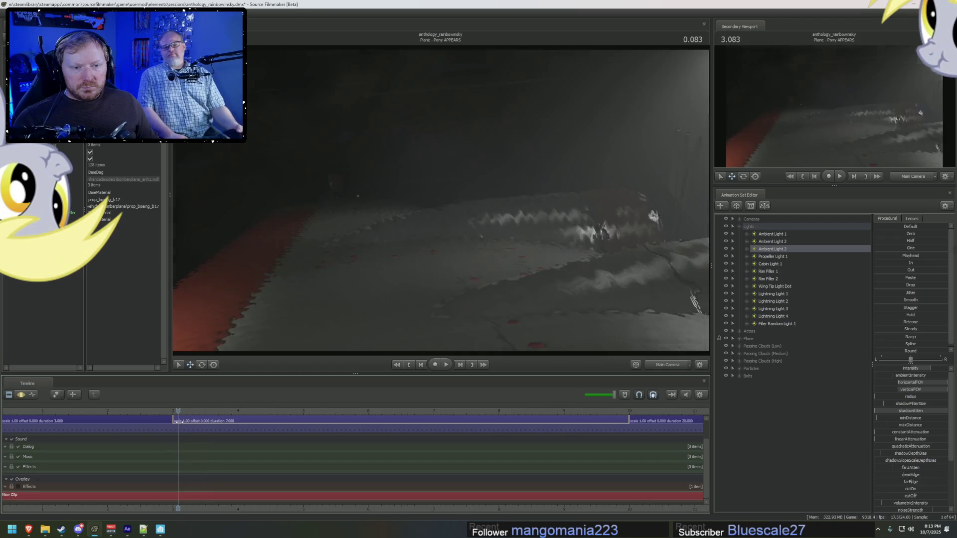
pyautogui.click(181, 426)
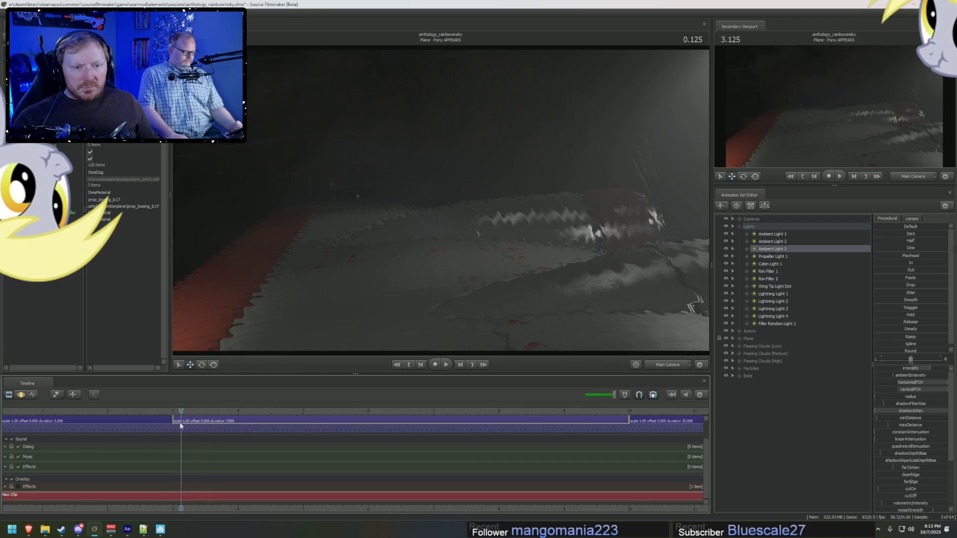
pyautogui.moveTo(180, 413); pyautogui.dragTo(173, 413)
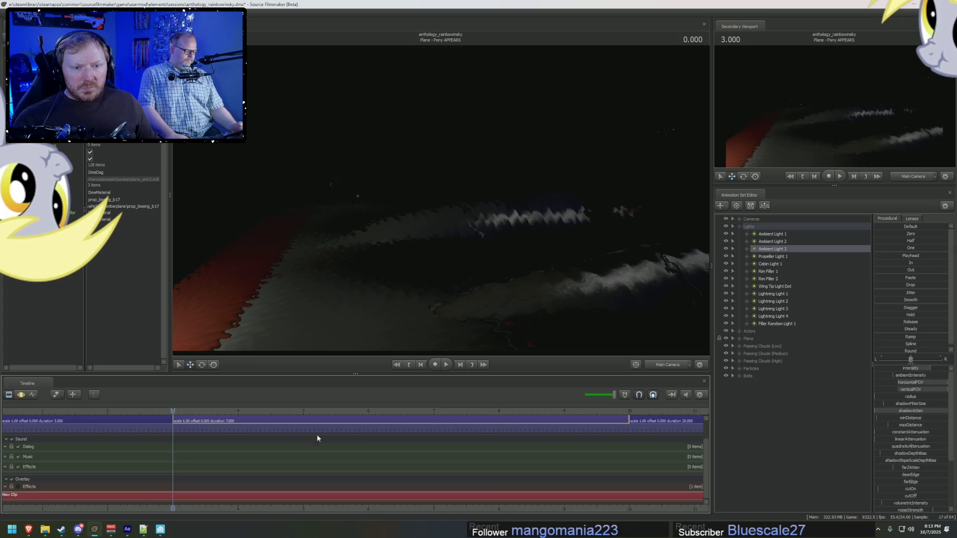
pyautogui.press('F3')
pyautogui.press('F2')
pyautogui.click(176, 412)
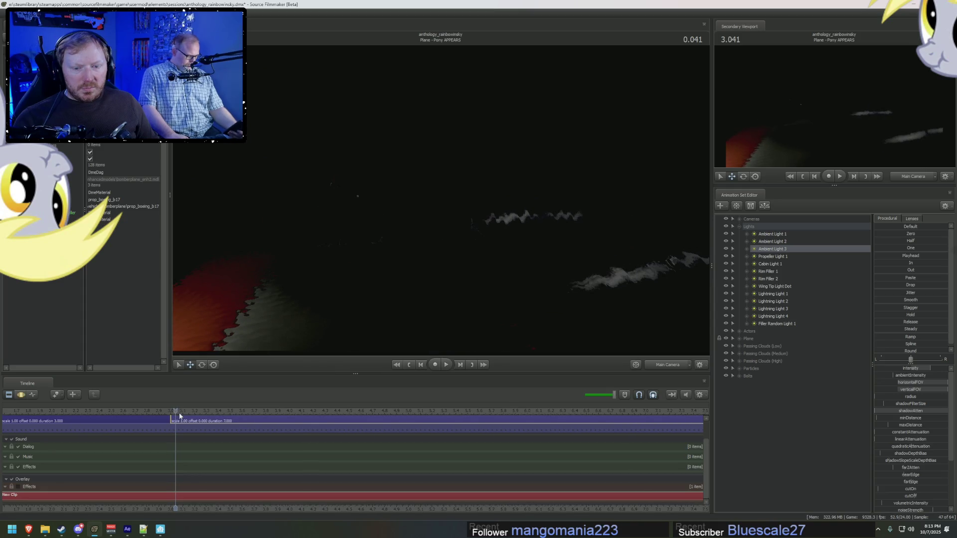
pyautogui.click(179, 414)
pyautogui.press('F3')
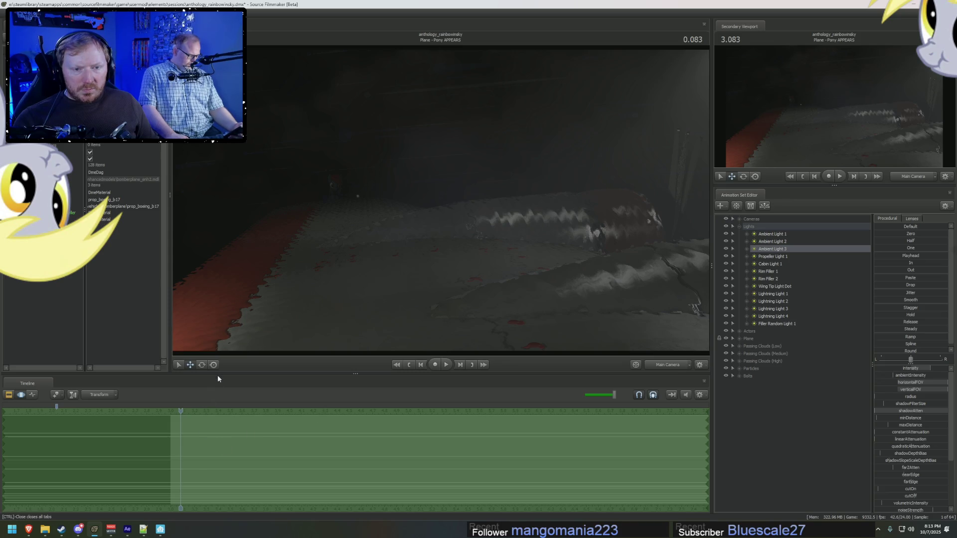
# Step: Make the timeline taller below the viewport and move back to frame 0.041
pyautogui.moveTo(225, 375); pyautogui.dragTo(220, 264)
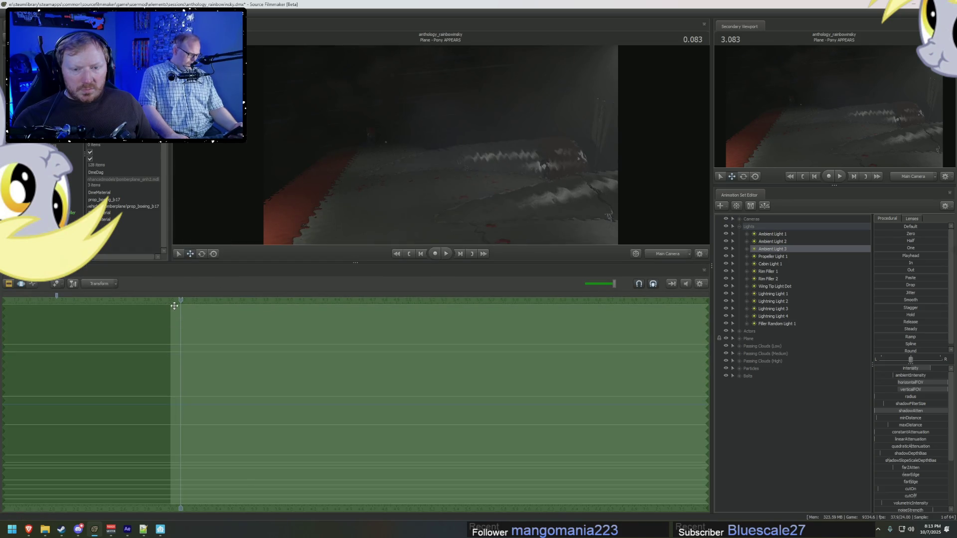
pyautogui.moveTo(178, 299); pyautogui.dragTo(176, 301)
pyautogui.press('F2')
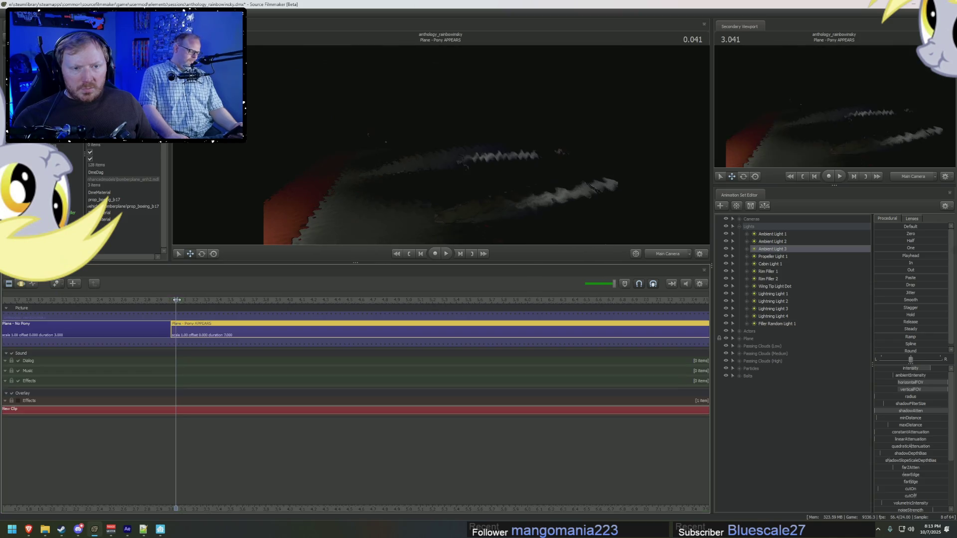
pyautogui.press('F3')
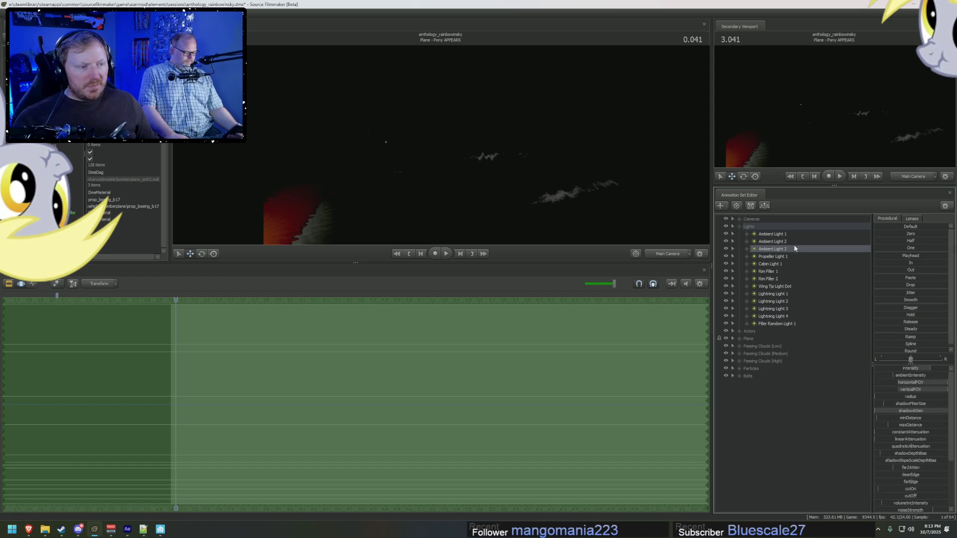
# Step: Select Ambient Lights 1, 2 and 3 together and scrub back to the shot start
pyautogui.moveTo(792, 236); pyautogui.dragTo(885, 250)
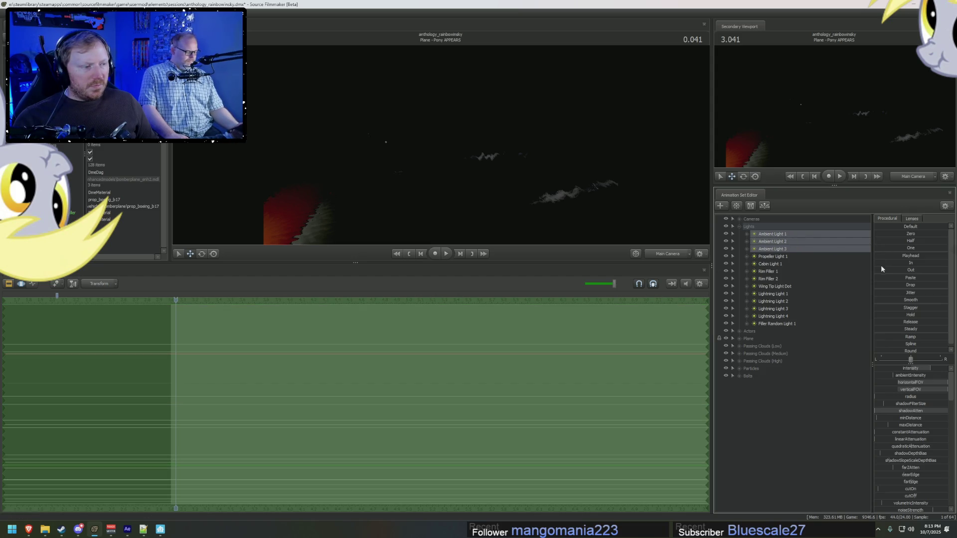
pyautogui.hotkey('ctrl', '1')
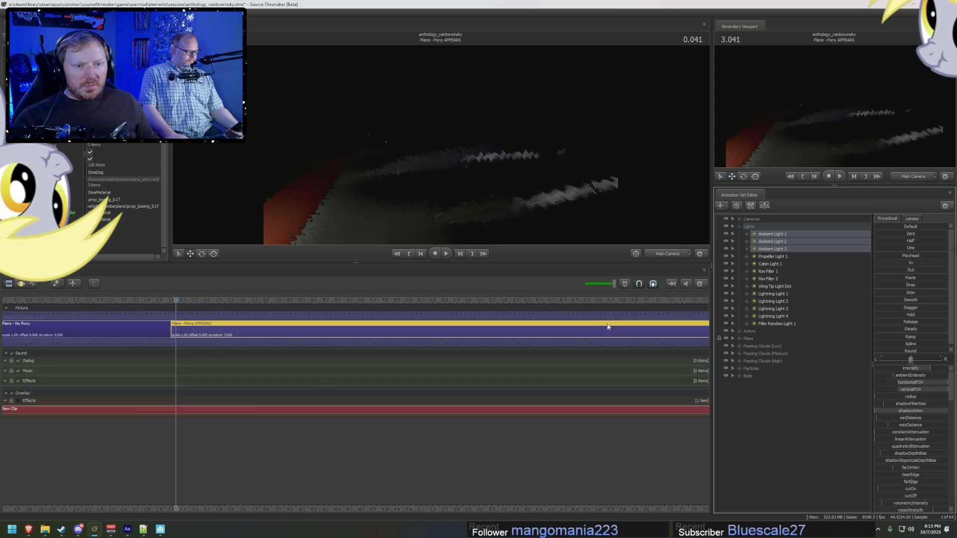
pyautogui.hotkey('ctrl', '2')
pyautogui.moveTo(202, 299)
pyautogui.mouseDown()
pyautogui.moveTo(173, 300)
pyautogui.moveTo(552, 321)
pyautogui.moveTo(210, 319)
pyautogui.mouseUp()
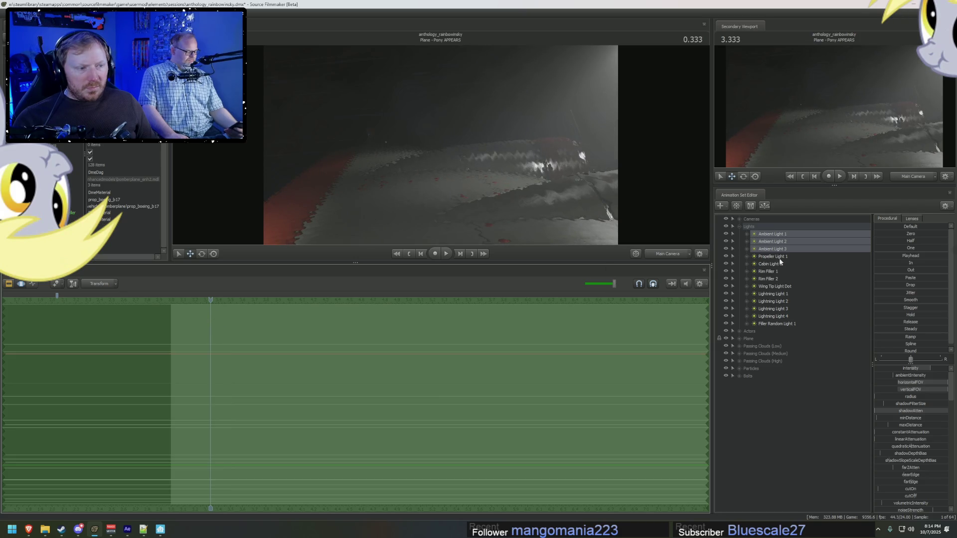
# Step: Check Cabin Light 1 and Filler Random Light 1, then reselect Ambient Lights 1–3
pyautogui.click(780, 258)
pyautogui.click(778, 265)
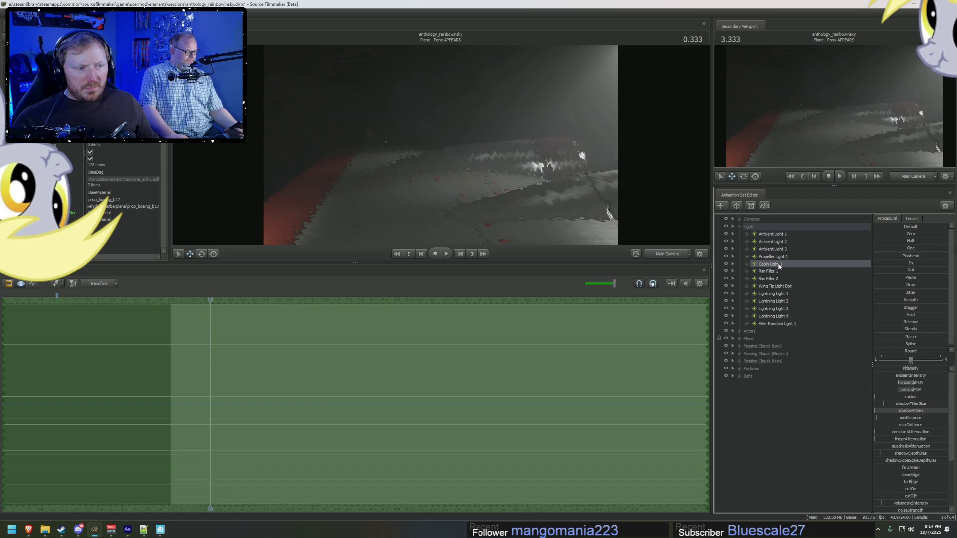
pyautogui.click(775, 324)
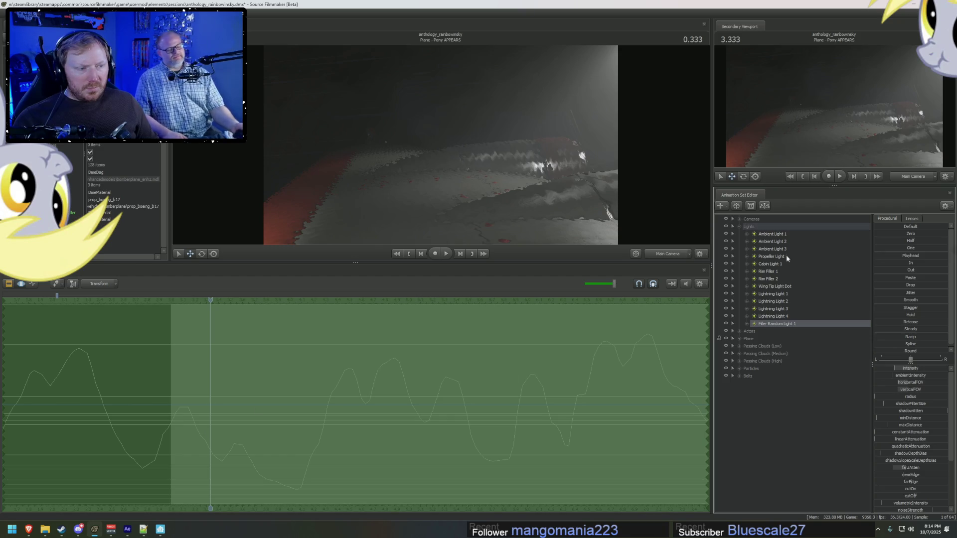
pyautogui.click(774, 249)
pyautogui.keyDown('shift'); pyautogui.click(774, 234); pyautogui.keyUp('shift')
# Step: Expand the animSetEditorChannels track in the Motion Editor
pyautogui.press('F2')
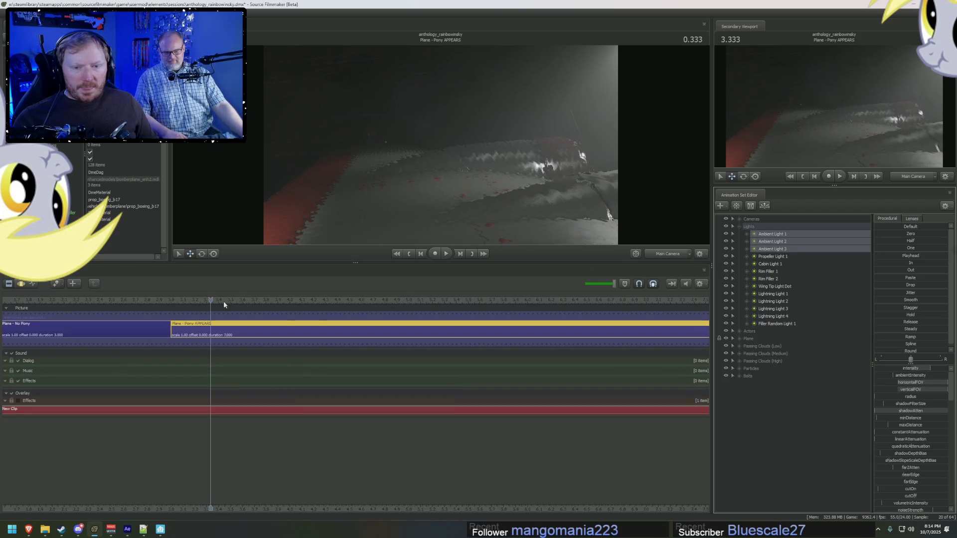
pyautogui.press('F3')
pyautogui.press('F2')
pyautogui.press('F3')
pyautogui.press('F2')
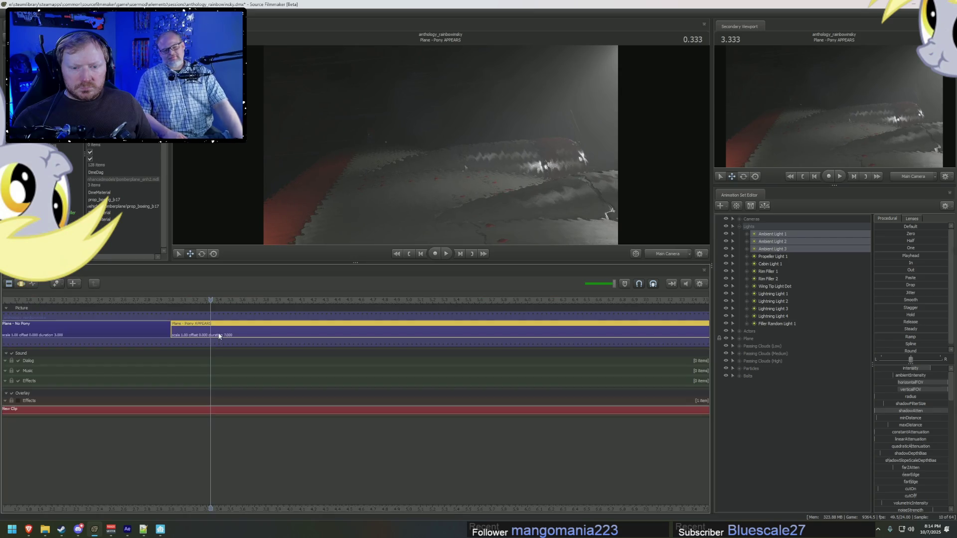
pyautogui.press('F3')
pyautogui.click(175, 315)
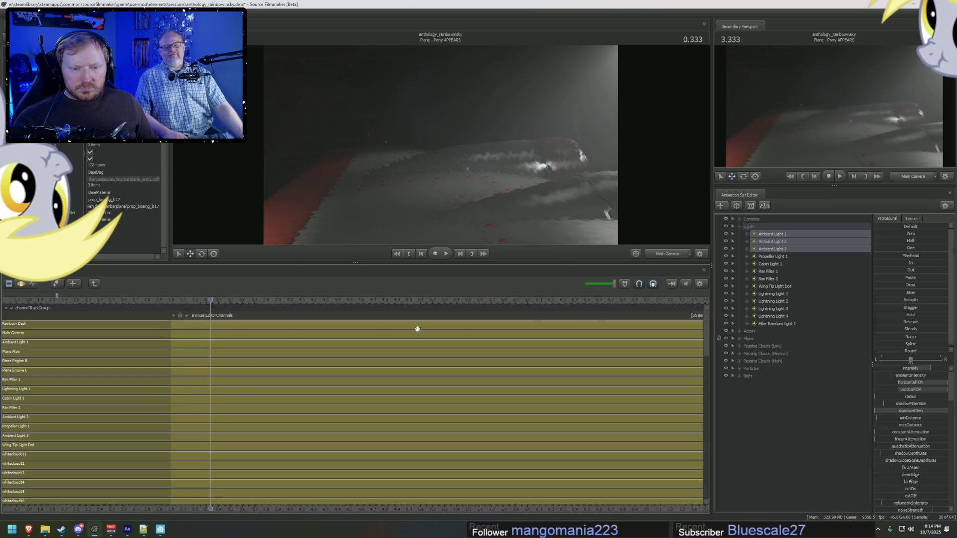
pyautogui.moveTo(706, 324)
pyautogui.mouseDown()
pyautogui.moveTo(707, 448)
pyautogui.moveTo(707, 324)
pyautogui.mouseUp()
# Step: Return to the Clip Editor with the current time at 3.041 in Pony APPEARS
pyautogui.press('F2')
pyautogui.press('F3')
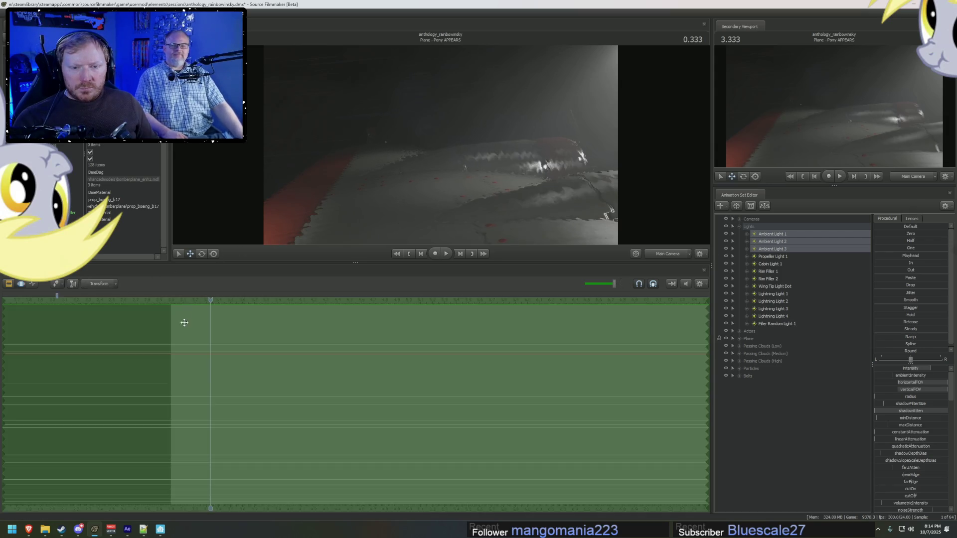
pyautogui.press('F2')
pyautogui.moveTo(187, 303)
pyautogui.mouseDown()
pyautogui.moveTo(161, 303)
pyautogui.moveTo(216, 307)
pyautogui.moveTo(172, 310)
pyautogui.mouseUp()
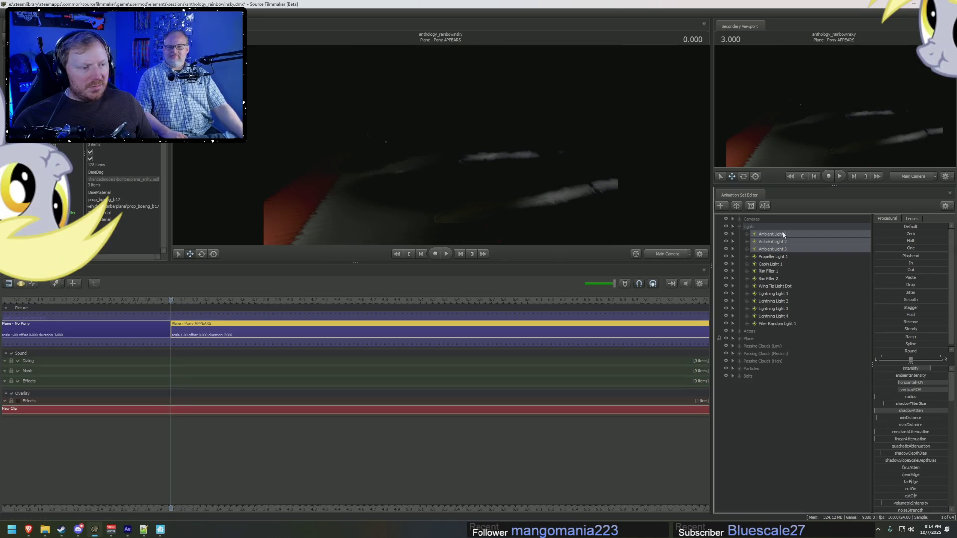
# Step: Look through light1 and toggle Ambient Light 1's visibility off and on in the Motion Editor
pyautogui.click(540, 192)
pyautogui.click(764, 226)
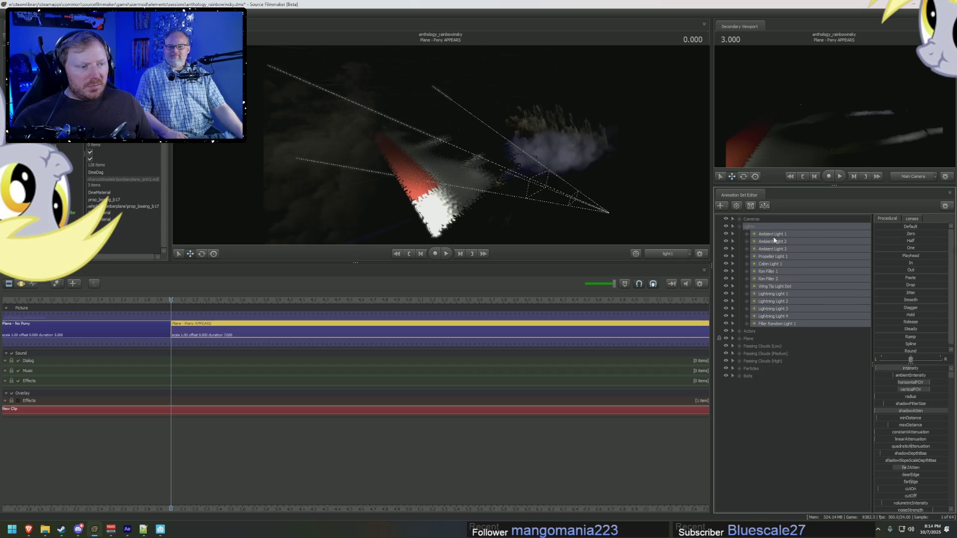
pyautogui.click(782, 234)
pyautogui.press('F3')
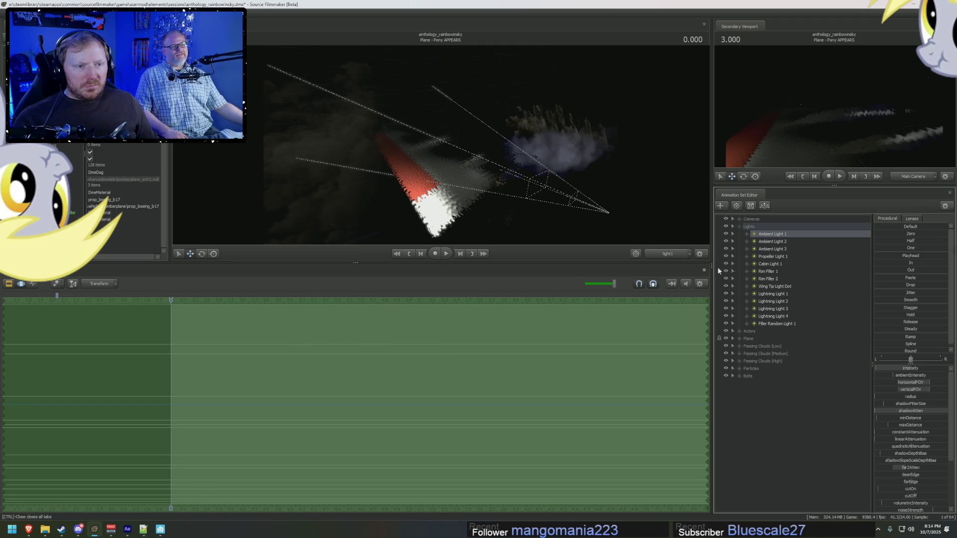
pyautogui.click(726, 233)
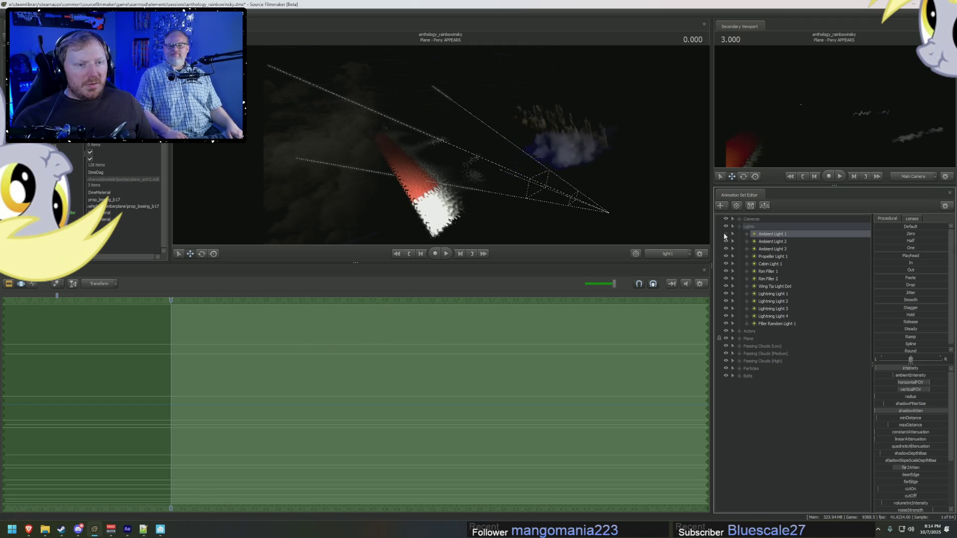
pyautogui.click(726, 234)
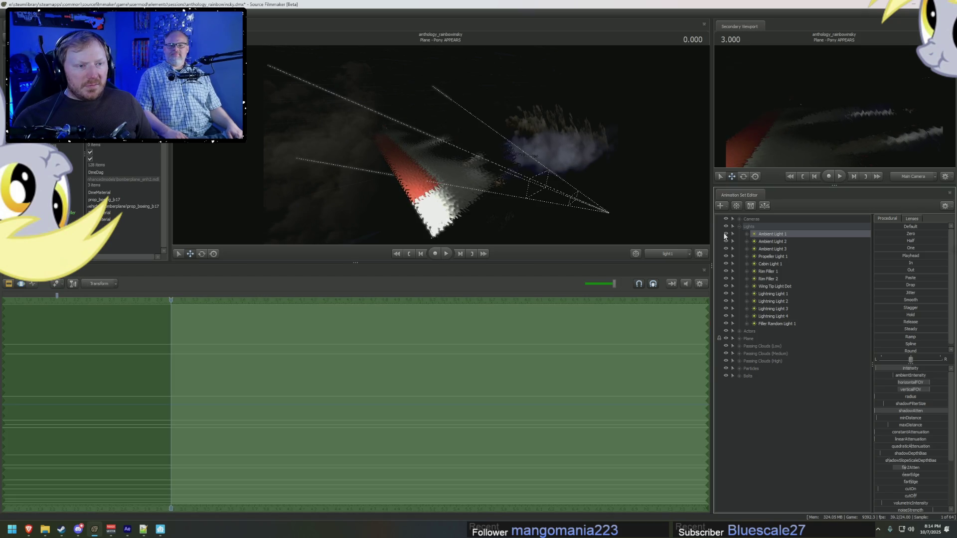
# Step: Select Lightning Light 1, zoom its intensity curves, and scrub into the Pony APPEARS shot
pyautogui.click(774, 242)
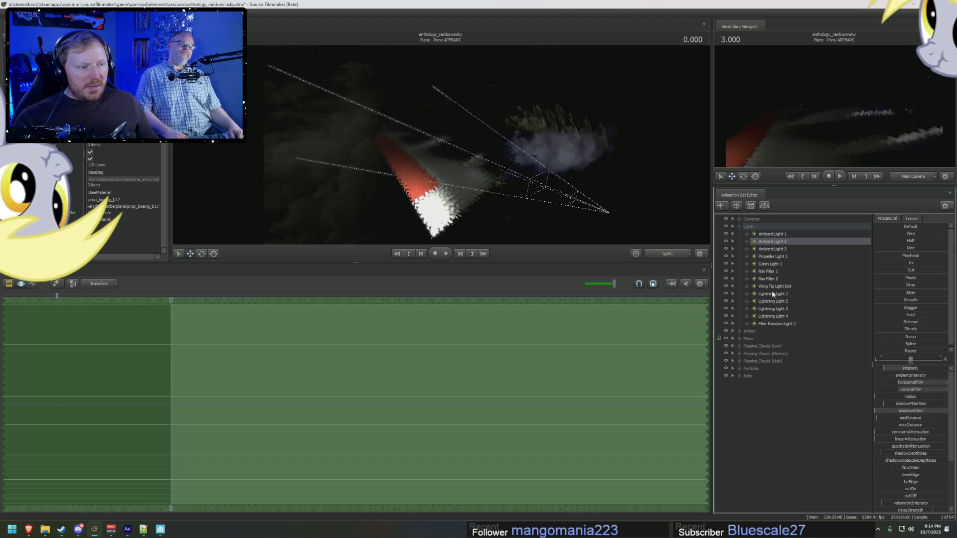
pyautogui.click(774, 302)
pyautogui.click(763, 295)
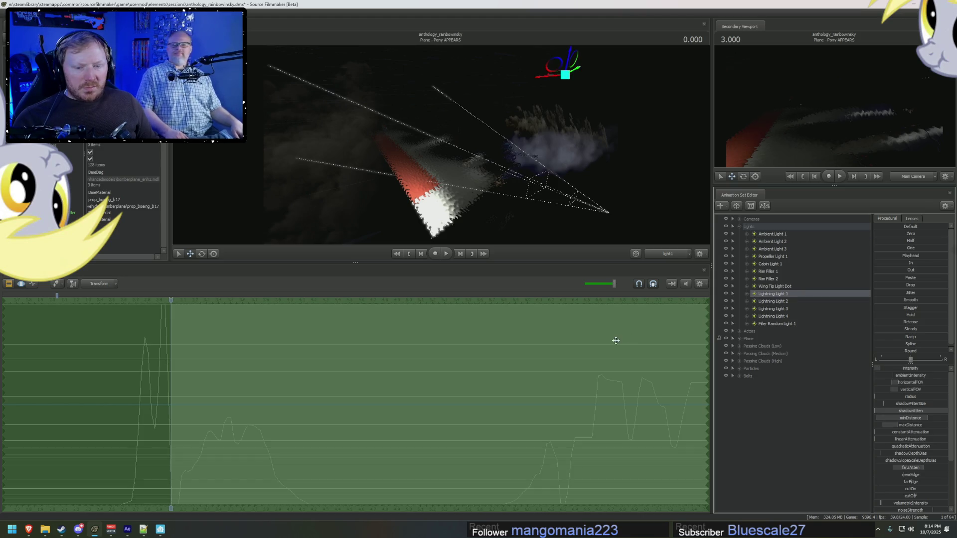
pyautogui.scroll(5, 254, 376)
pyautogui.click(166, 434)
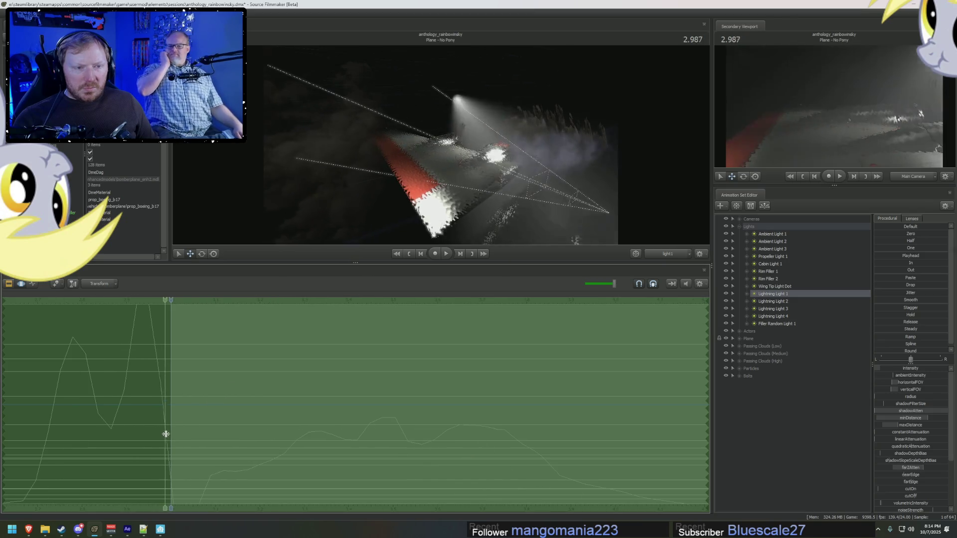
pyautogui.moveTo(166, 435)
pyautogui.mouseDown()
pyautogui.moveTo(573, 438)
pyautogui.moveTo(359, 449)
pyautogui.moveTo(469, 455)
pyautogui.moveTo(178, 455)
pyautogui.moveTo(174, 471)
pyautogui.moveTo(194, 479)
pyautogui.mouseUp()
pyautogui.scroll(-5, 572, 438)
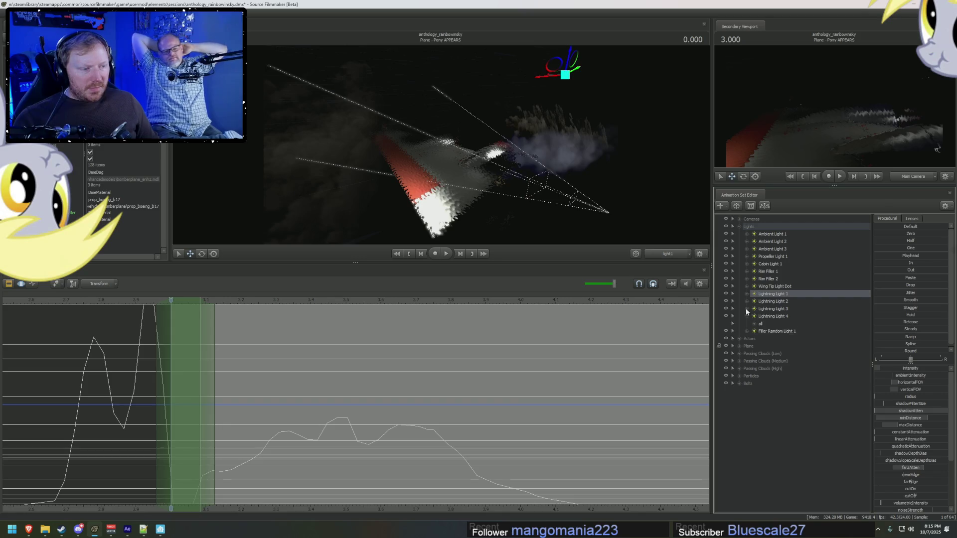
# Step: Expand Lightning Lights 1–4, select their intensity channels, then collapse the list
pyautogui.click(747, 309)
pyautogui.click(745, 301)
pyautogui.click(745, 294)
pyautogui.click(754, 346)
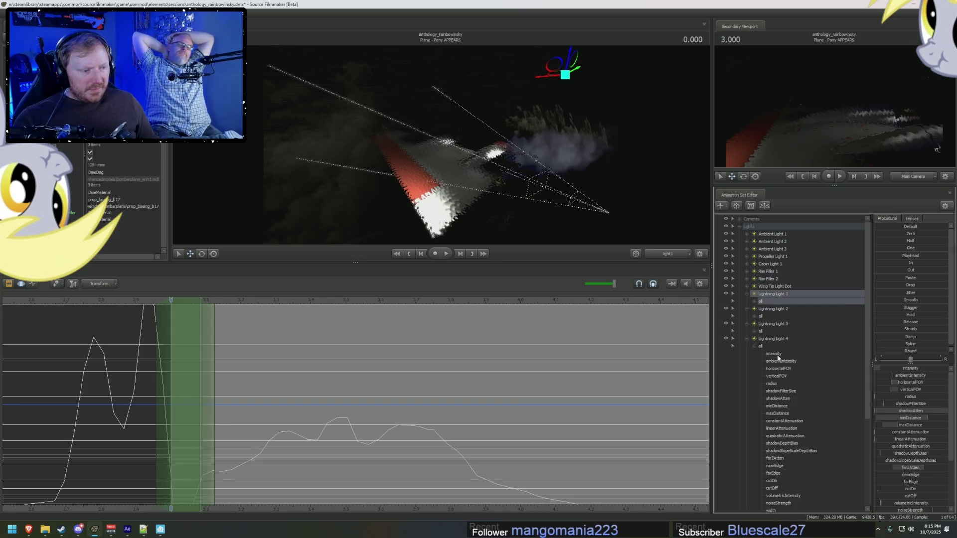
pyautogui.click(754, 332)
pyautogui.click(754, 316)
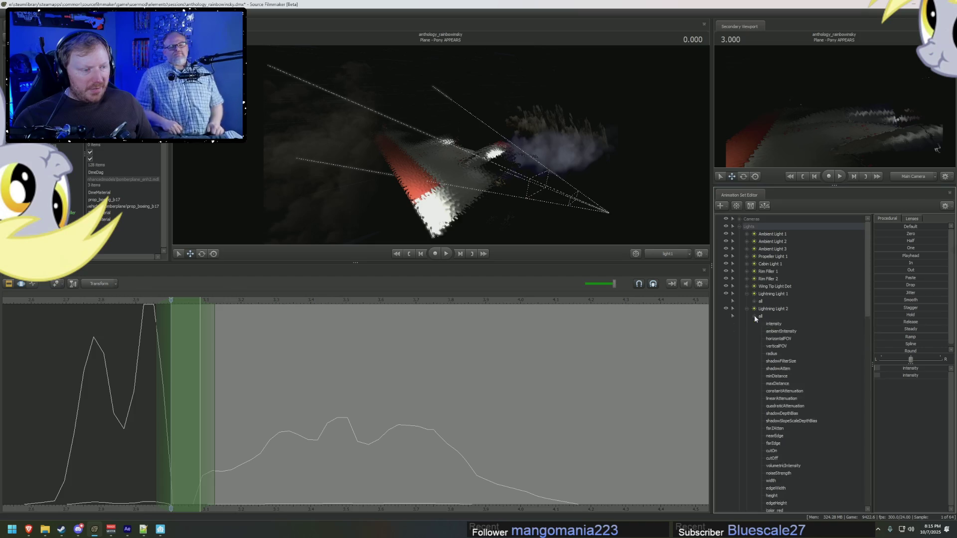
pyautogui.scroll(-3, 783, 341)
pyautogui.click(774, 264)
pyautogui.click(747, 233)
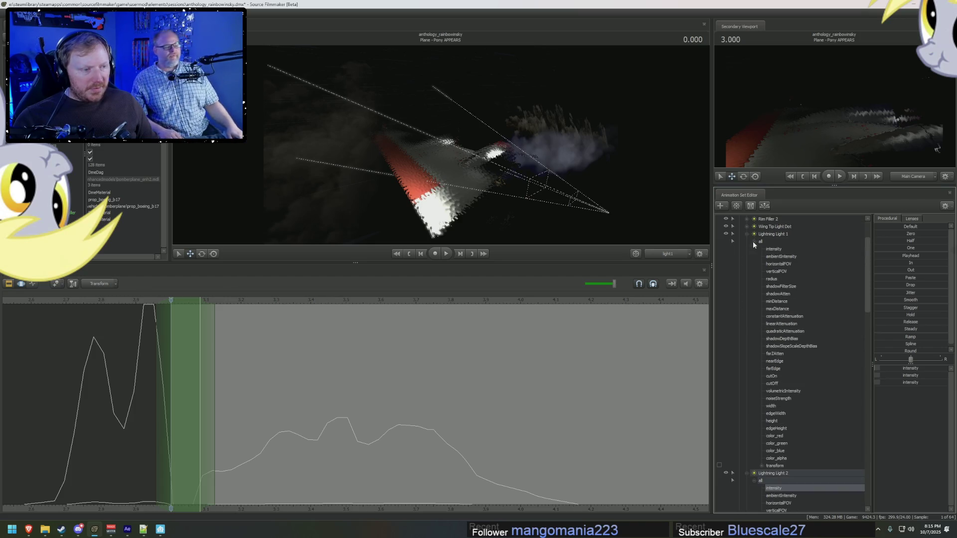
pyautogui.scroll(3, 749, 249)
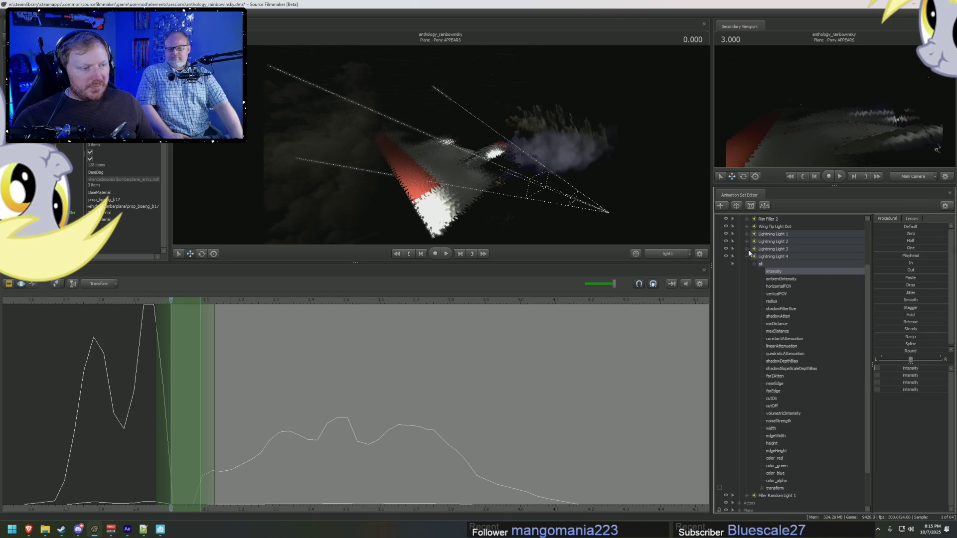
pyautogui.click(747, 241)
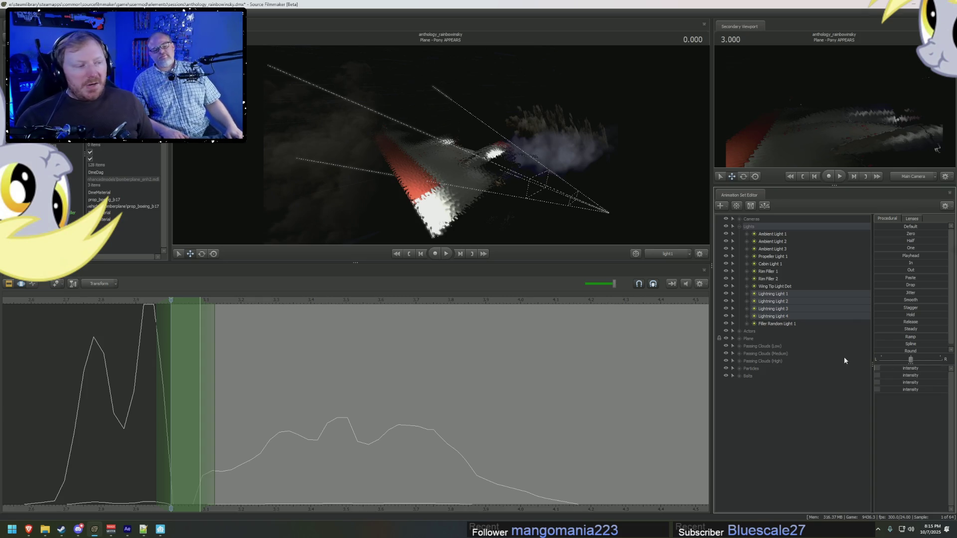
# Step: Round off the lightning intensity curves in the time selection, then scrub to about 4 seconds
pyautogui.moveTo(881, 352); pyautogui.dragTo(892, 352)
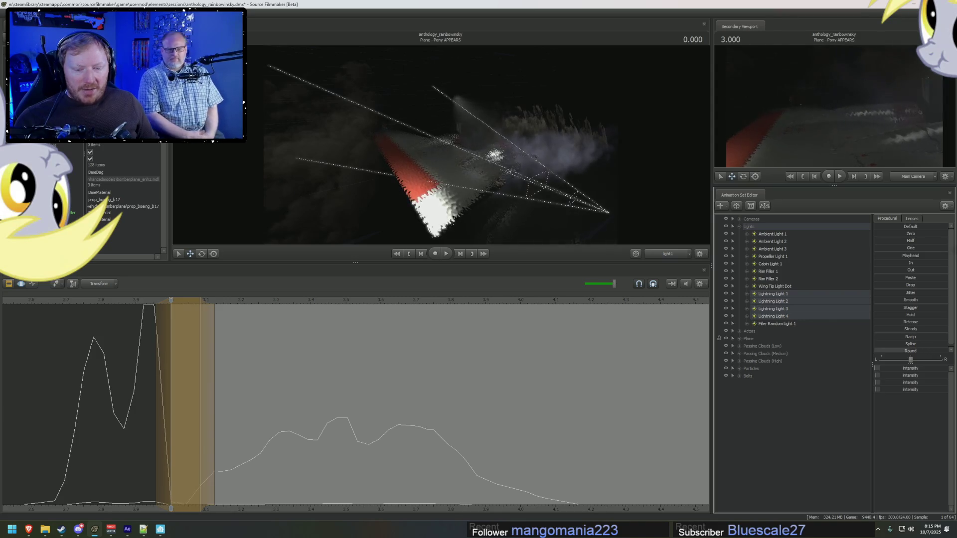
pyautogui.scroll(-5, 483, 484)
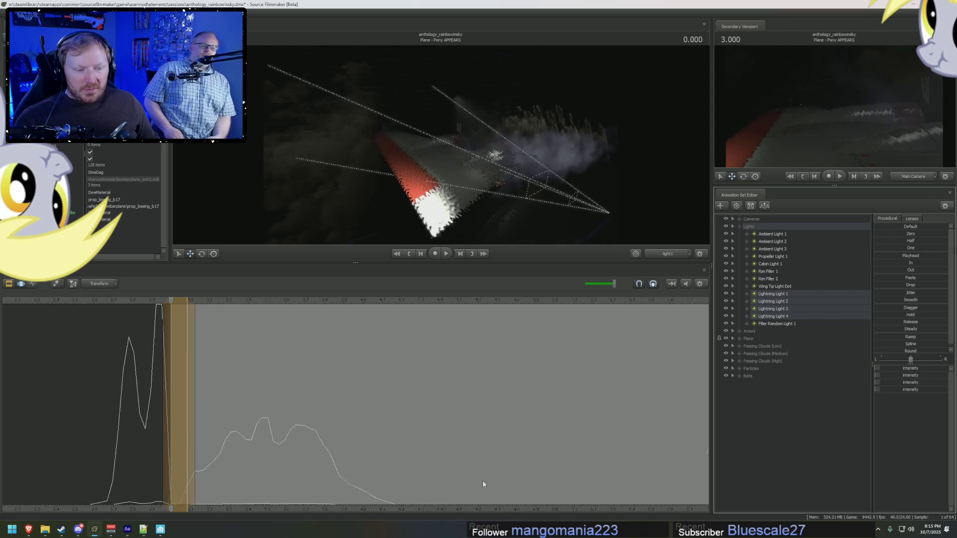
pyautogui.click(297, 488)
pyautogui.moveTo(296, 488)
pyautogui.mouseDown()
pyautogui.moveTo(472, 498)
pyautogui.moveTo(673, 484)
pyautogui.mouseUp()
# Step: Review the curves between about 4 and 6.5 seconds, returning to frame 0.041
pyautogui.moveTo(690, 485); pyautogui.dragTo(319, 484, button='middle')
pyautogui.moveTo(319, 485)
pyautogui.mouseDown()
pyautogui.moveTo(484, 483)
pyautogui.moveTo(467, 483)
pyautogui.mouseUp()
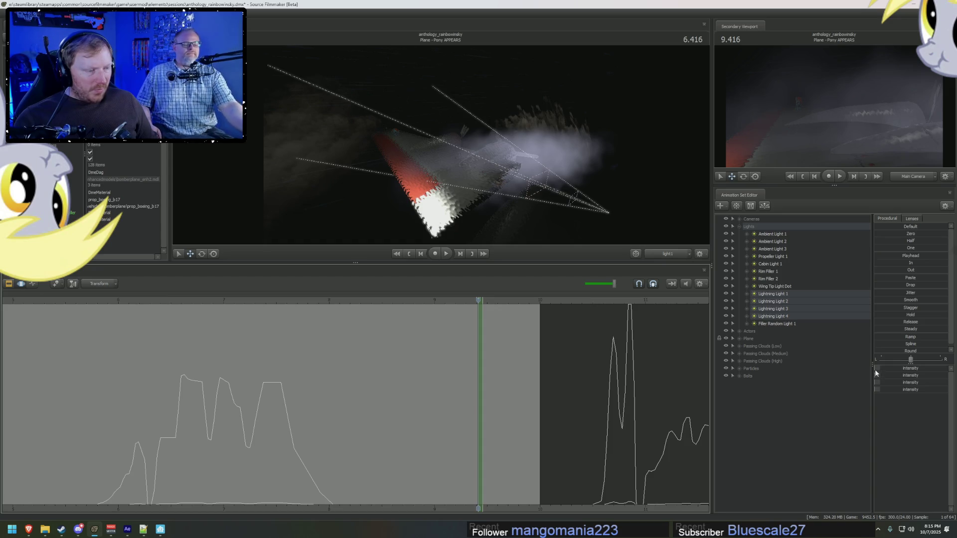
pyautogui.scroll(-3, 522, 506)
pyautogui.moveTo(511, 509); pyautogui.dragTo(572, 463, button='middle')
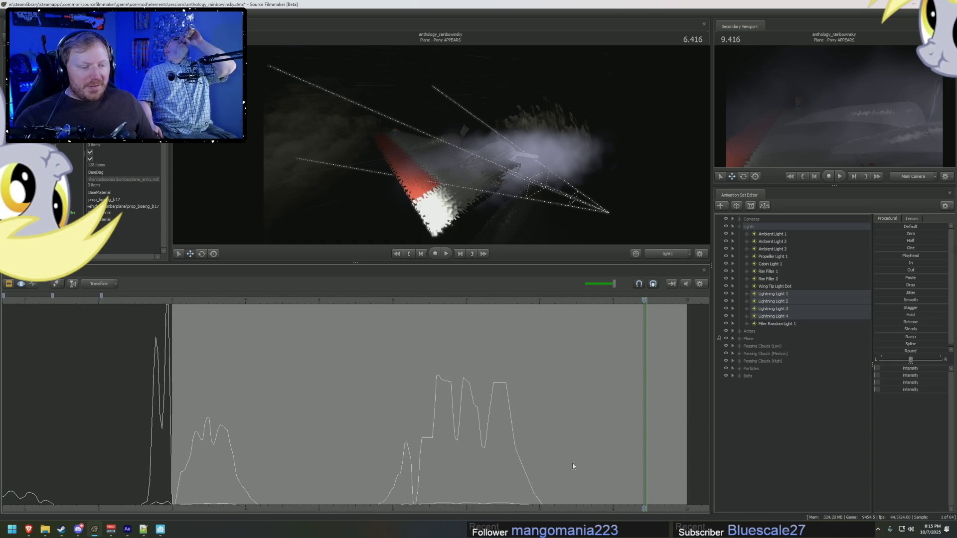
pyautogui.moveTo(572, 462)
pyautogui.mouseDown()
pyautogui.moveTo(159, 434)
pyautogui.moveTo(187, 443)
pyautogui.moveTo(174, 439)
pyautogui.mouseUp()
pyautogui.scroll(5, 173, 439)
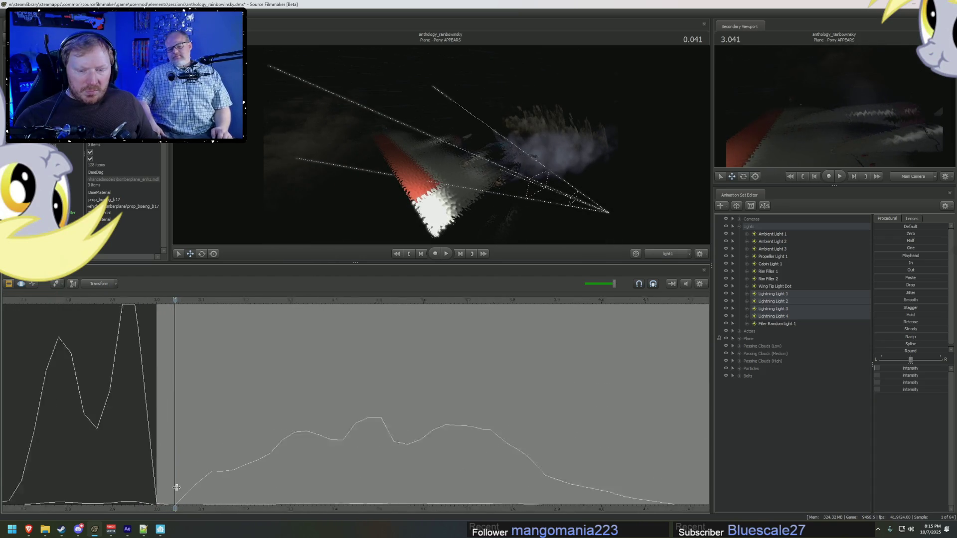
# Step: Extend the time selection one frame past the cut and zero the lightning intensity
pyautogui.moveTo(177, 488); pyautogui.dragTo(154, 481)
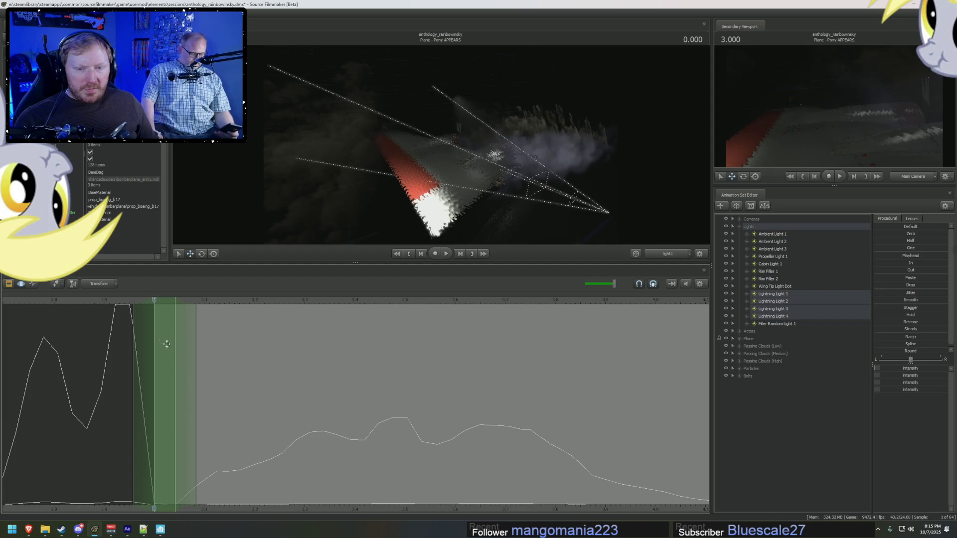
pyautogui.moveTo(154, 301); pyautogui.dragTo(168, 302)
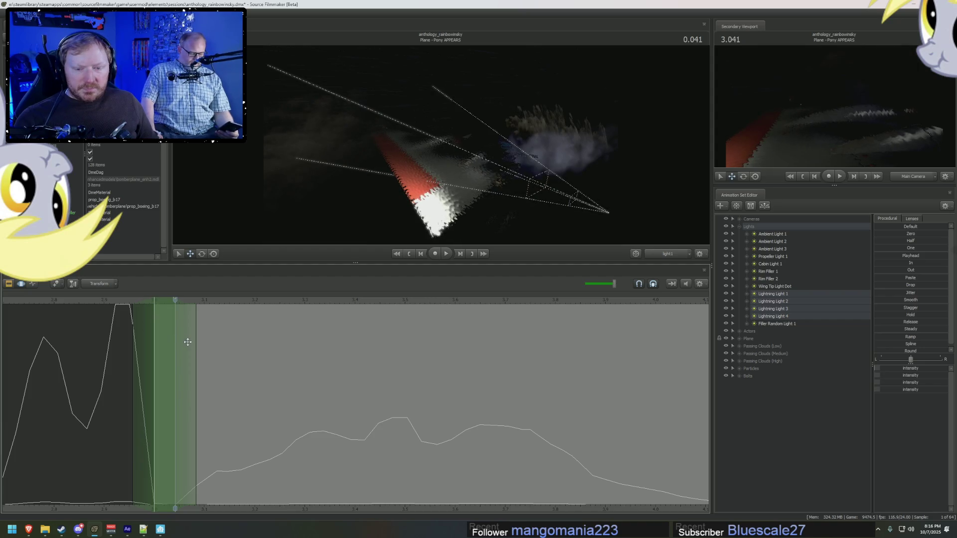
pyautogui.moveTo(195, 346); pyautogui.dragTo(203, 348)
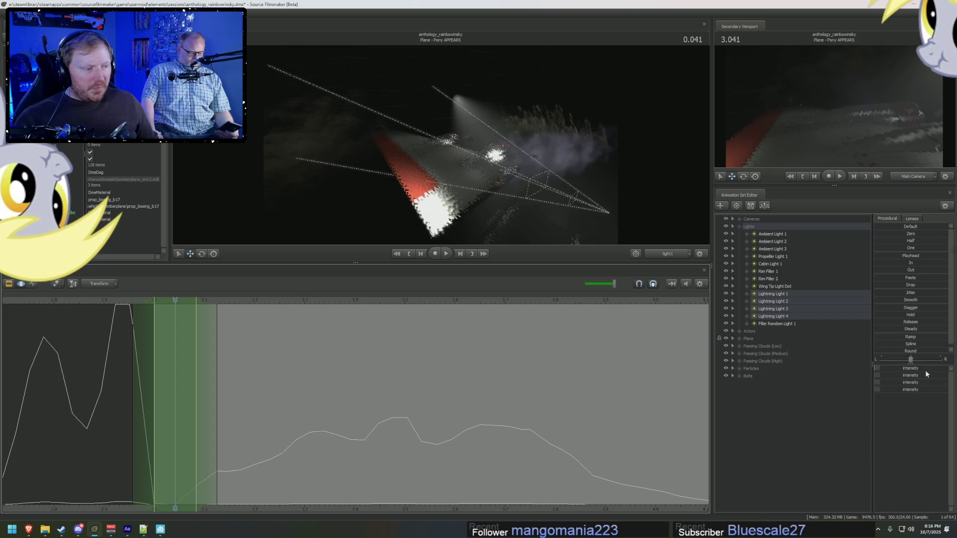
pyautogui.click(876, 234)
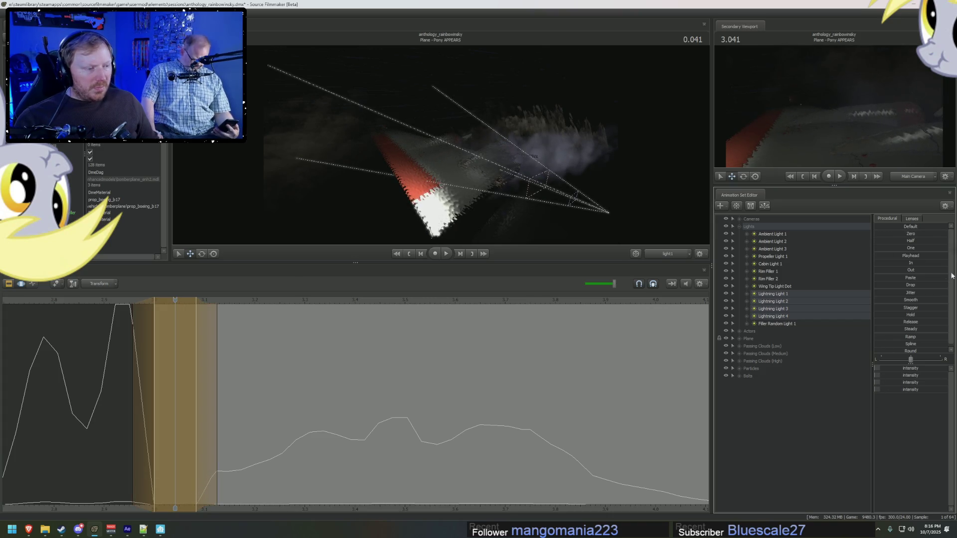
# Step: Step back to 2.958 in the 'Plane - No Pony' shot and open it for editing
pyautogui.click(156, 479)
pyautogui.press('Left')
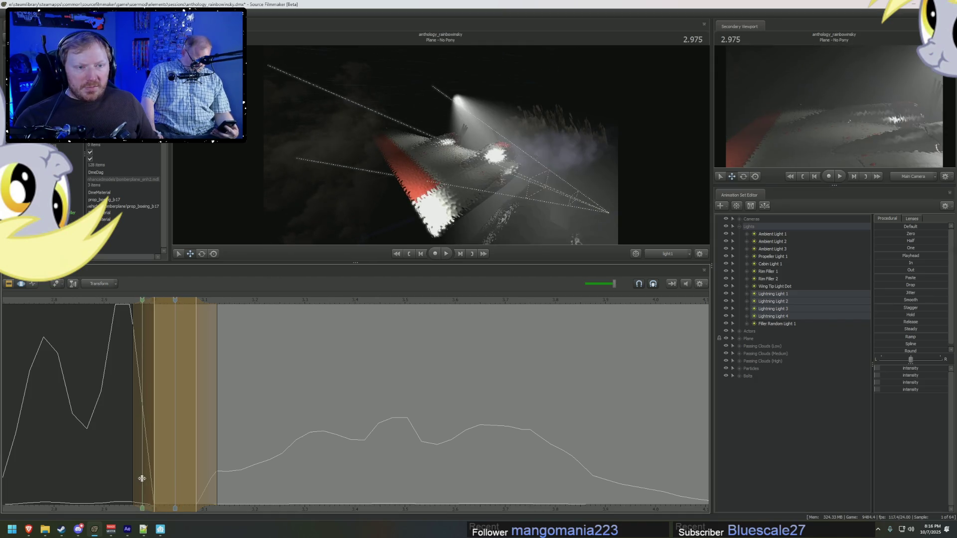
pyautogui.press('F3')
pyautogui.click(388, 334)
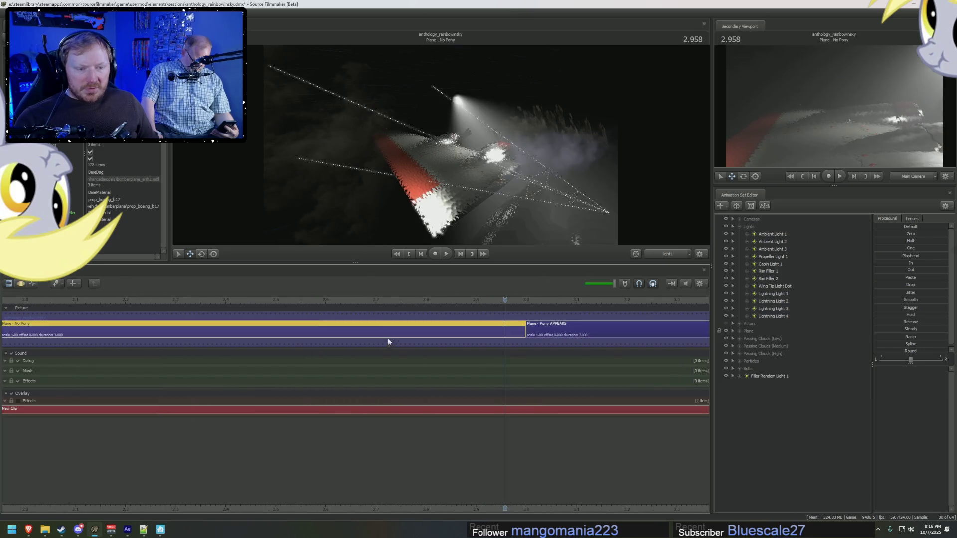
pyautogui.press('F4')
pyautogui.click(746, 317)
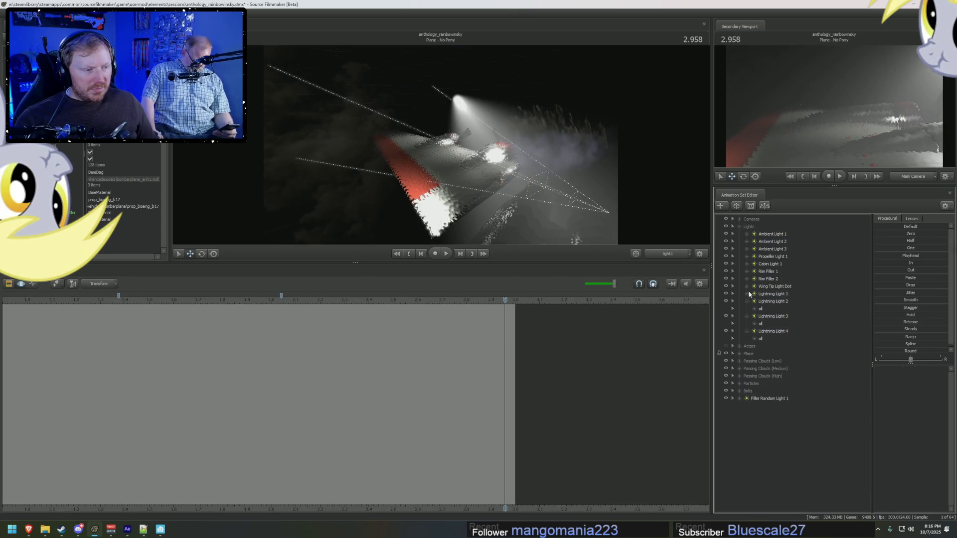
pyautogui.click(754, 346)
pyautogui.click(753, 331)
pyautogui.scroll(-3, 776, 341)
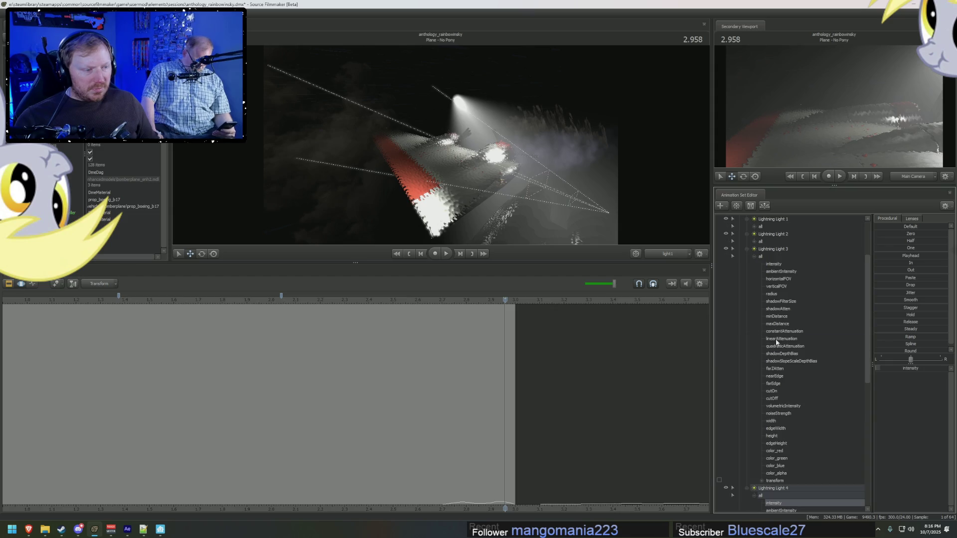
pyautogui.click(761, 256)
pyautogui.click(755, 241)
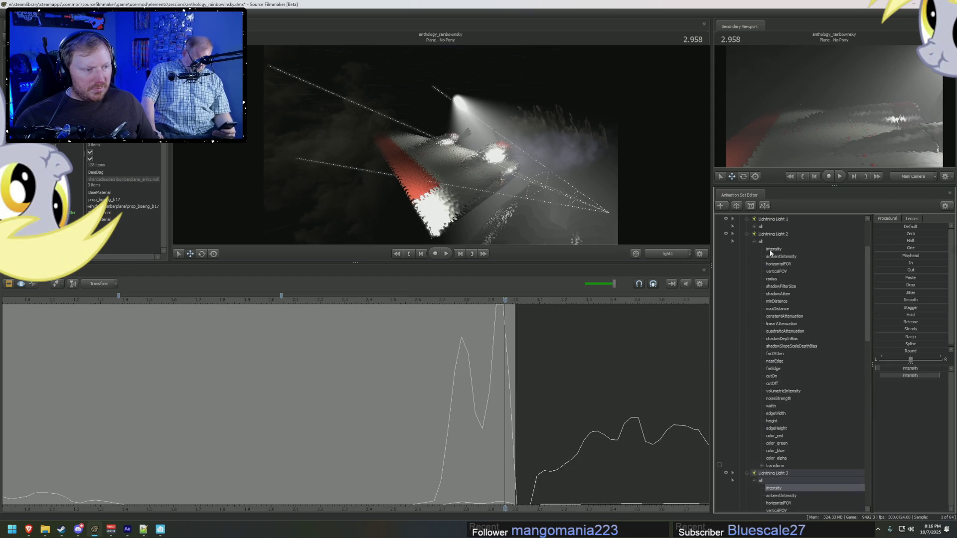
pyautogui.click(760, 227)
pyautogui.click(760, 242)
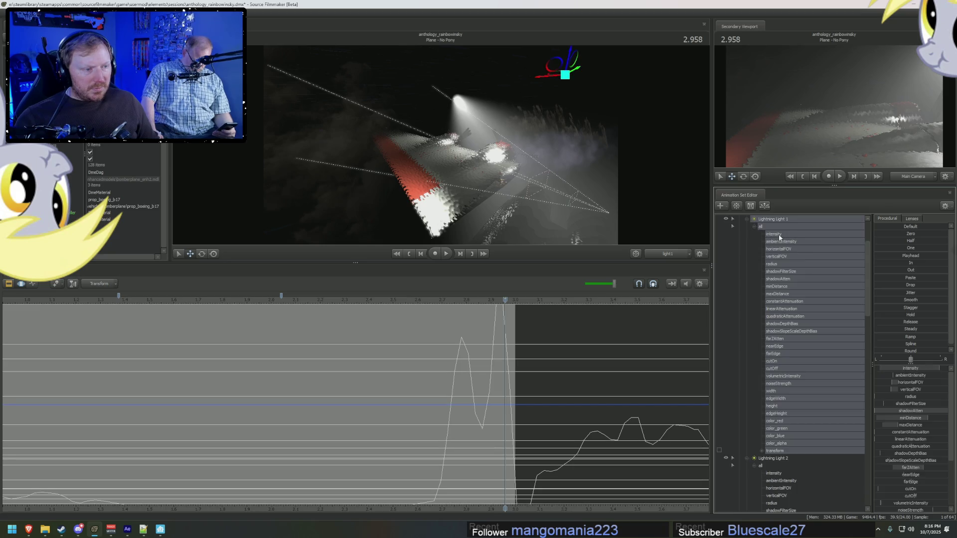
pyautogui.click(747, 220)
pyautogui.keyDown('ctrl'); pyautogui.click(776, 243); pyautogui.keyUp('ctrl')
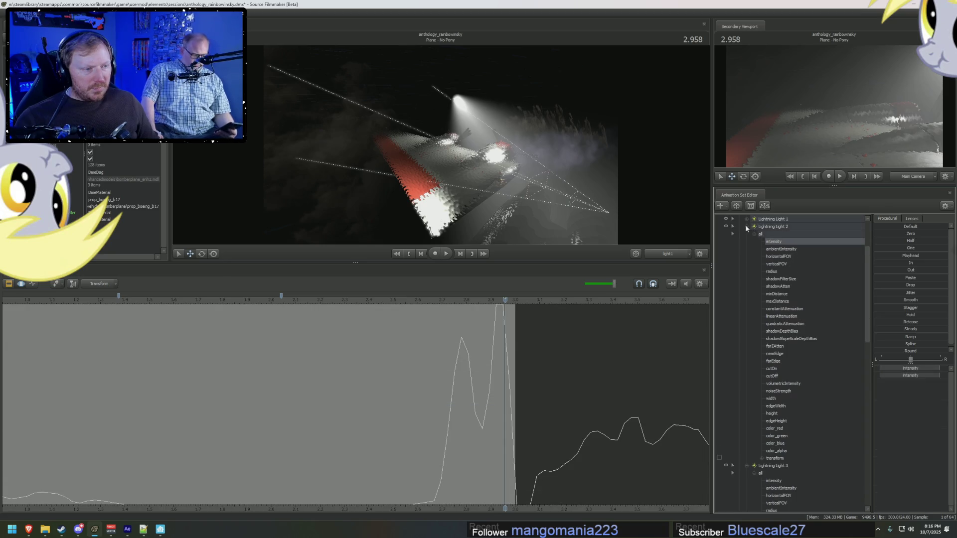
pyautogui.click(747, 226)
pyautogui.keyDown('ctrl'); pyautogui.click(773, 249); pyautogui.keyUp('ctrl')
pyautogui.click(747, 234)
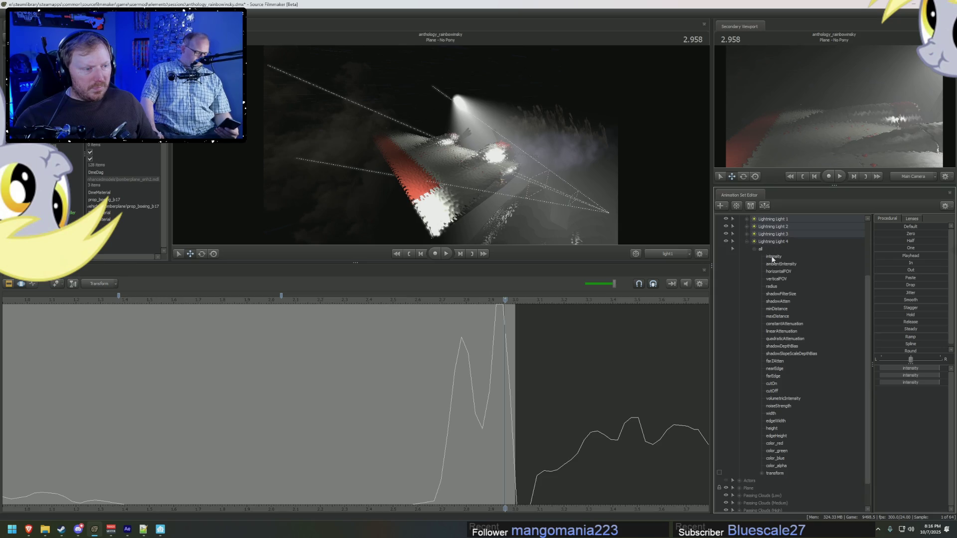
pyautogui.keyDown('ctrl'); pyautogui.click(773, 256); pyautogui.keyUp('ctrl')
pyautogui.click(747, 241)
pyautogui.scroll(-3, 525, 427)
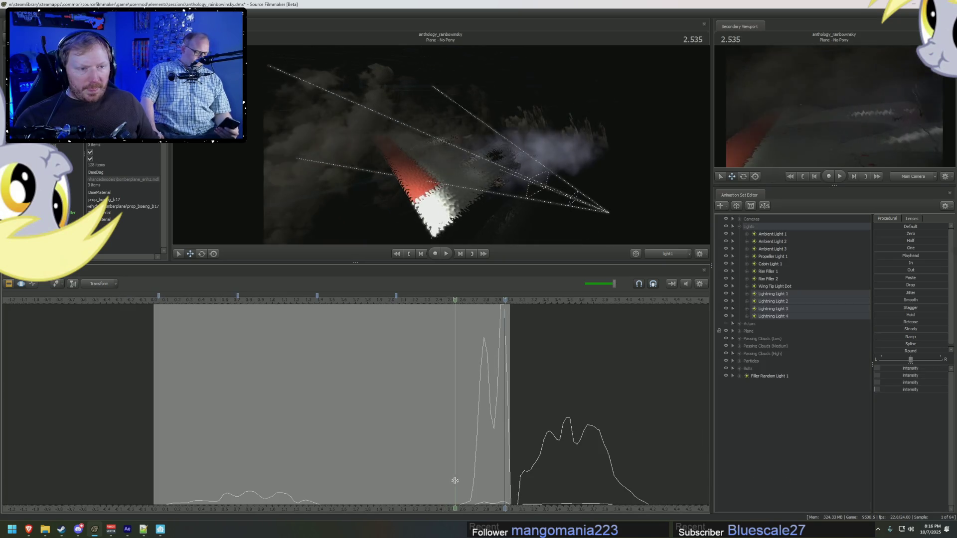
pyautogui.moveTo(455, 481)
pyautogui.mouseDown()
pyautogui.moveTo(464, 481)
pyautogui.moveTo(143, 453)
pyautogui.moveTo(183, 459)
pyautogui.mouseUp()
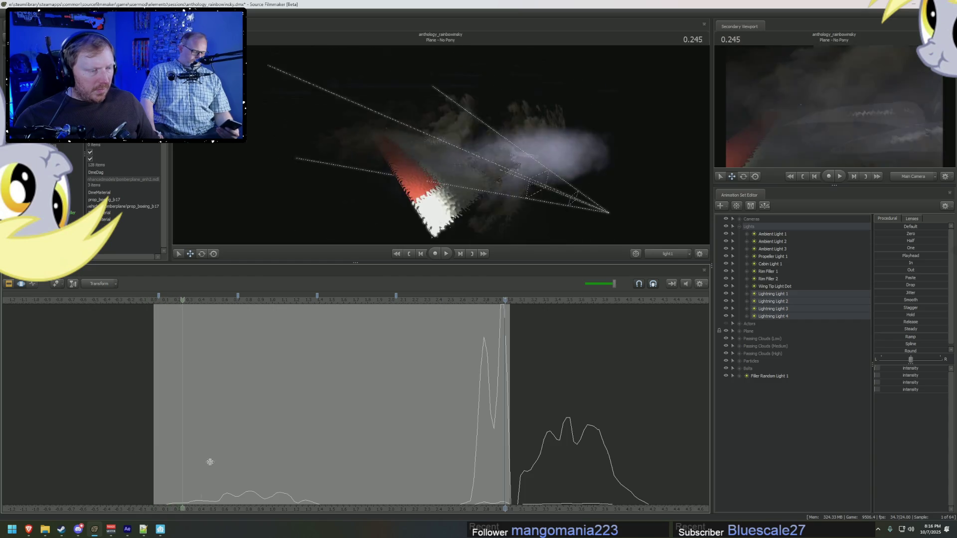
pyautogui.hotkey('ctrl', '1')
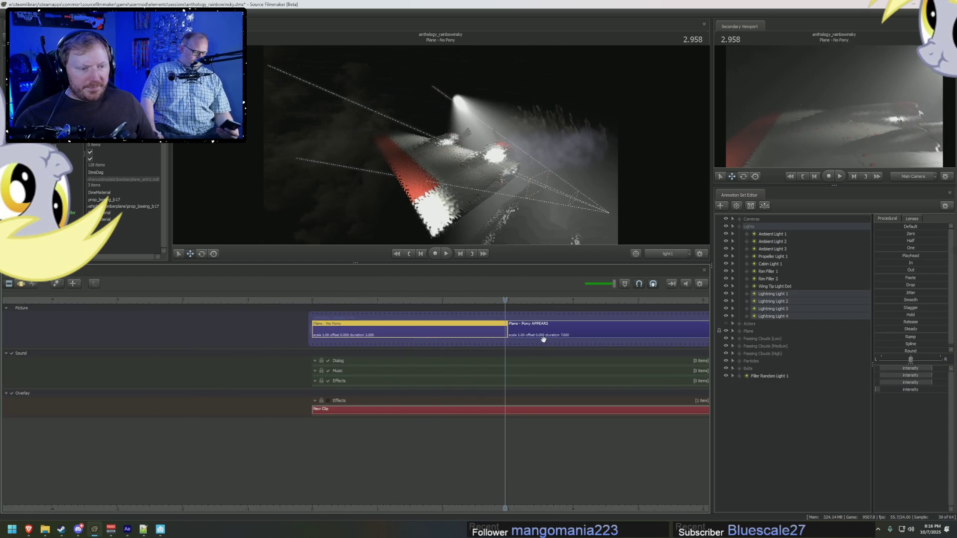
pyautogui.scroll(-5, 544, 339)
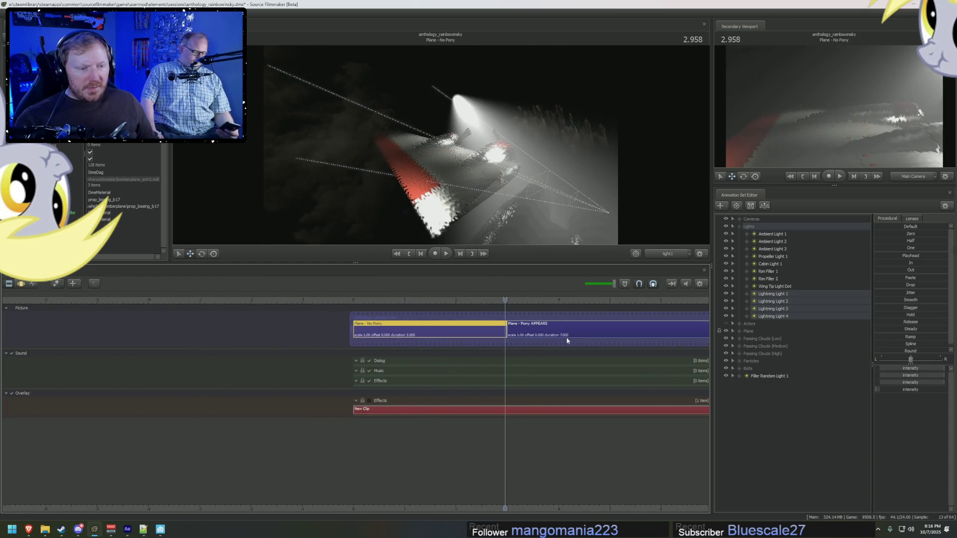
# Step: Enter the Pony APPEARS shot at 0.208 through Main Camera, with an enlarged viewport and its channels shown
pyautogui.scroll(5, 516, 325)
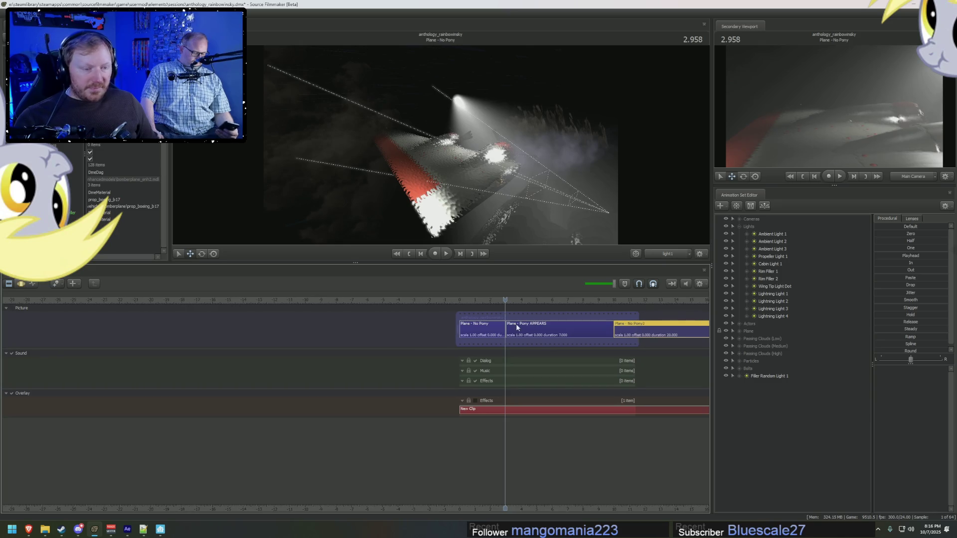
pyautogui.click(509, 299)
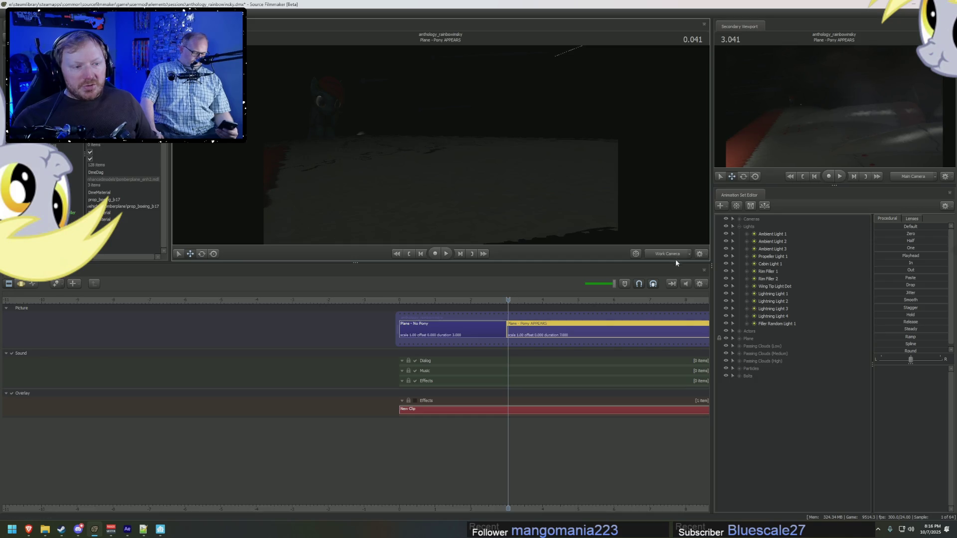
pyautogui.moveTo(518, 302)
pyautogui.mouseDown()
pyautogui.moveTo(507, 300)
pyautogui.moveTo(515, 301)
pyautogui.mouseUp()
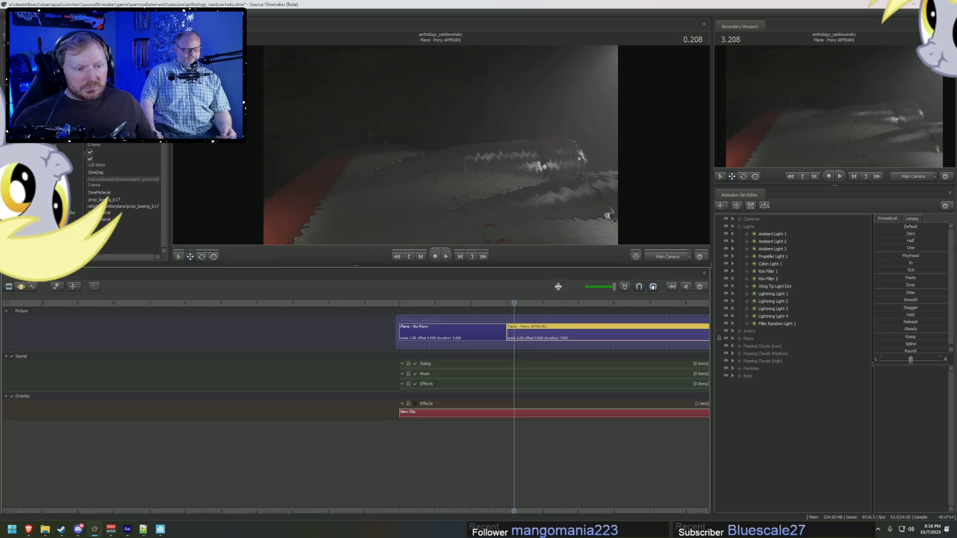
pyautogui.moveTo(562, 265); pyautogui.dragTo(562, 367)
pyautogui.press('F3')
pyautogui.moveTo(563, 508); pyautogui.dragTo(379, 504, button='middle')
# Step: Load Filler Random Light 1's curves and compare lighting with Ambient Light 3 hidden and shown
pyautogui.click(778, 325)
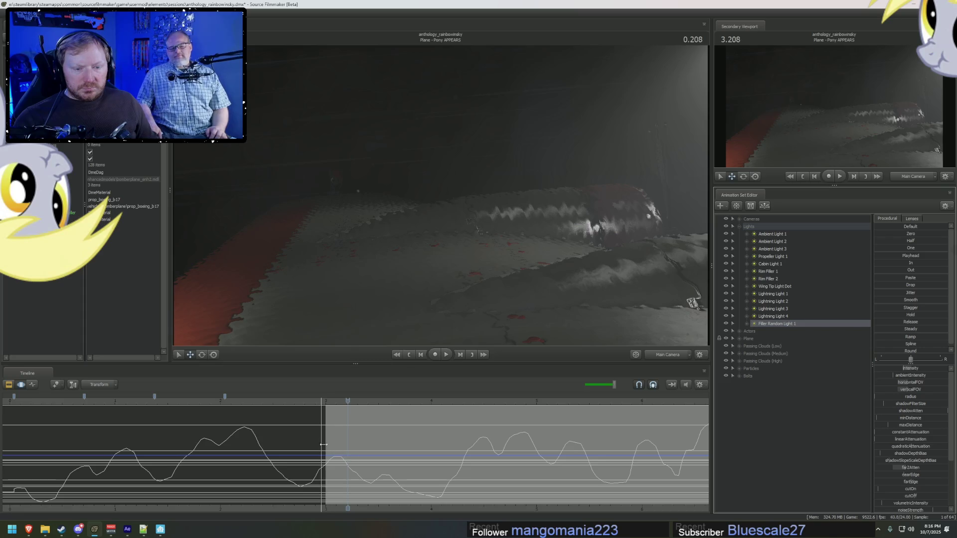
pyautogui.press('Left')
pyautogui.click(773, 249)
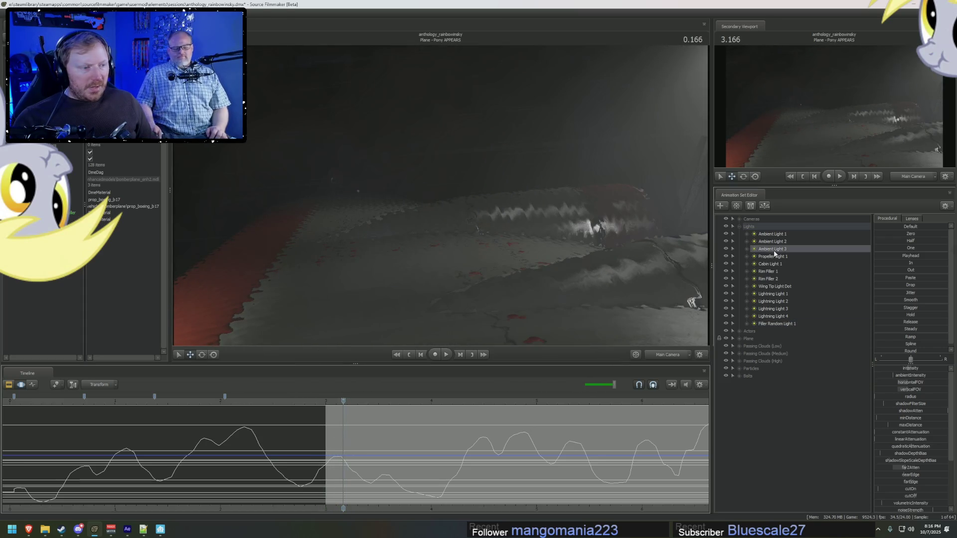
pyautogui.click(726, 250)
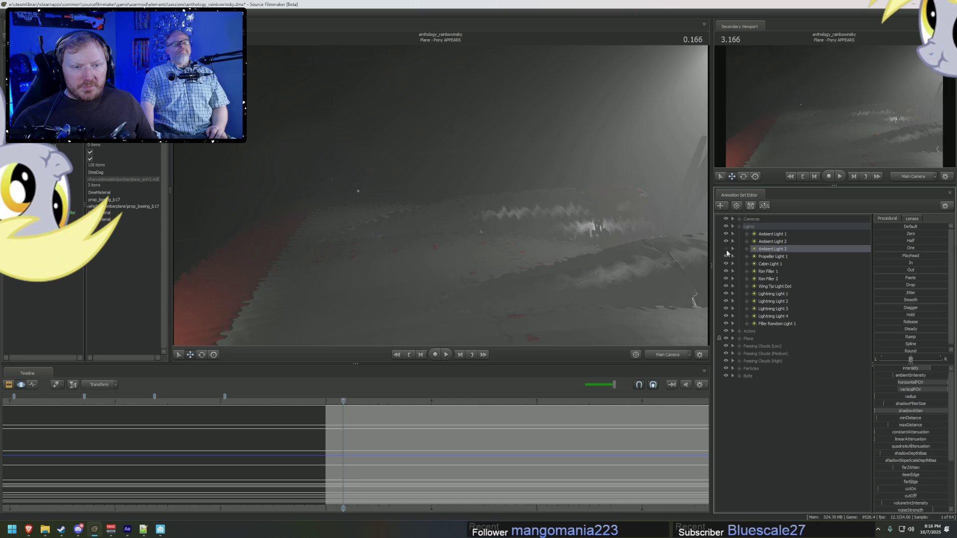
pyautogui.click(726, 249)
pyautogui.scroll(3, 374, 454)
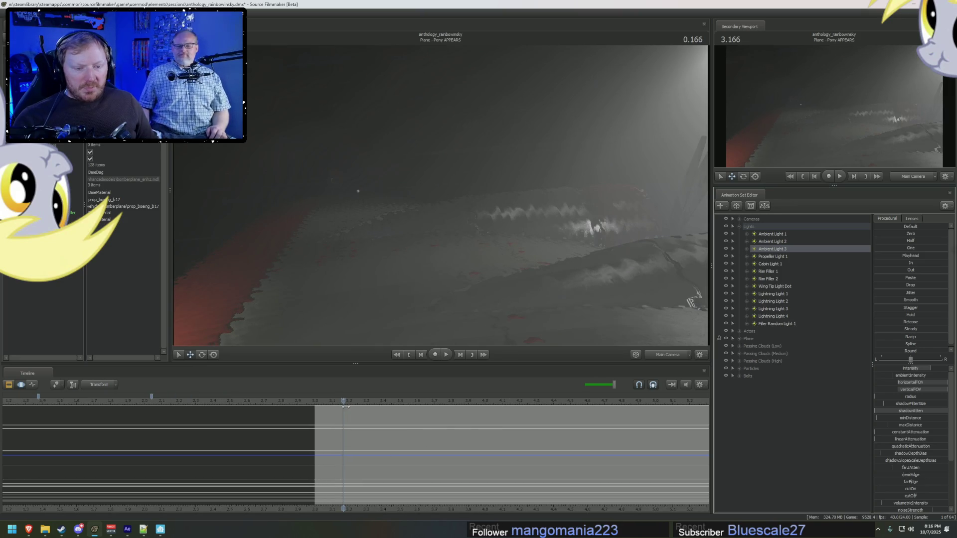
pyautogui.moveTo(346, 406); pyautogui.dragTo(314, 407)
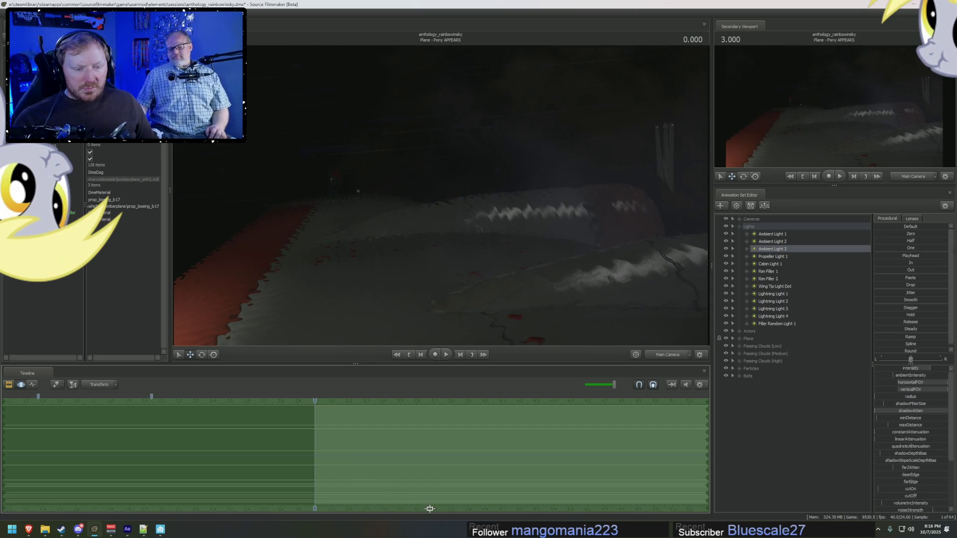
# Step: Flip between the shot, channel and curve views and play the shot from the current frame
pyautogui.press('F2')
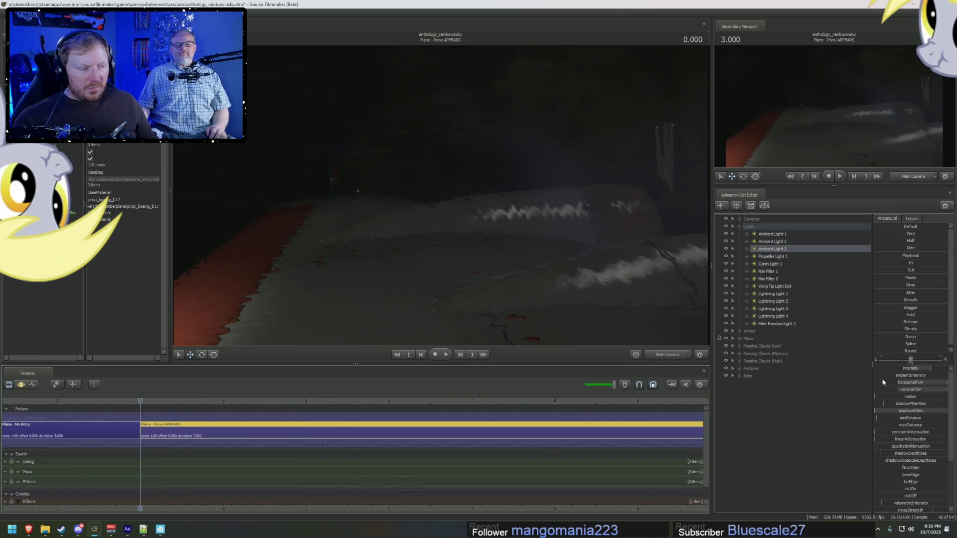
pyautogui.press('F3')
pyautogui.press('F4')
pyautogui.press('space')
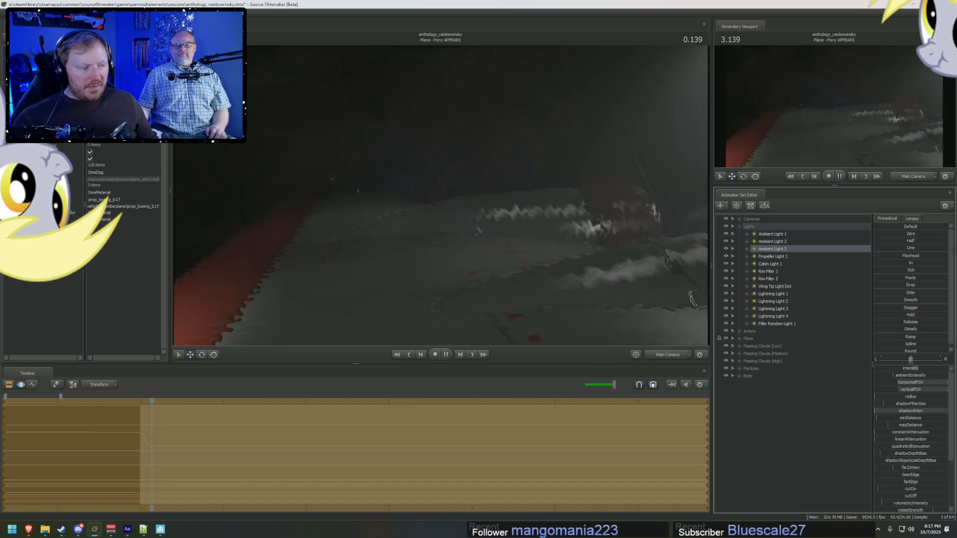
pyautogui.press('space')
pyautogui.press('F3')
pyautogui.press('F4')
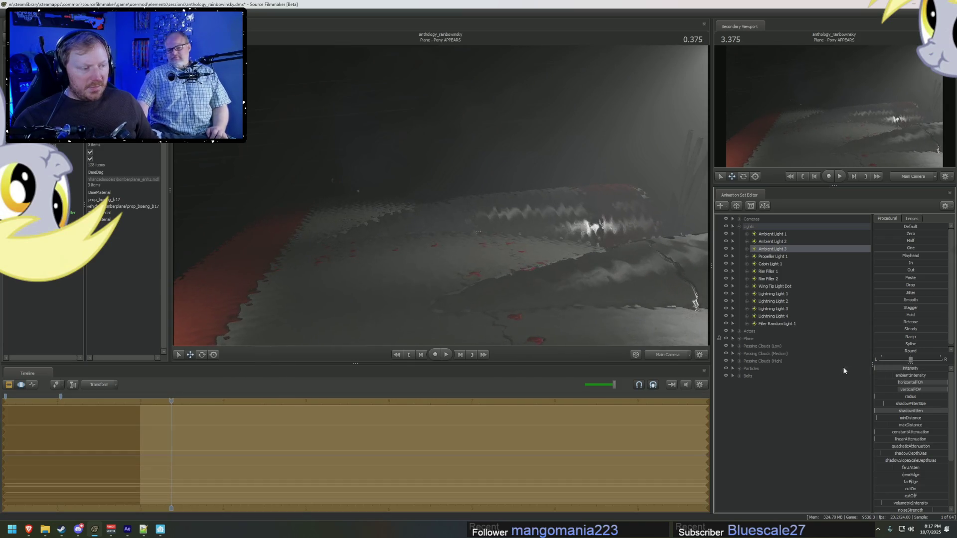
pyautogui.press('F2')
pyautogui.press('F3')
pyautogui.press('F4')
pyautogui.press('space')
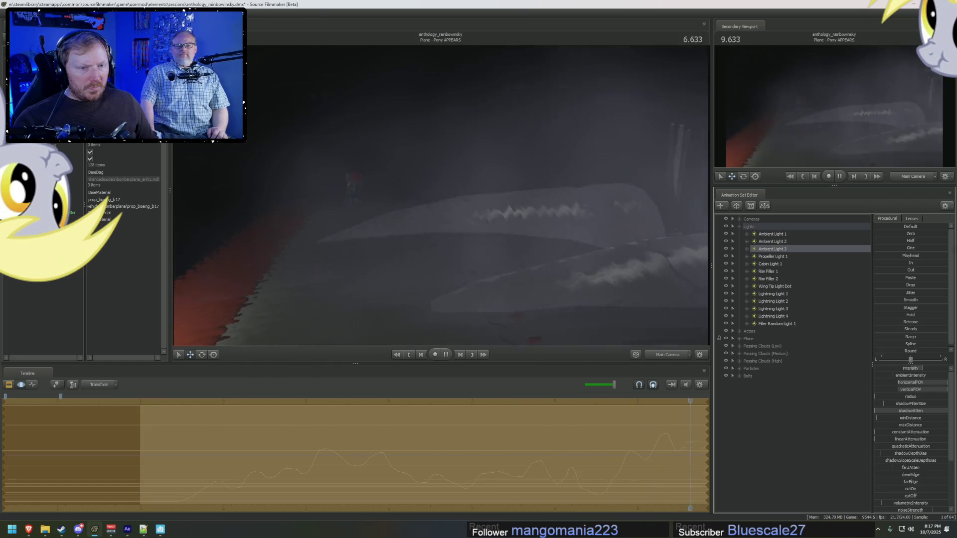
# Step: Scrub from the No Pony shot into Pony APPEARS to preview the lightning curves, then return to the shot clips
pyautogui.press('Up')
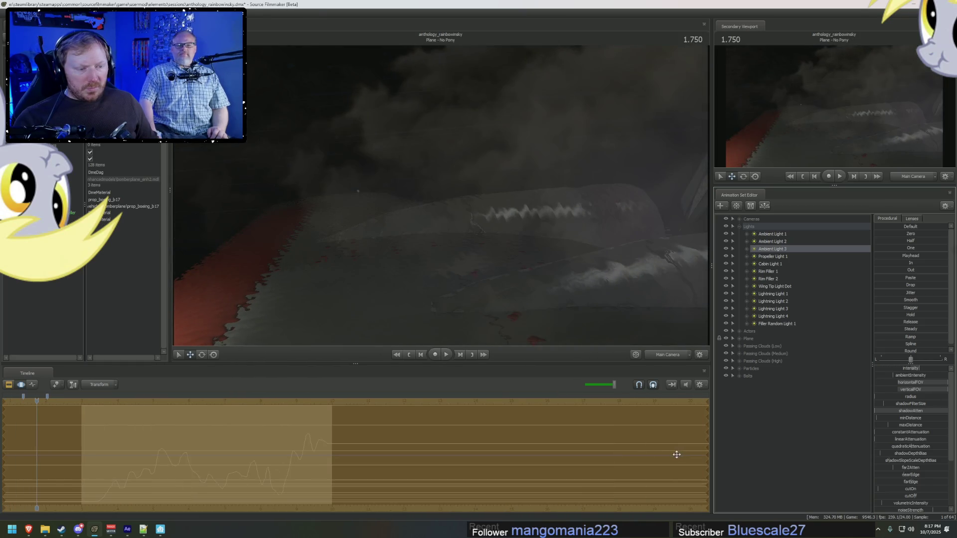
pyautogui.moveTo(311, 461)
pyautogui.mouseDown()
pyautogui.moveTo(299, 456)
pyautogui.moveTo(327, 456)
pyautogui.moveTo(139, 442)
pyautogui.moveTo(189, 450)
pyautogui.mouseUp()
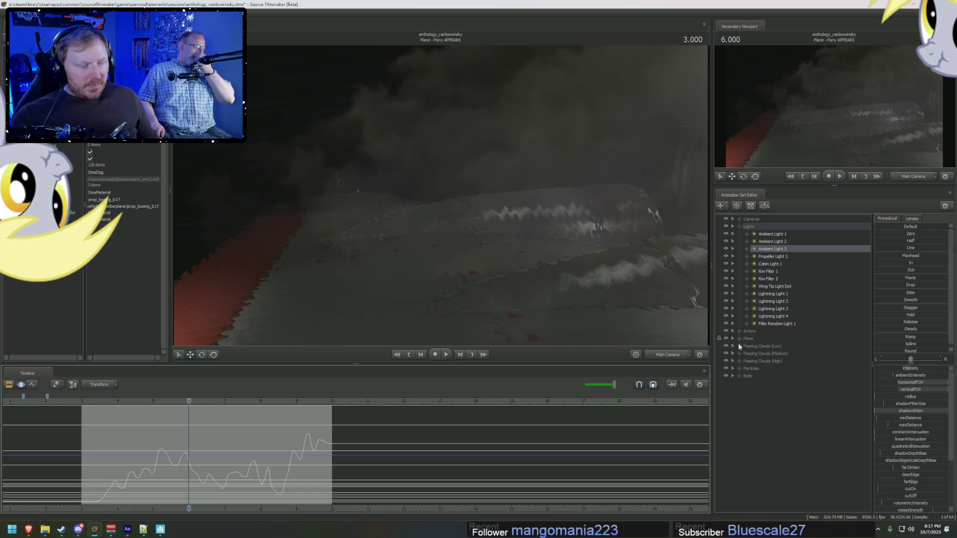
pyautogui.press('F2')
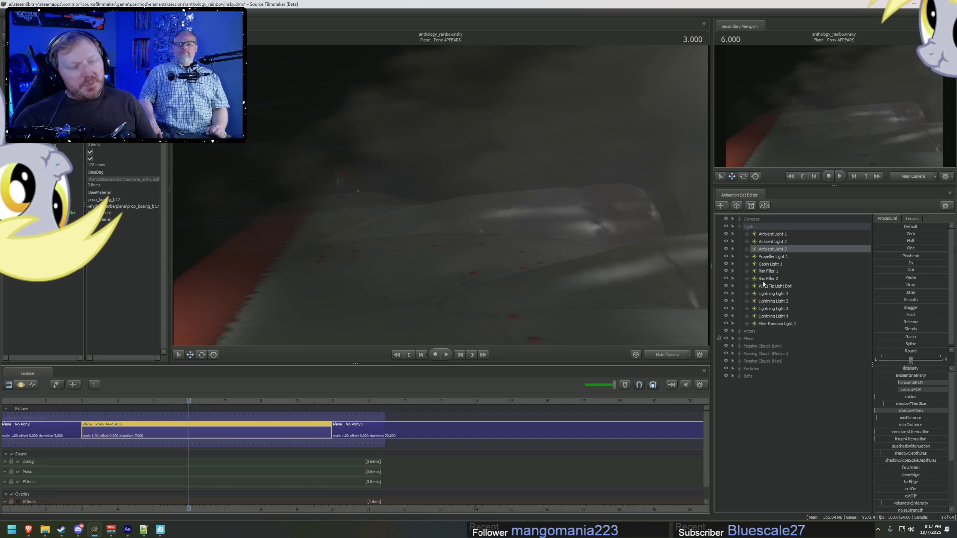
# Step: Add a new light, Lightning Light 5, from the Animation Set Editor
pyautogui.rightClick(769, 316)
pyautogui.click(739, 227)
pyautogui.click(740, 227)
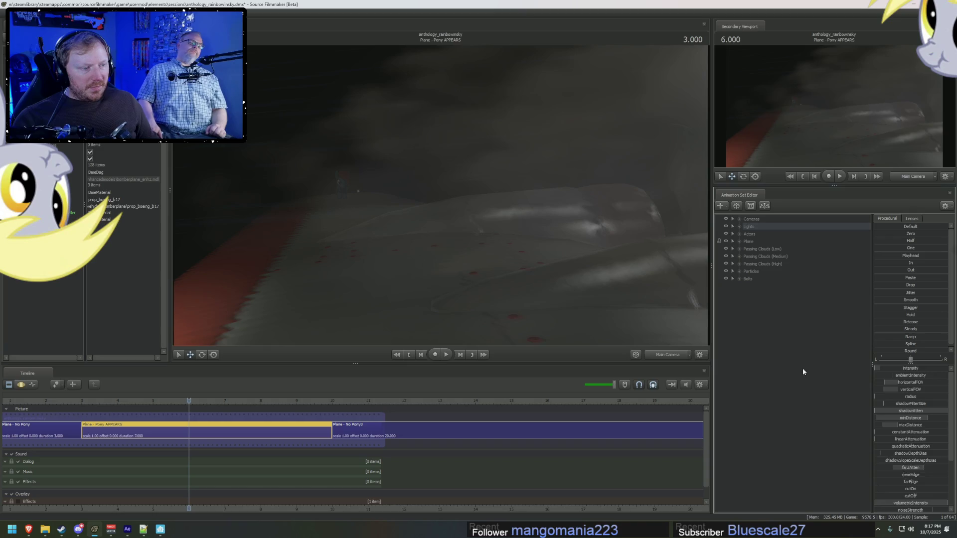
pyautogui.rightClick(803, 369)
pyautogui.click(830, 409)
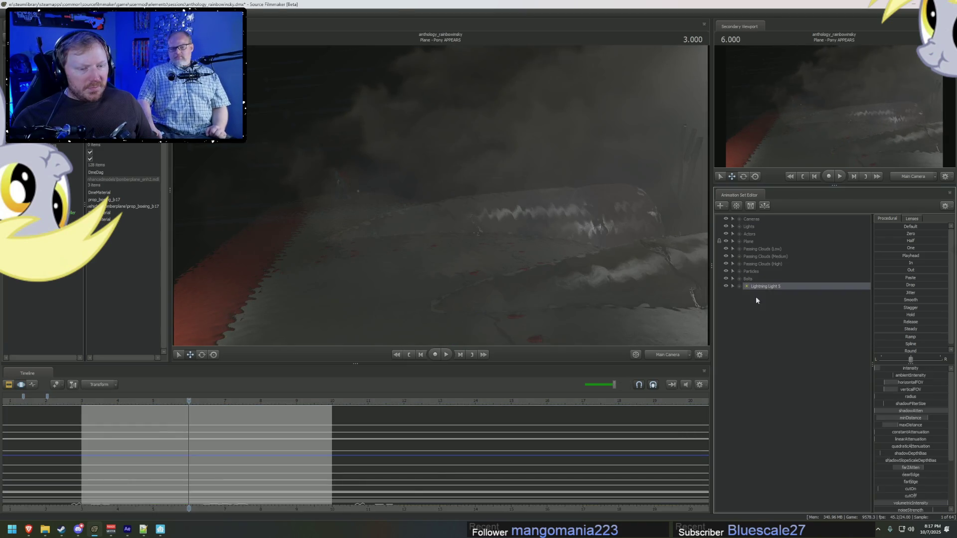
# Step: In the Work Camera, raise the new light up-right and lower its farZAtten falloff
pyautogui.press('f')
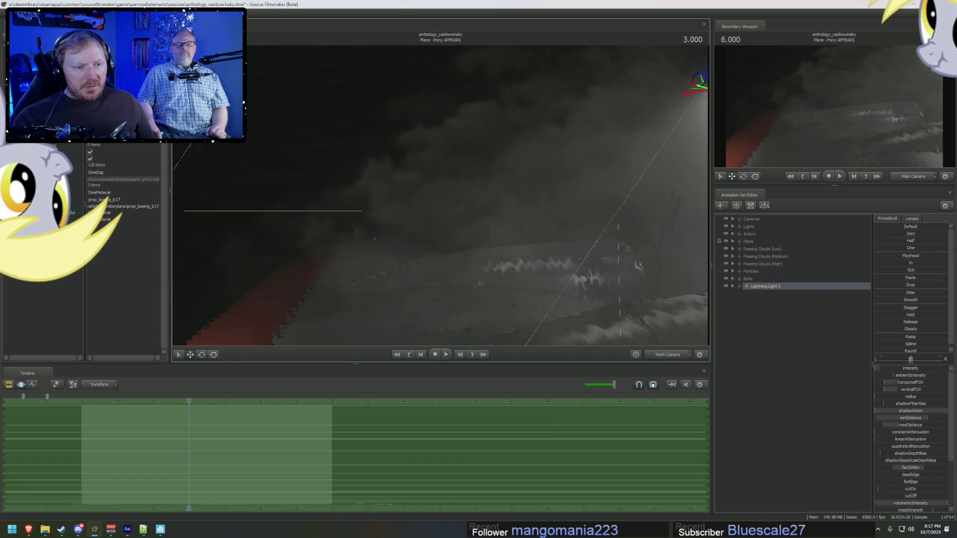
pyautogui.moveTo(554, 245)
pyautogui.mouseDown()
pyautogui.moveTo(632, 138)
pyautogui.moveTo(674, 145)
pyautogui.moveTo(623, 155)
pyautogui.mouseUp()
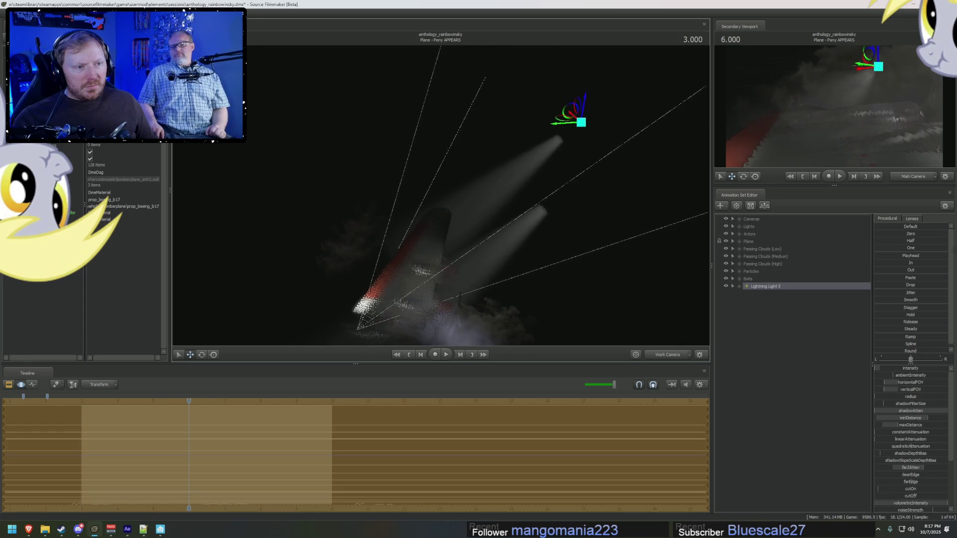
pyautogui.moveTo(582, 122)
pyautogui.mouseDown()
pyautogui.moveTo(635, 49)
pyautogui.moveTo(705, 54)
pyautogui.moveTo(708, 75)
pyautogui.mouseUp()
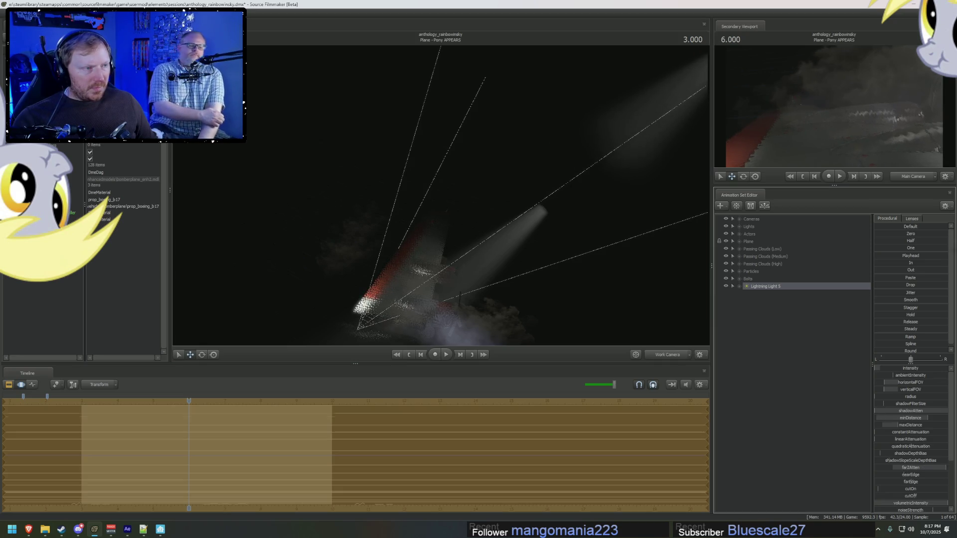
pyautogui.moveTo(904, 470)
pyautogui.mouseDown()
pyautogui.moveTo(892, 470)
pyautogui.moveTo(912, 471)
pyautogui.mouseUp()
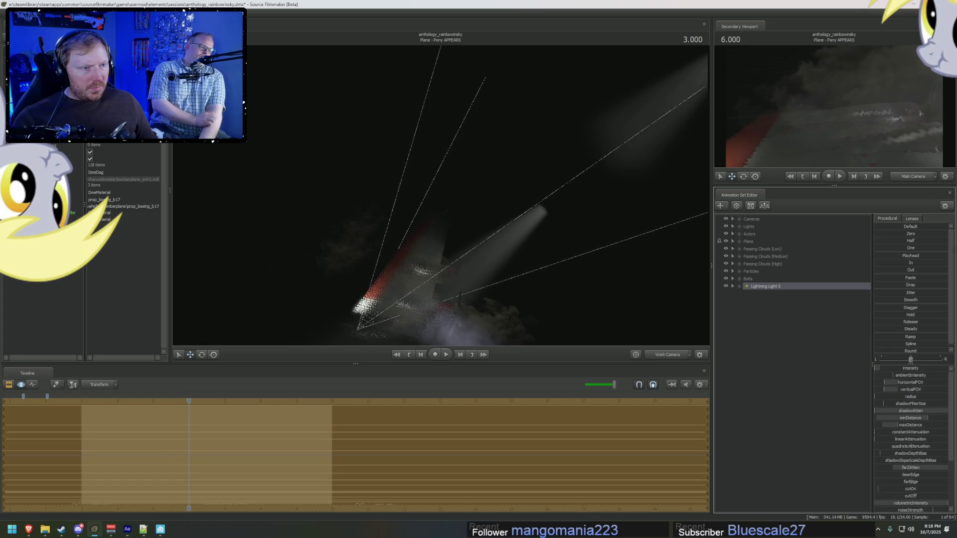
pyautogui.scroll(-3, 911, 494)
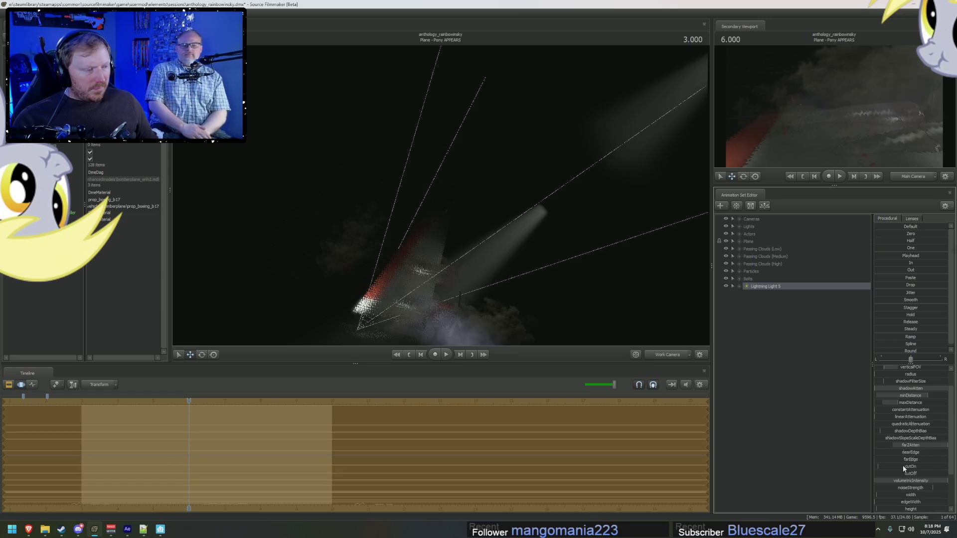
pyautogui.moveTo(911, 359)
pyautogui.mouseDown()
pyautogui.moveTo(898, 359)
pyautogui.moveTo(910, 355)
pyautogui.mouseUp()
pyautogui.scroll(3, 911, 389)
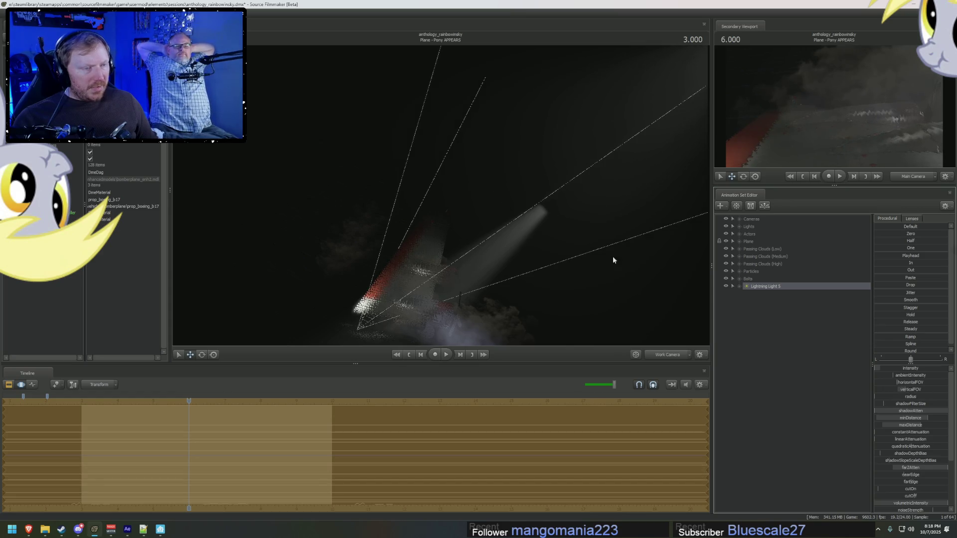
# Step: Reposition the light down-left above the plane and view through Main Camera again
pyautogui.moveTo(612, 256); pyautogui.dragTo(630, 245)
pyautogui.moveTo(590, 90)
pyautogui.mouseDown()
pyautogui.moveTo(525, 121)
pyautogui.moveTo(496, 169)
pyautogui.moveTo(504, 139)
pyautogui.moveTo(489, 177)
pyautogui.moveTo(480, 160)
pyautogui.moveTo(465, 174)
pyautogui.mouseUp()
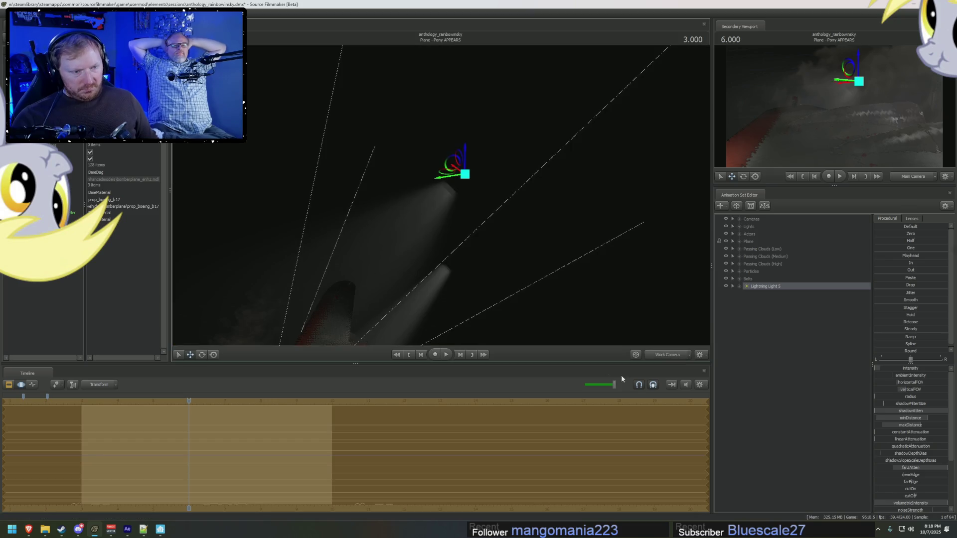
pyautogui.click(657, 356)
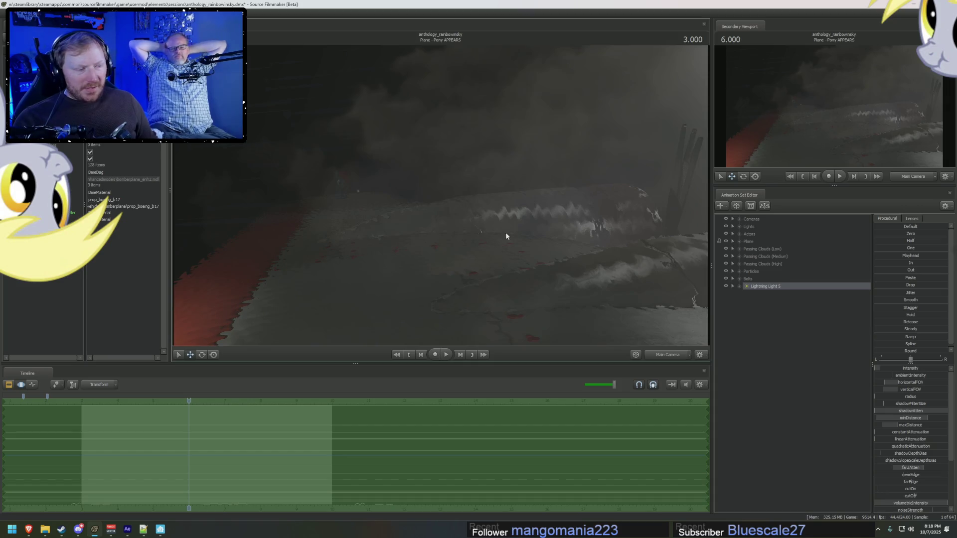
# Step: Delete the Lightning Light 5 animation set, then play the shot in the Clip Editor to 6.666
pyautogui.rightClick(766, 288)
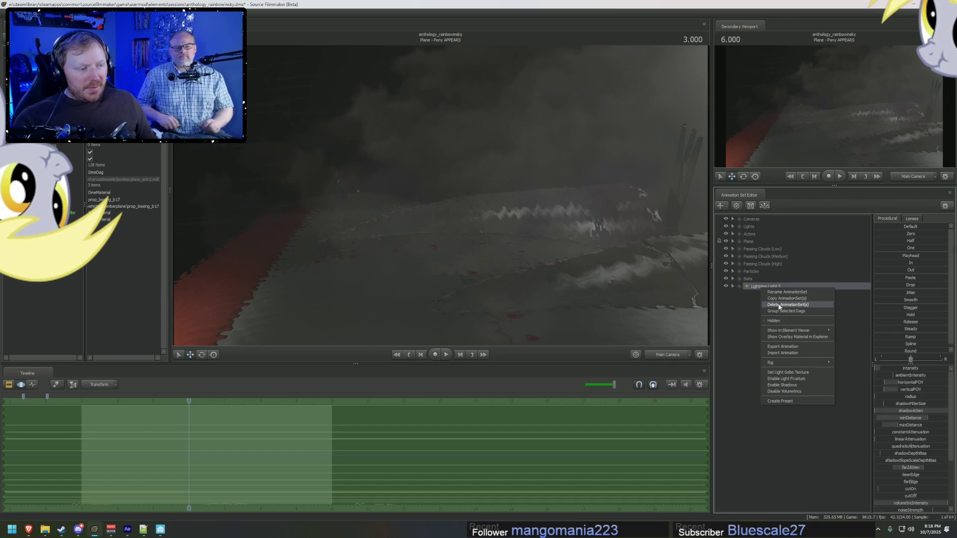
pyautogui.click(779, 307)
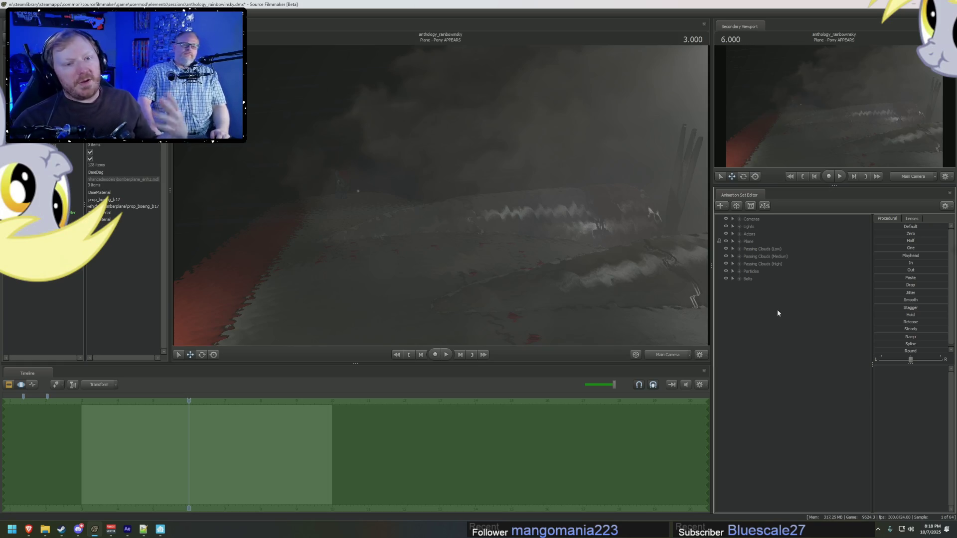
pyautogui.press('F2')
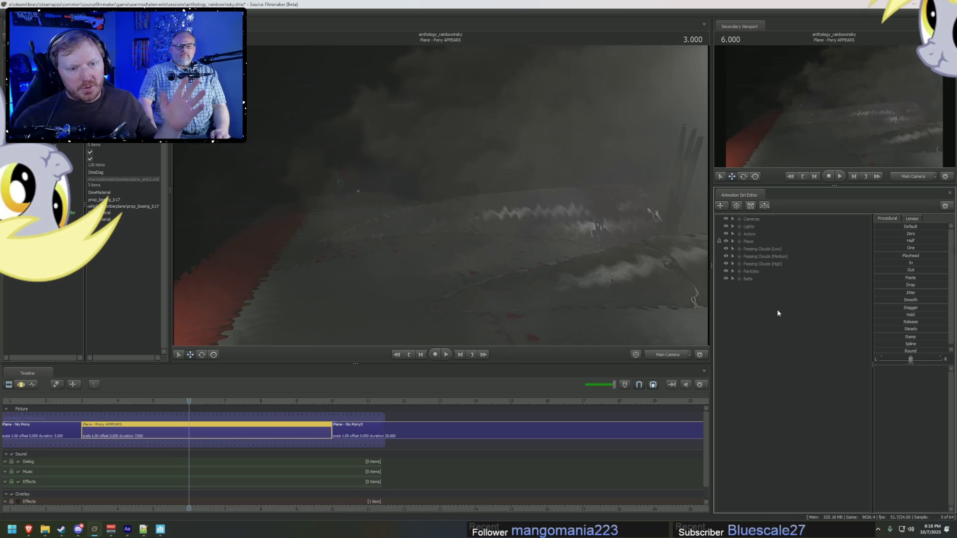
pyautogui.press('space')
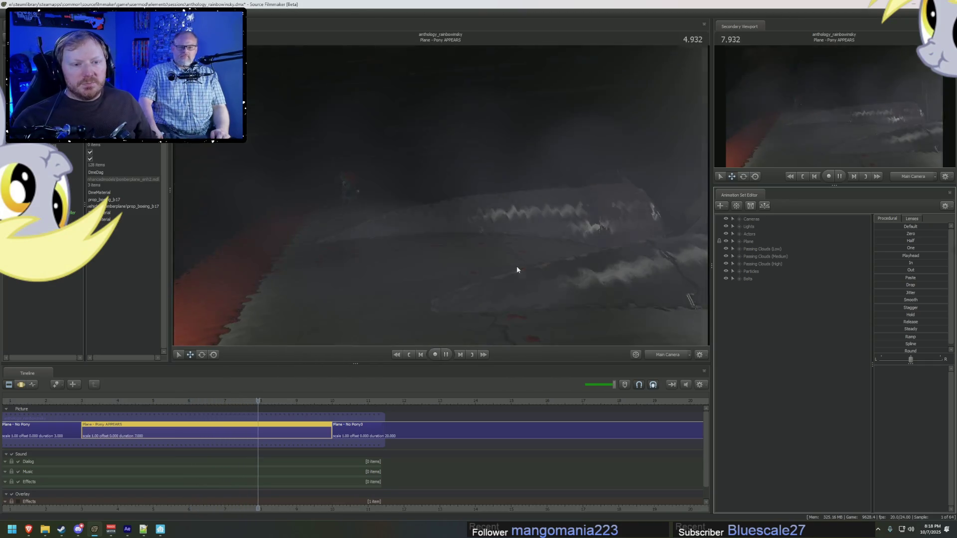
pyautogui.press('space')
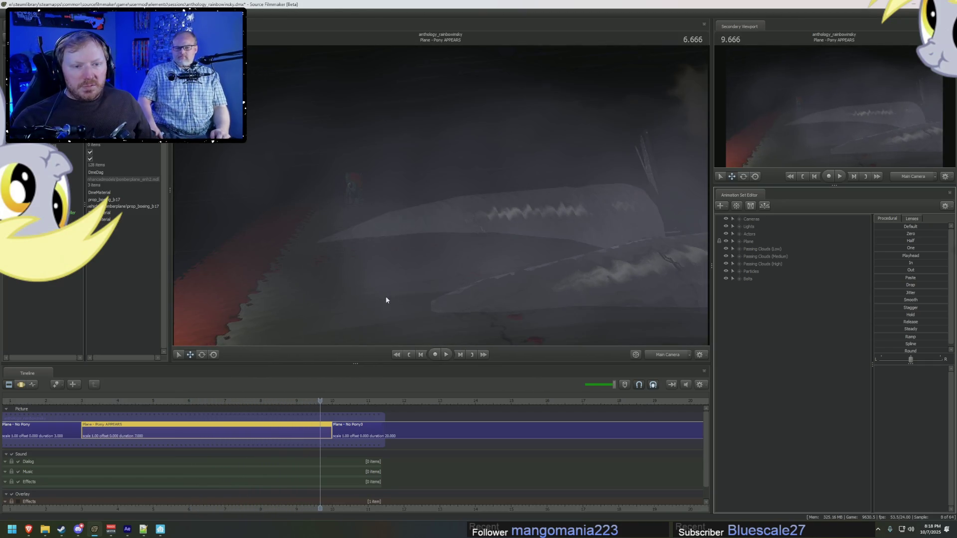
# Step: Switch to the Work Camera with viewport lighting off and zoom in on Rainbow Dash
pyautogui.click(668, 355)
pyautogui.scroll(3, 438, 203)
pyautogui.rightClick(438, 203)
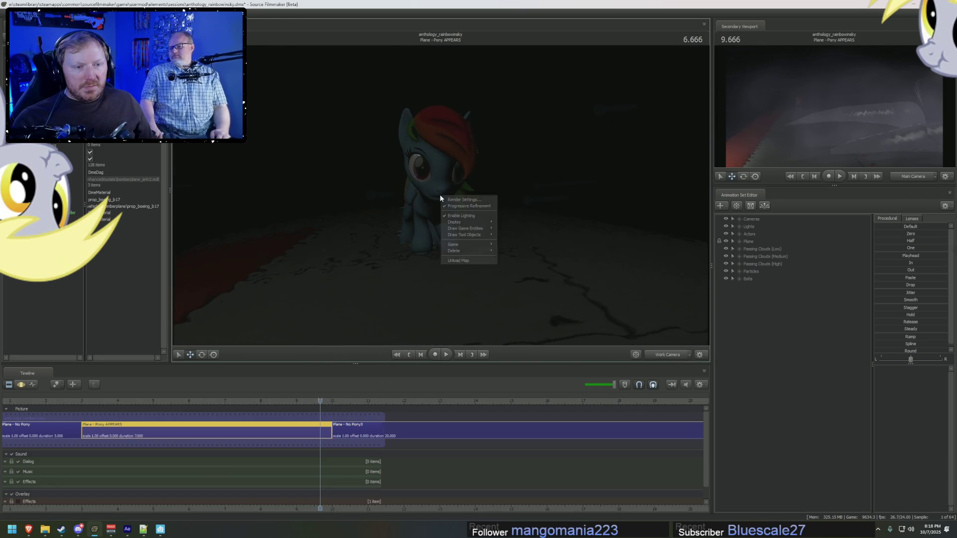
pyautogui.click(453, 216)
pyautogui.moveTo(438, 203); pyautogui.dragTo(742, 241, button='right')
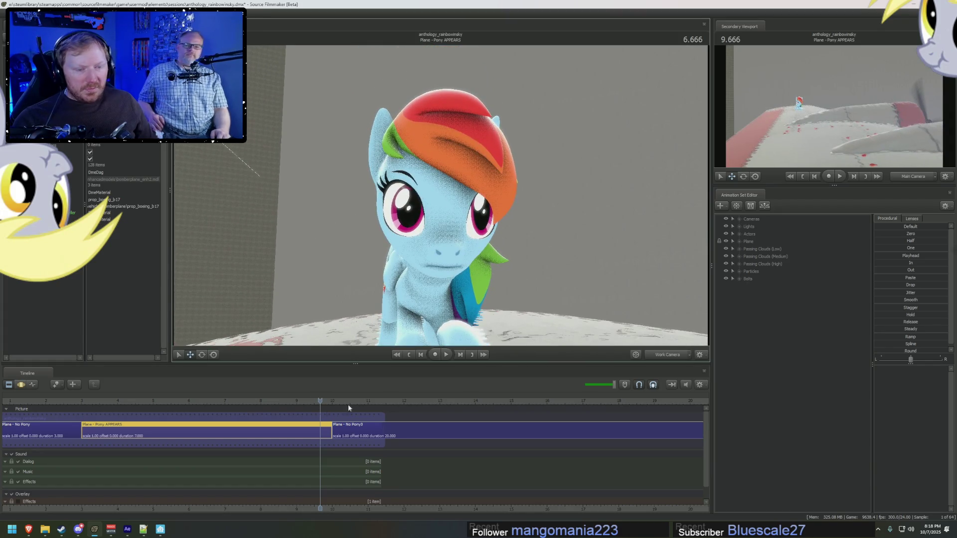
# Step: Partly close Rainbow Dash's eyes with the CloseEyes slider and select her Head bone
pyautogui.doubleClick(740, 234)
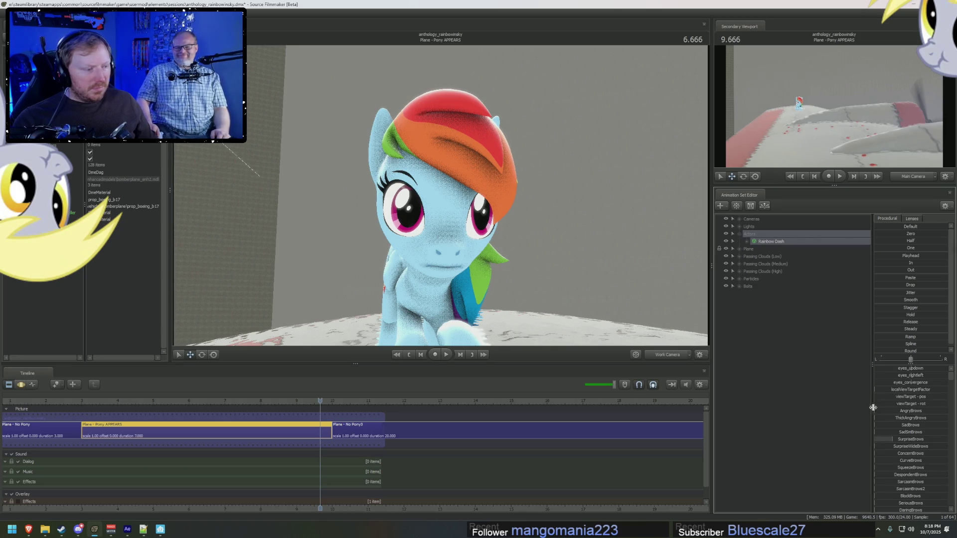
pyautogui.doubleClick(770, 241)
pyautogui.doubleClick(763, 249)
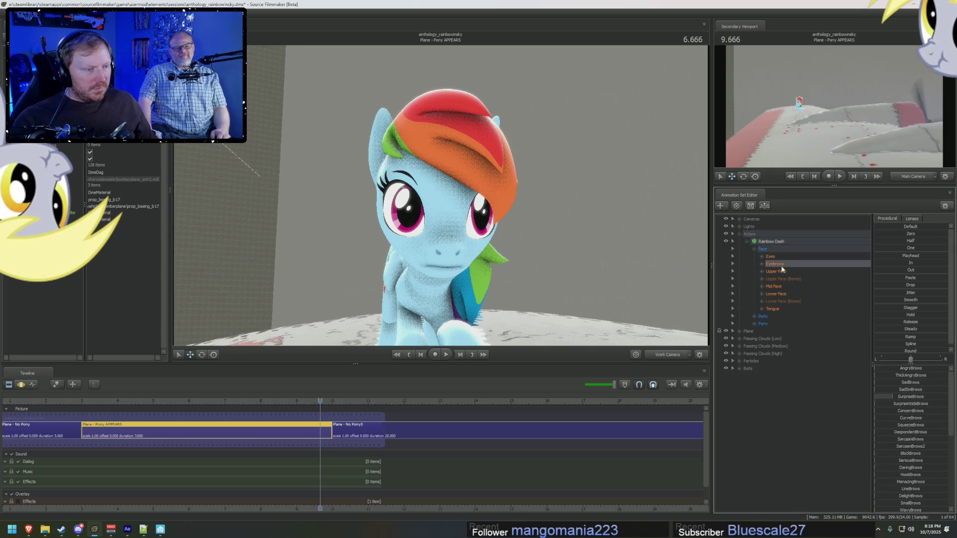
pyautogui.click(776, 272)
pyautogui.press('F3')
pyautogui.moveTo(911, 389); pyautogui.dragTo(916, 395)
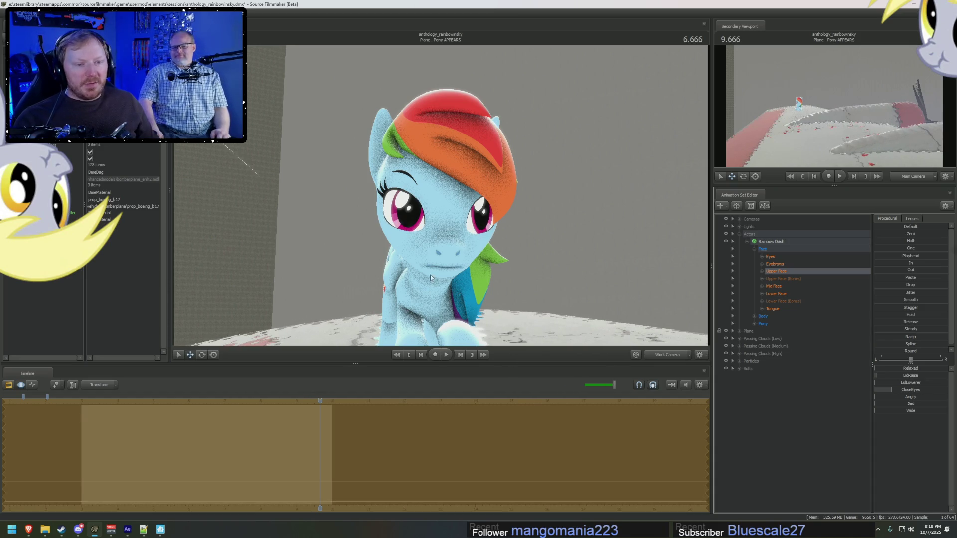
pyautogui.click(474, 221)
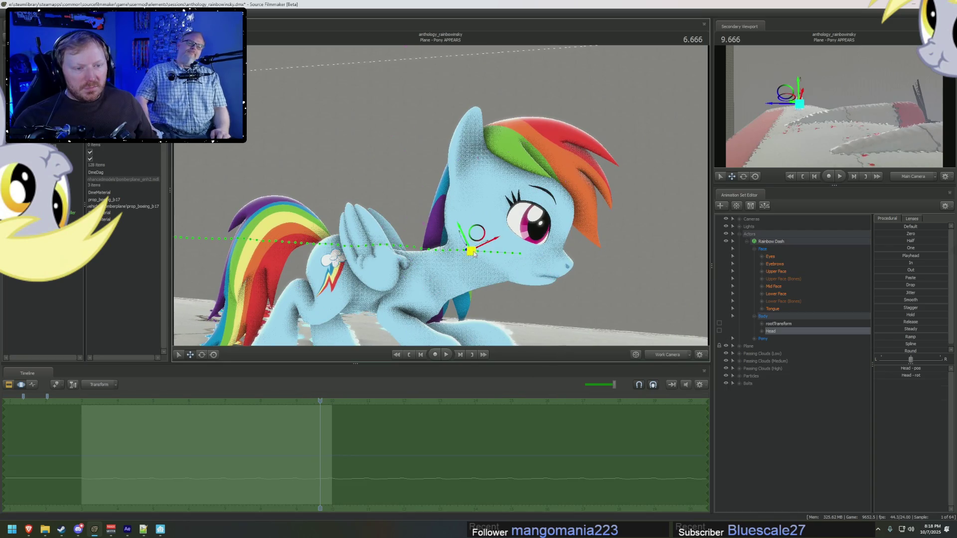